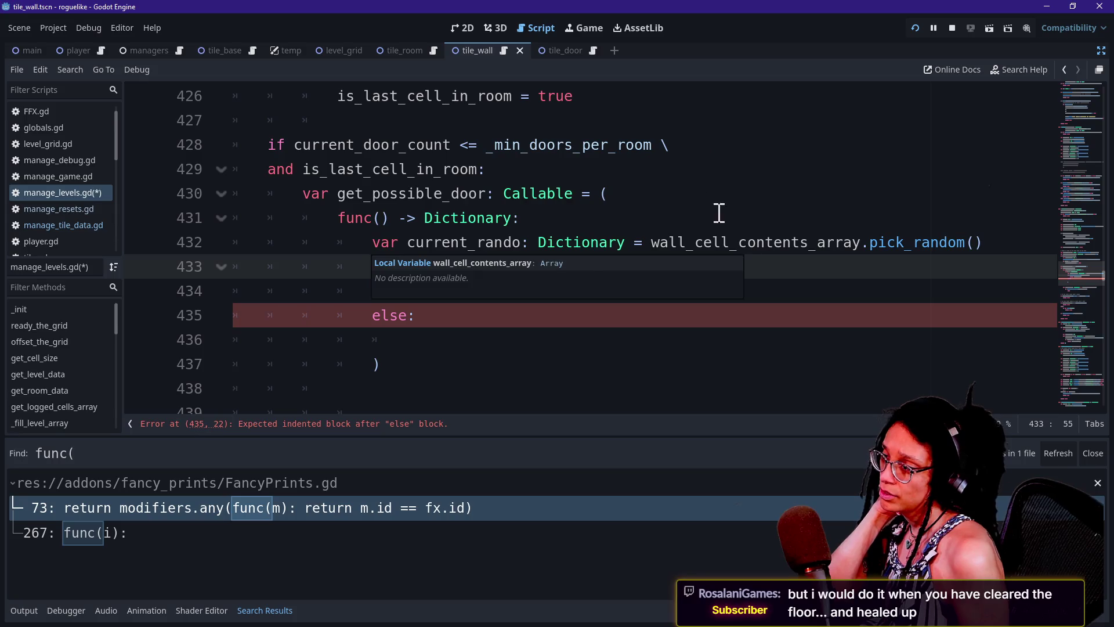
# Add 'for i: in wall_cell_contents_array:' as the first line of the get_possible_door lambda.
pyautogui.click(598, 318)
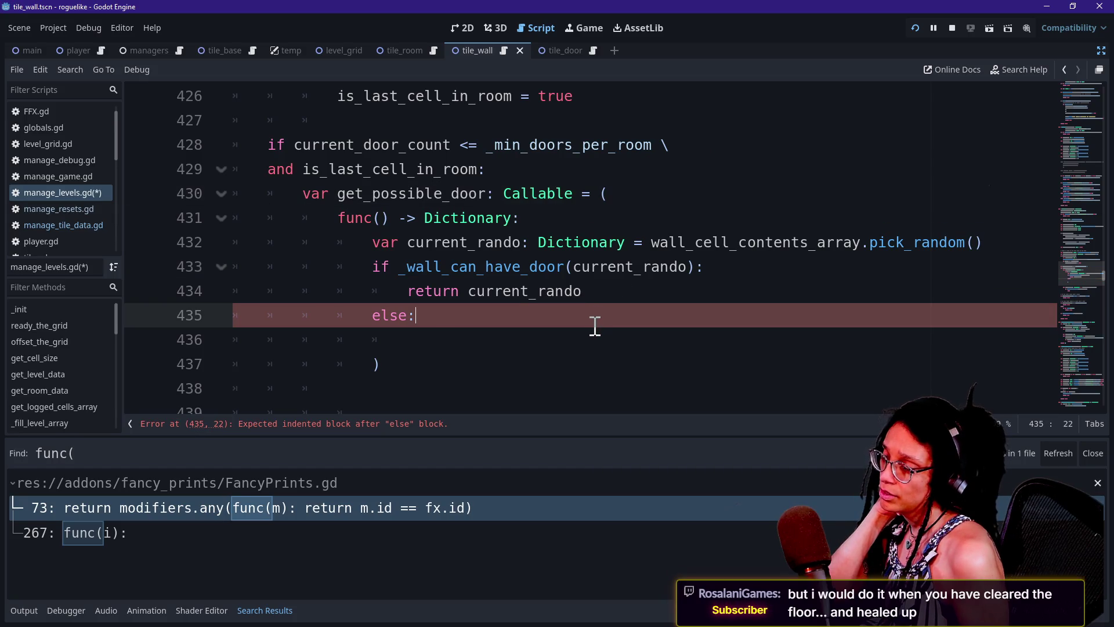
pyautogui.click(593, 335)
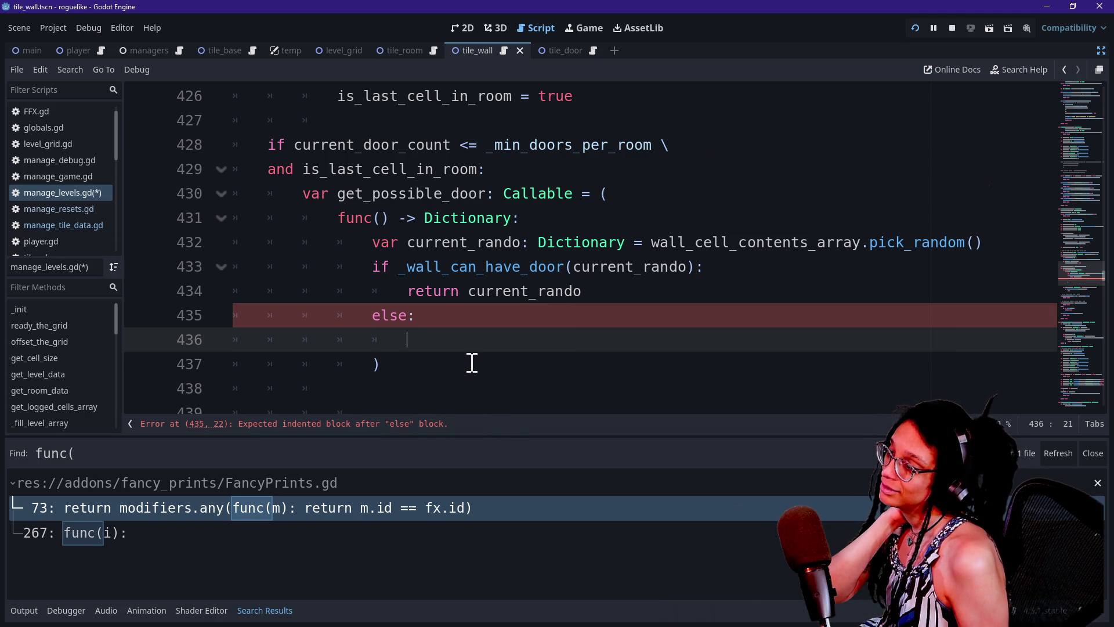
pyautogui.click(554, 220)
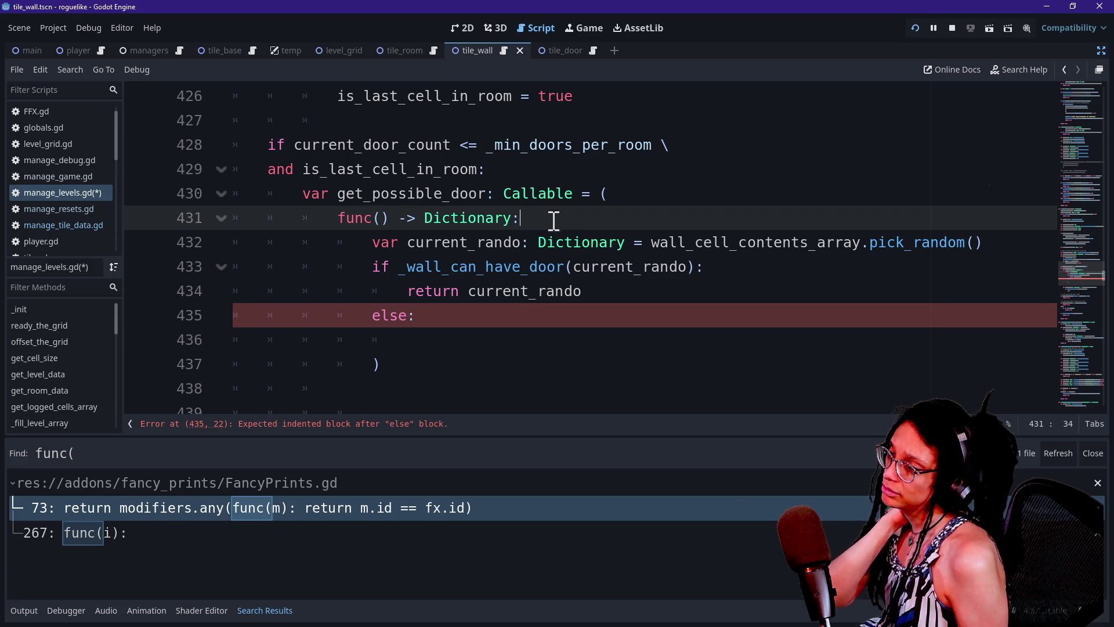
pyautogui.press('Return')
pyautogui.write('for i i')
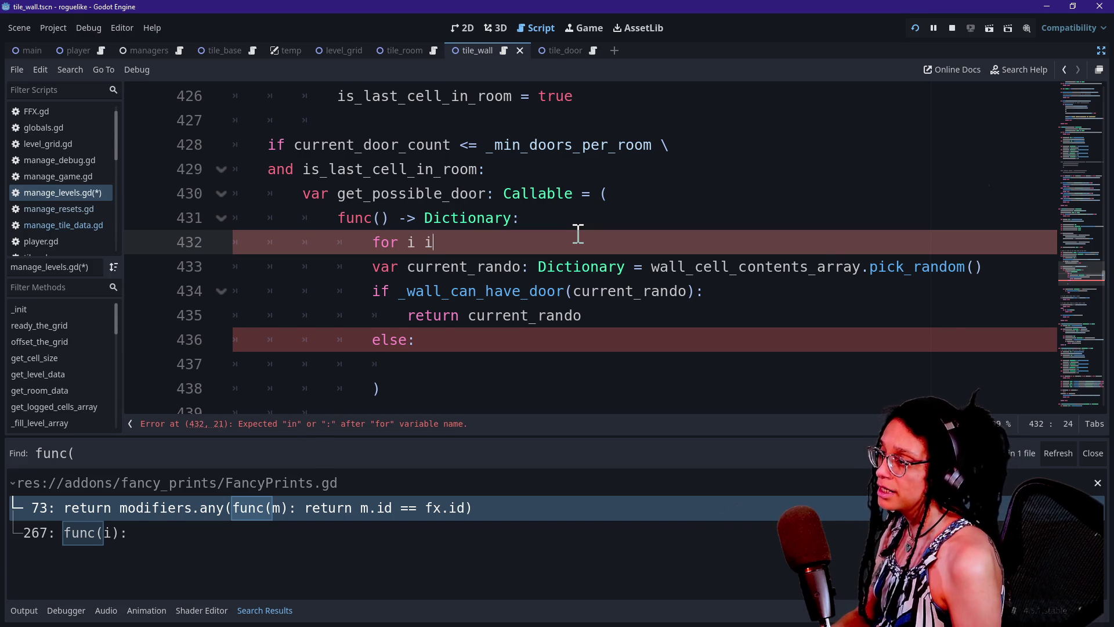
pyautogui.press('BackSpace')
pyautogui.write(': in w')
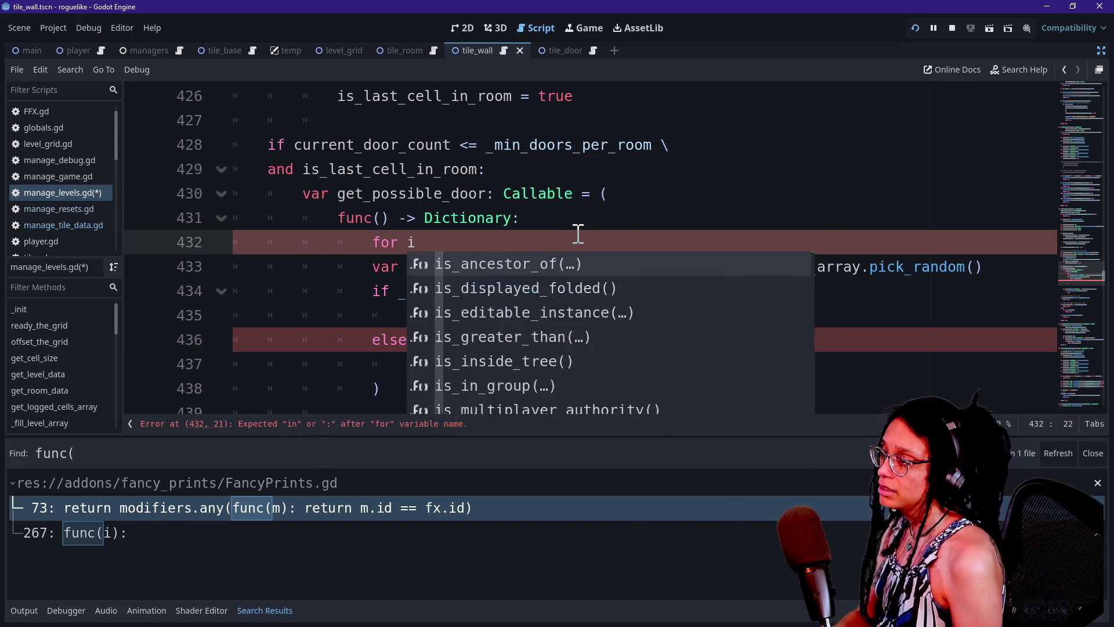
pyautogui.write('all_ce')
pyautogui.press('Return')
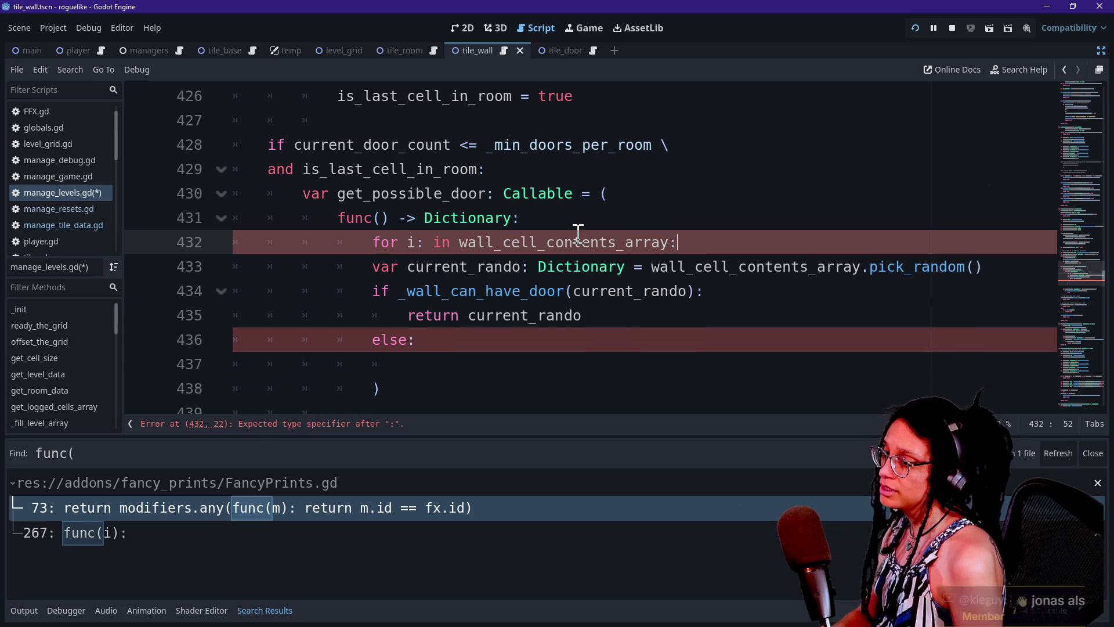
pyautogui.press('Return')
# Begin an if line and append size() to the array name, removing a stray parenthesis after Dictionary.
pyautogui.write('if')
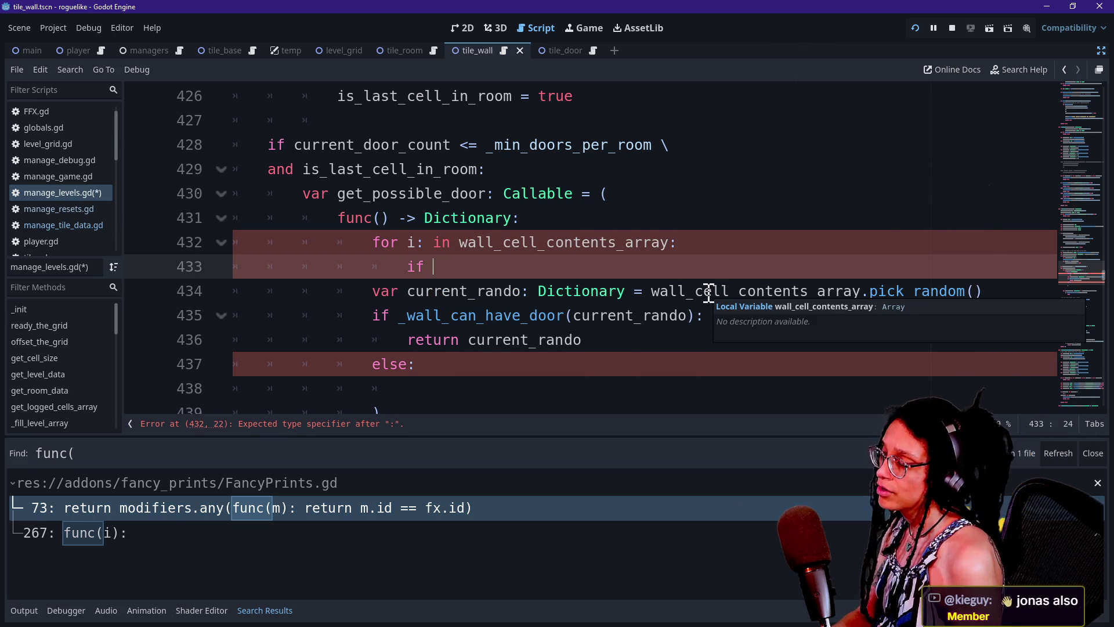
pyautogui.click(668, 241)
pyautogui.write('s')
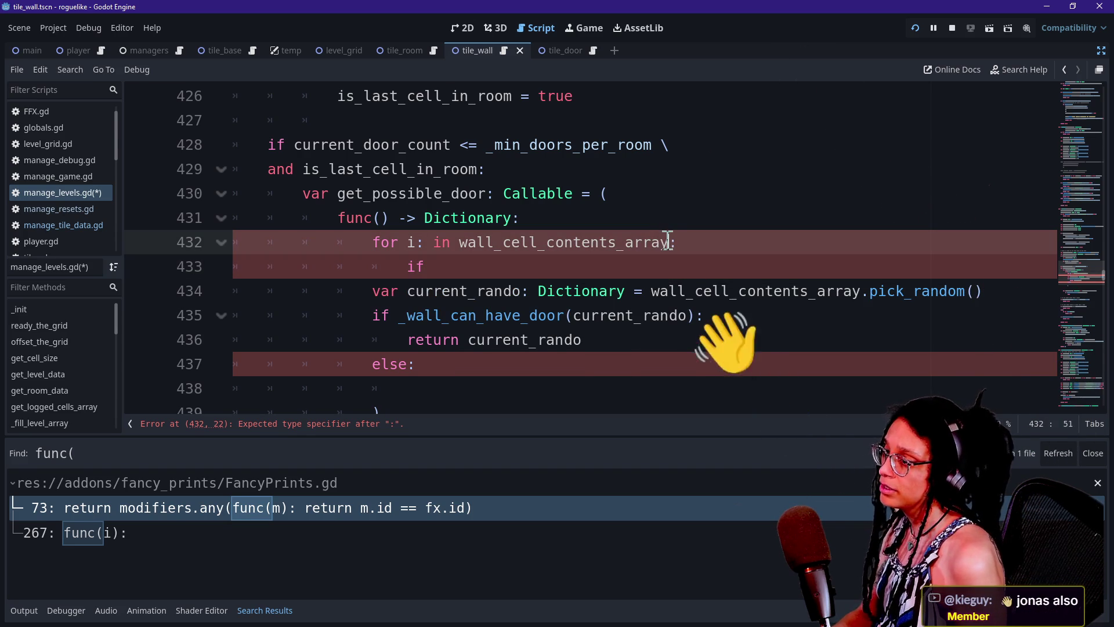
pyautogui.write('ize()')
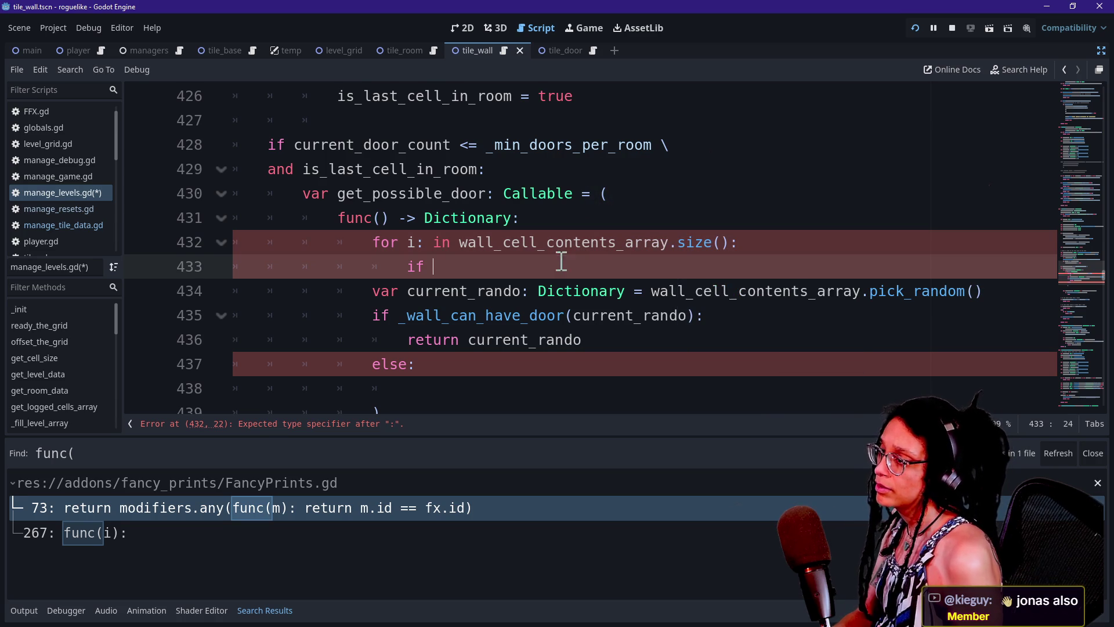
pyautogui.click(559, 259)
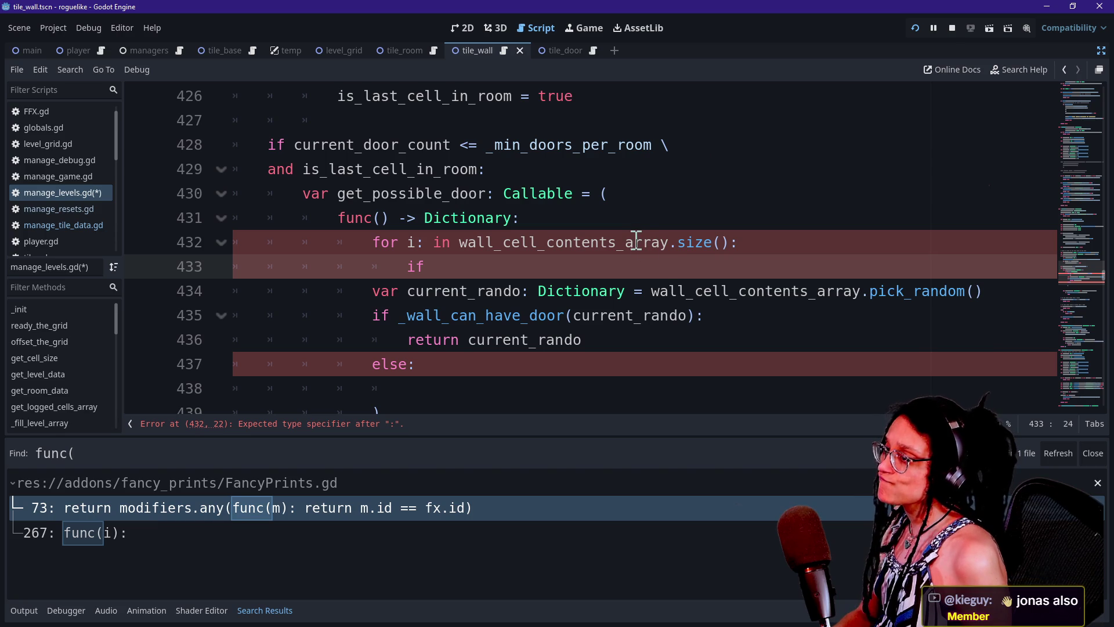
pyautogui.click(621, 221)
pyautogui.write('(')
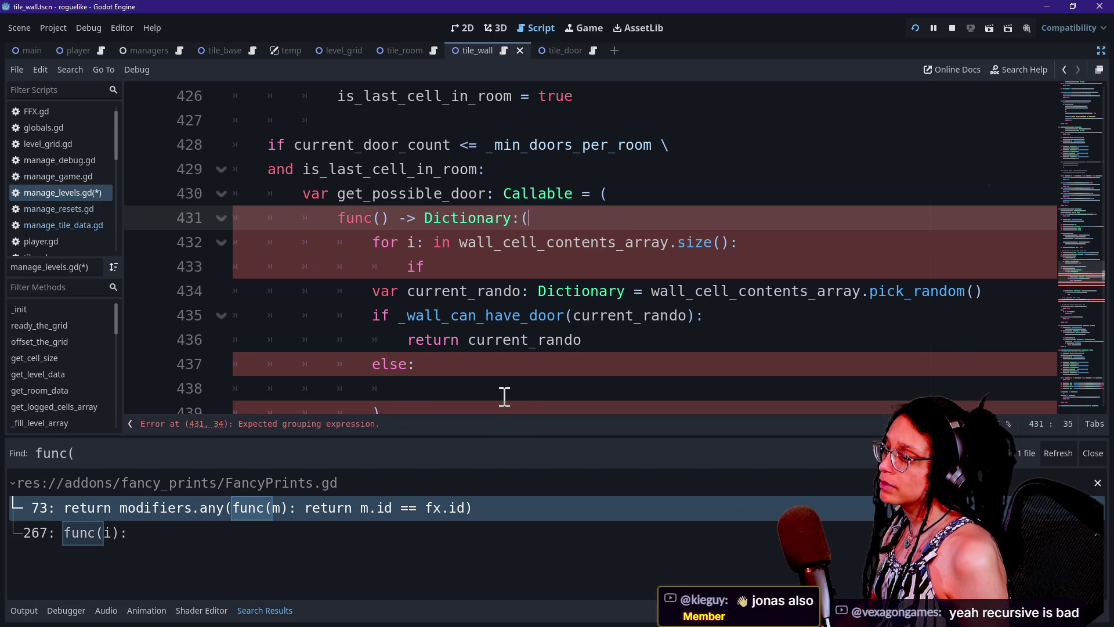
pyautogui.press('BackSpace')
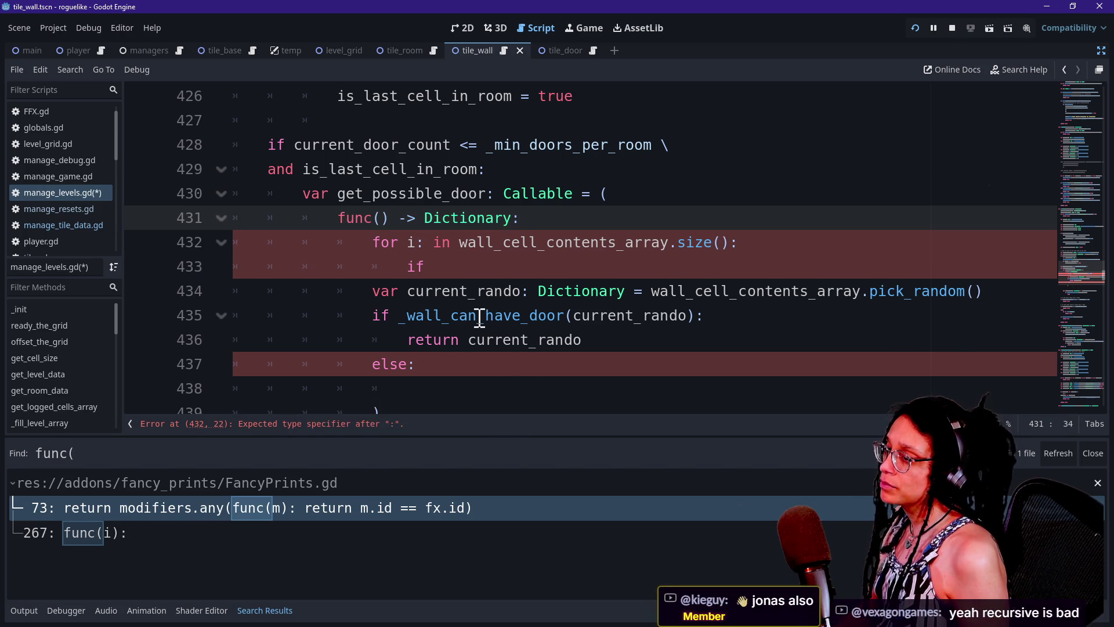
# Delete the stray if line and restore the loop header ending in 'wall_cell_contents_array:'.
pyautogui.press('Down')
pyautogui.press('End')
pyautogui.press('Left')
pyautogui.hotkey('ctrl', 'BackSpace')
pyautogui.hotkey('ctrl', 'BackSpace')
pyautogui.hotkey('ctrl', 'BackSpace')
pyautogui.hotkey('shift', 'Down')
pyautogui.press('Delete')
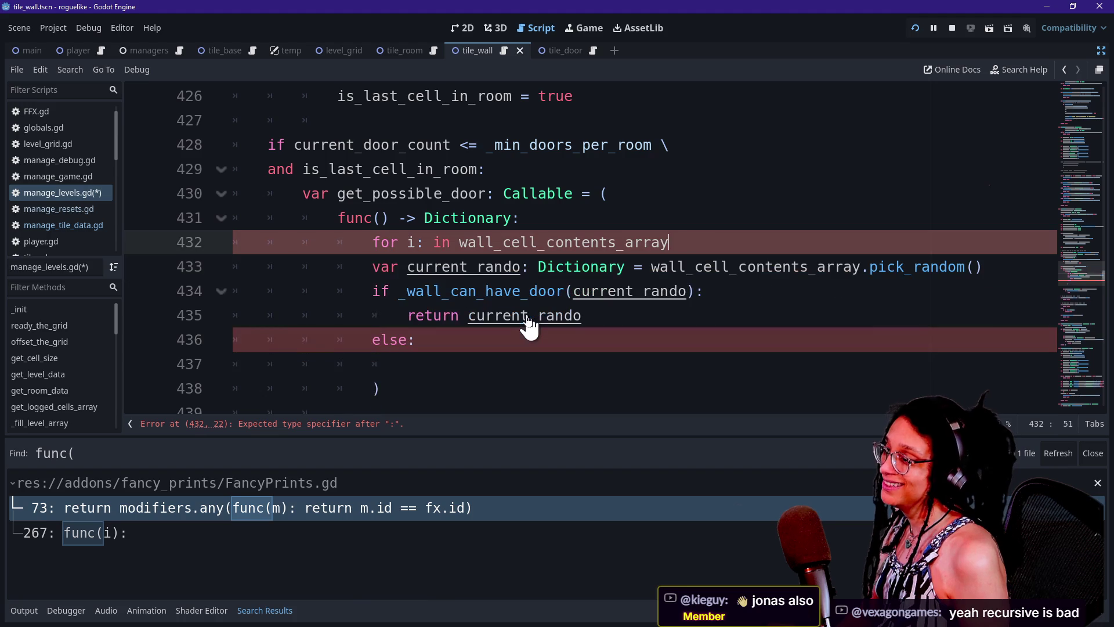
pyautogui.press('BackSpace')
pyautogui.press('BackSpace')
pyautogui.press('BackSpace')
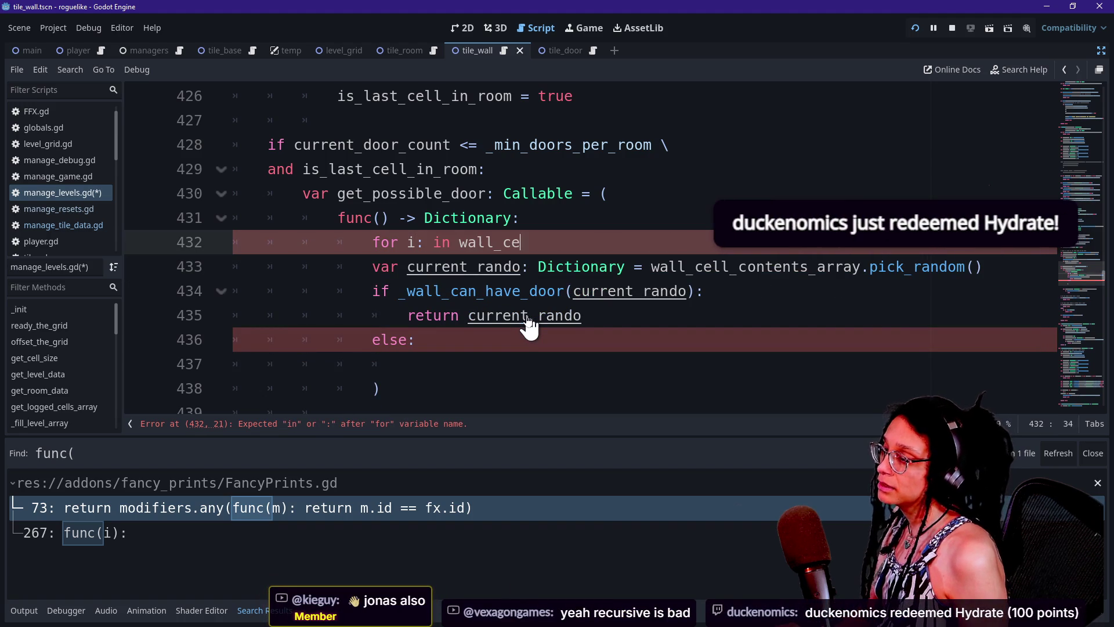
pyautogui.write('ll_contents_array:')
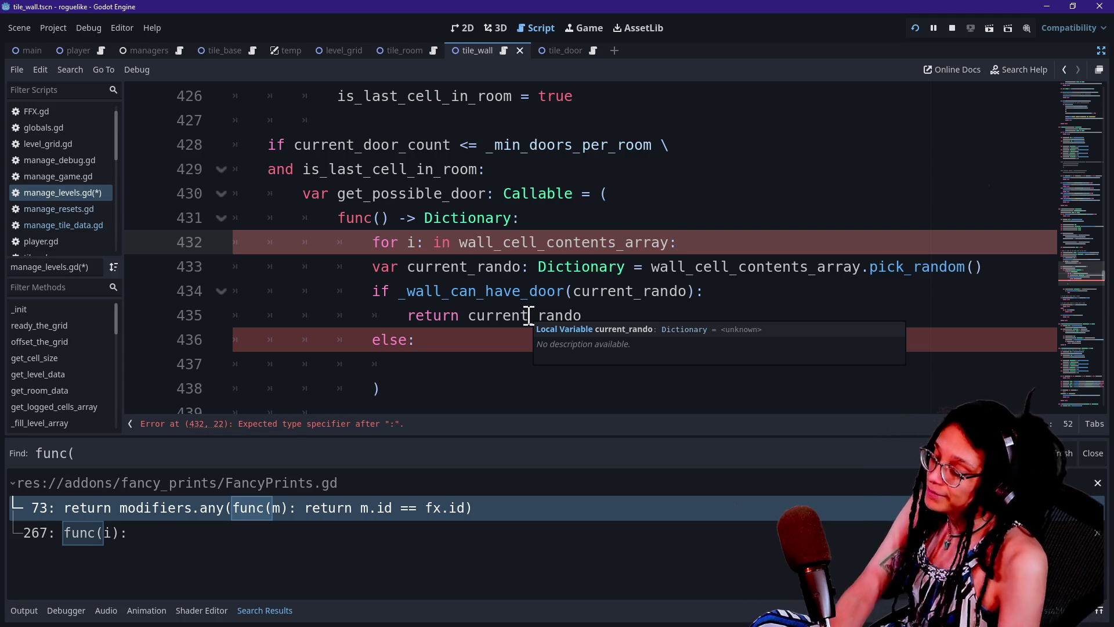
pyautogui.click(625, 218)
# Insert '()' just before the for-loop header's colon.
pyautogui.click(667, 291)
pyautogui.click(650, 315)
pyautogui.click(639, 339)
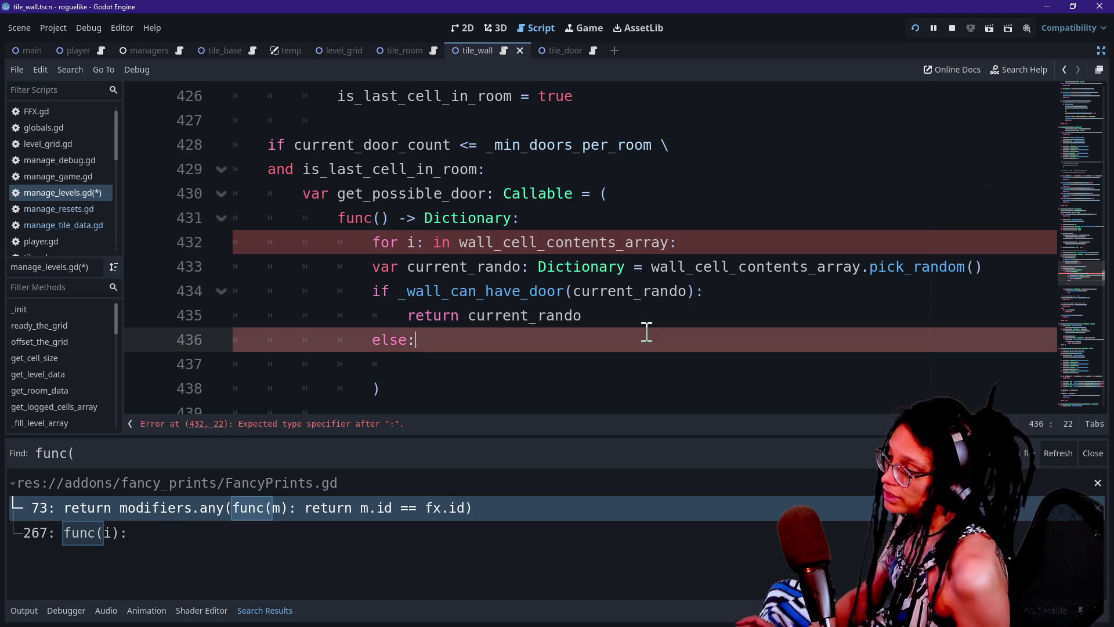
pyautogui.press('Down')
pyautogui.press('Down')
pyautogui.press('Up')
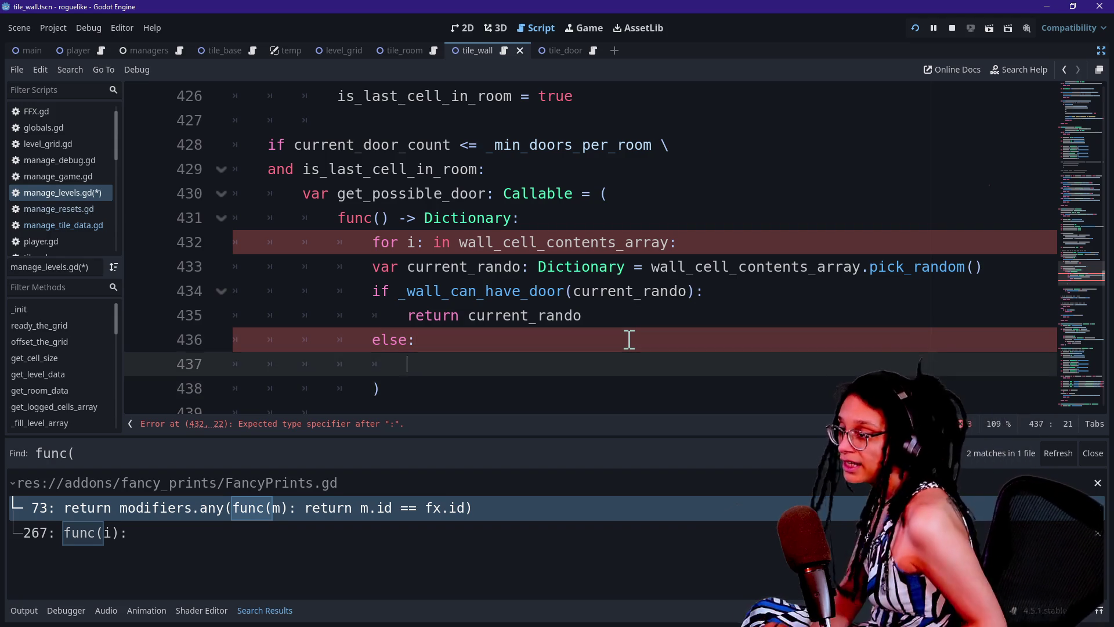
pyautogui.press('Up')
pyautogui.click(644, 242)
pyautogui.click(680, 200)
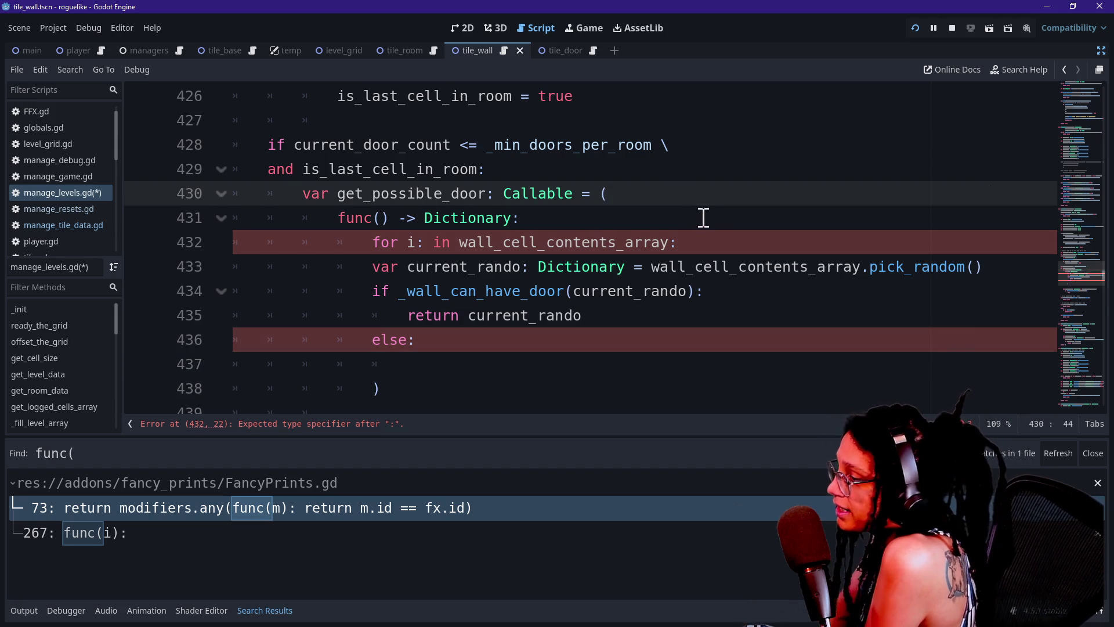
pyautogui.click(720, 238)
pyautogui.click(659, 240)
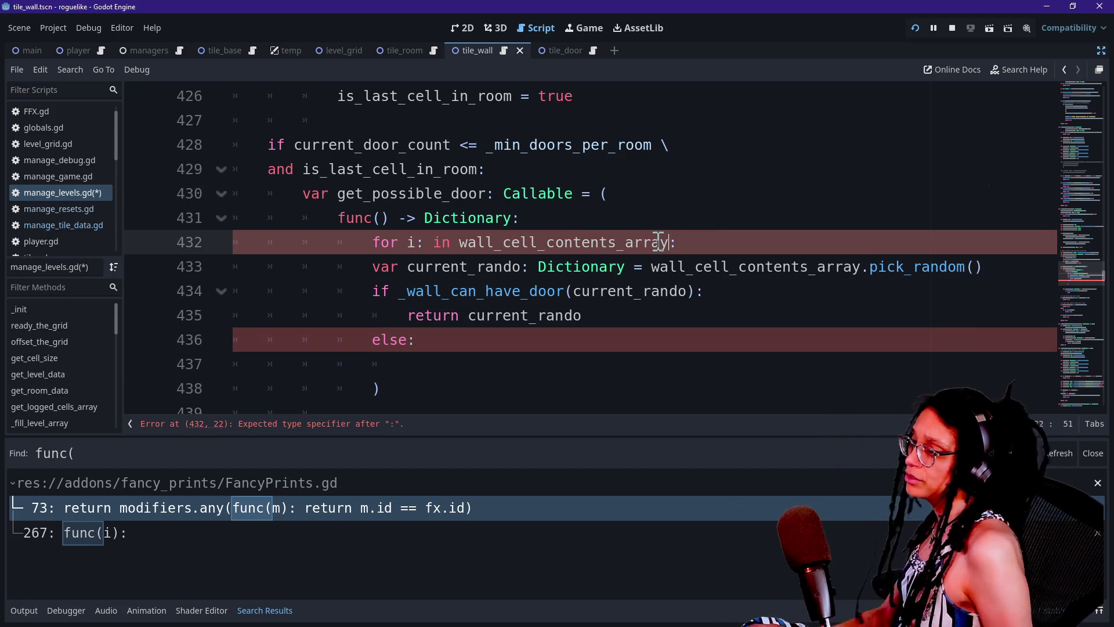
pyautogui.write('.size()')
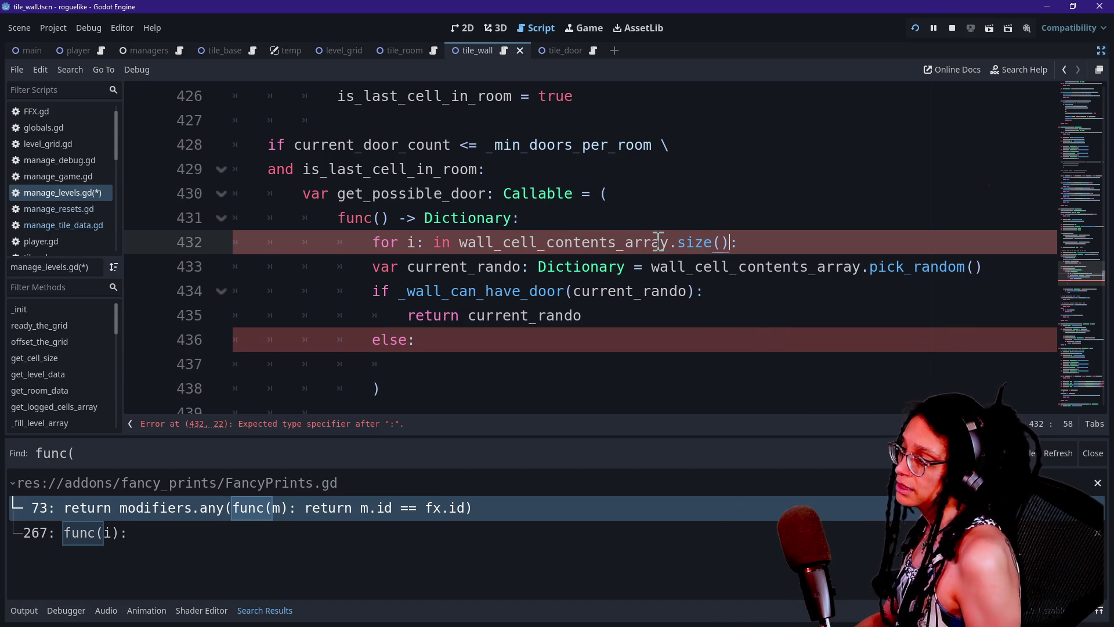
# Rename the loop variable to wall_contents with a Dictionary type.
pyautogui.doubleClick(409, 244)
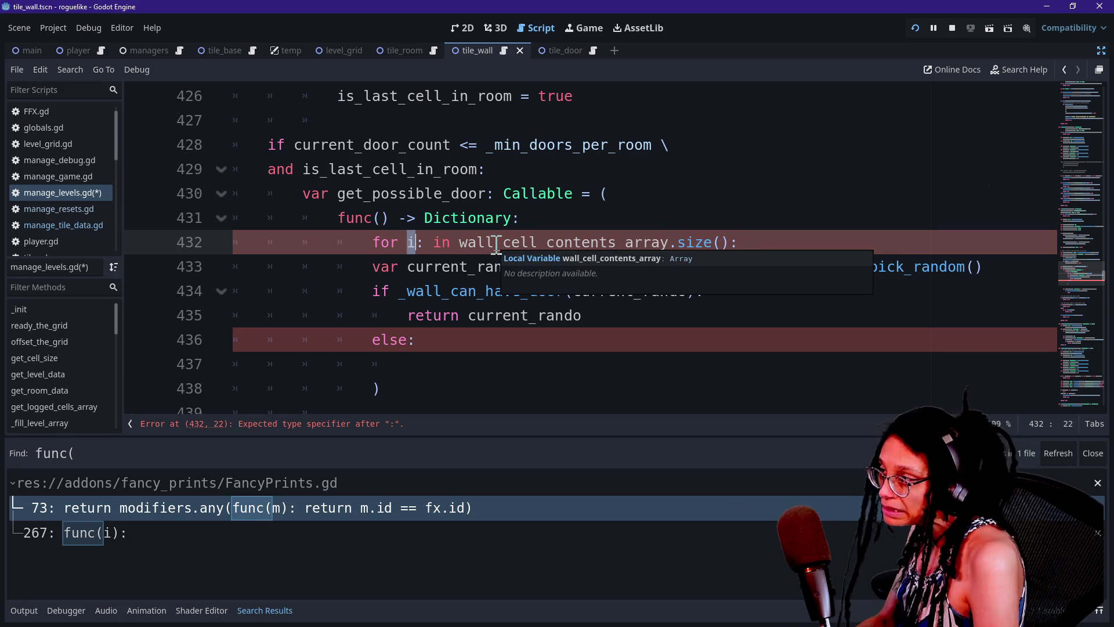
pyautogui.write('wa;')
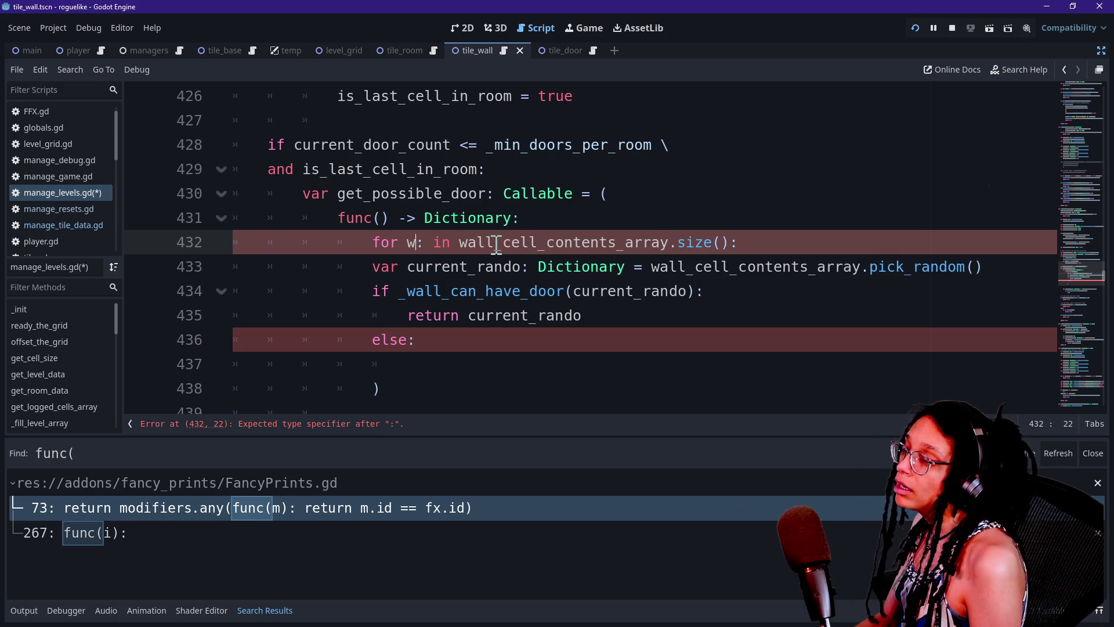
pyautogui.press('BackSpace')
pyautogui.write('llc')
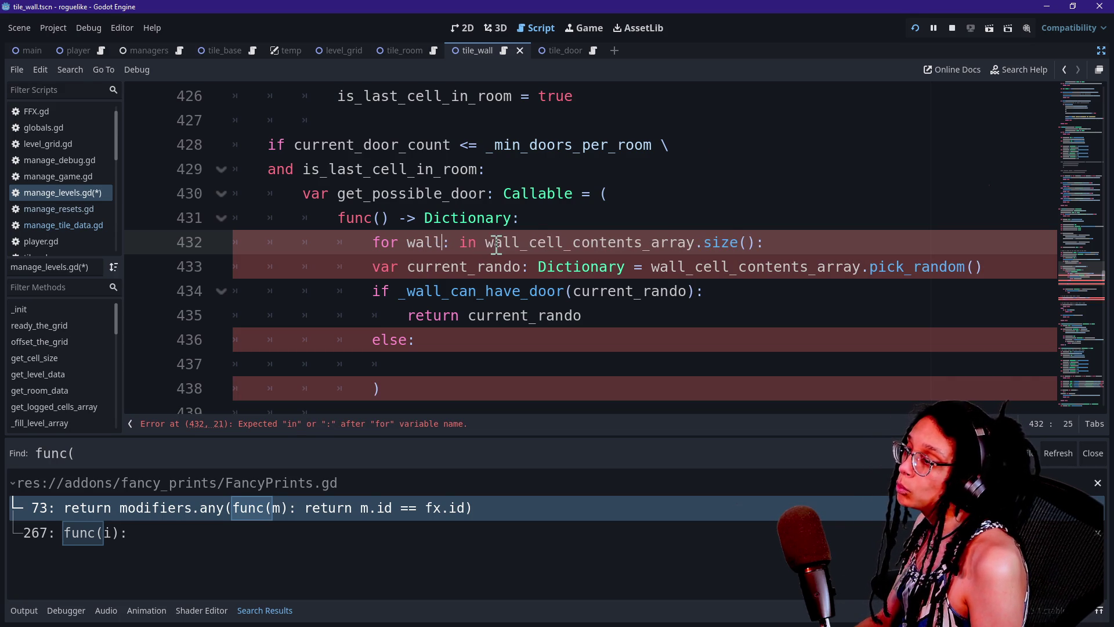
pyautogui.write('ntents')
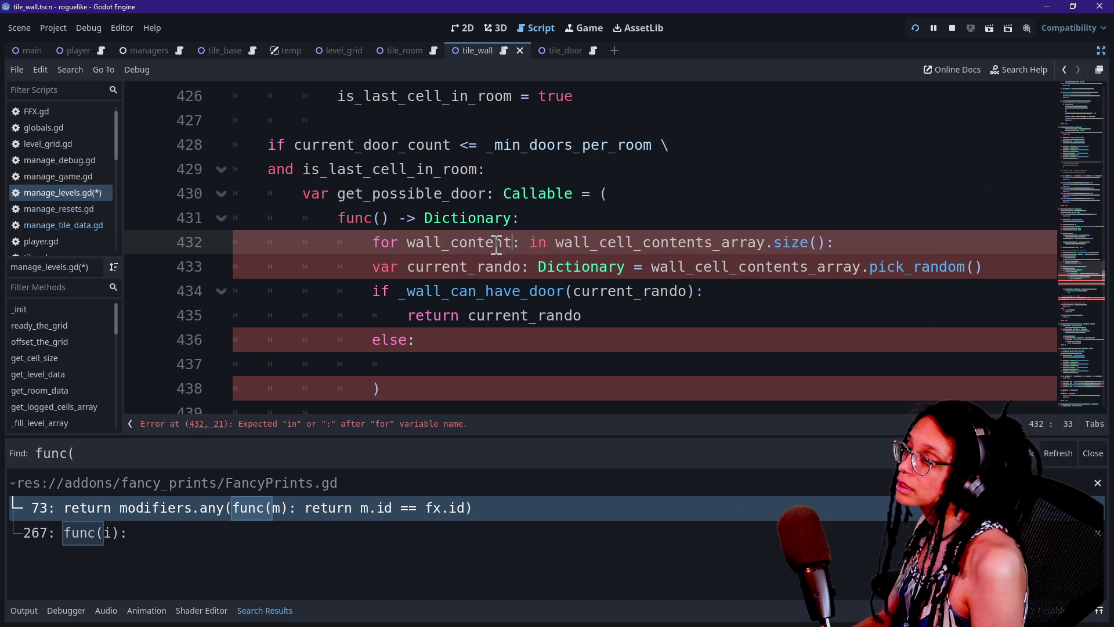
pyautogui.press('Right')
pyautogui.write('Dictionary')
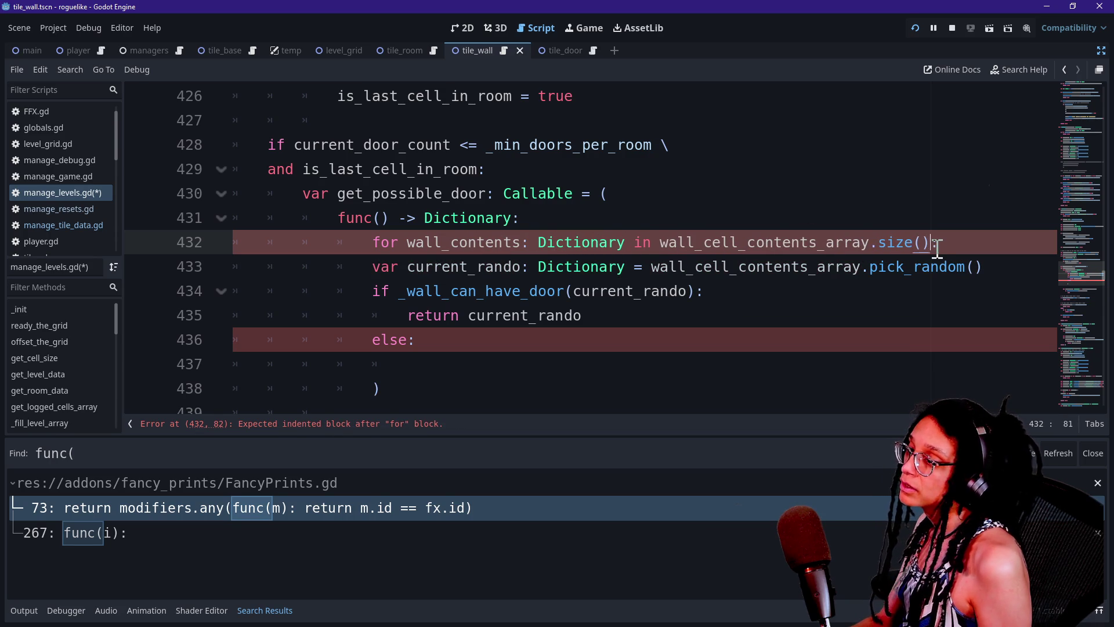
# Indent the lines below the loop header into the loop body.
pyautogui.moveTo(374, 267)
pyautogui.mouseDown()
pyautogui.moveTo(410, 288)
pyautogui.moveTo(443, 356)
pyautogui.moveTo(416, 340)
pyautogui.mouseUp()
pyautogui.press('Tab')
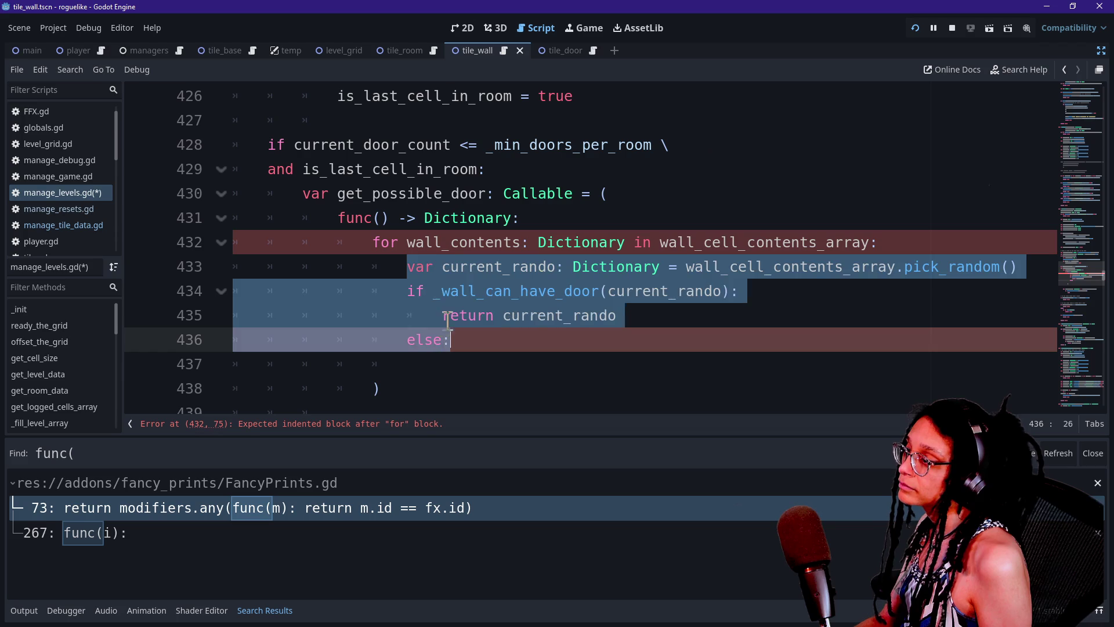
pyautogui.click(445, 317)
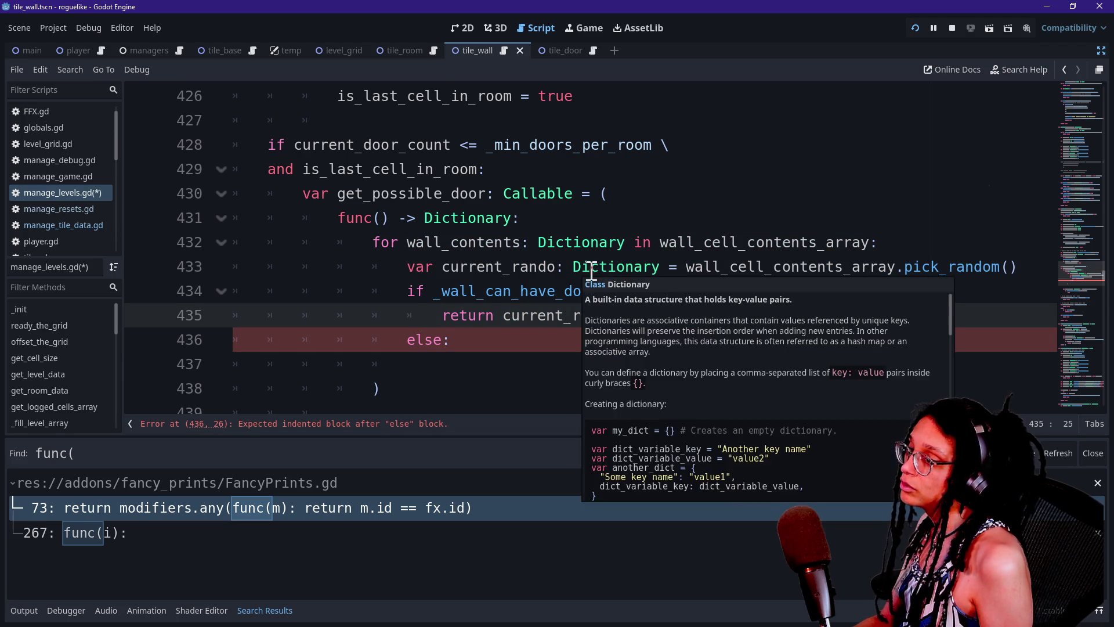
pyautogui.click(538, 291)
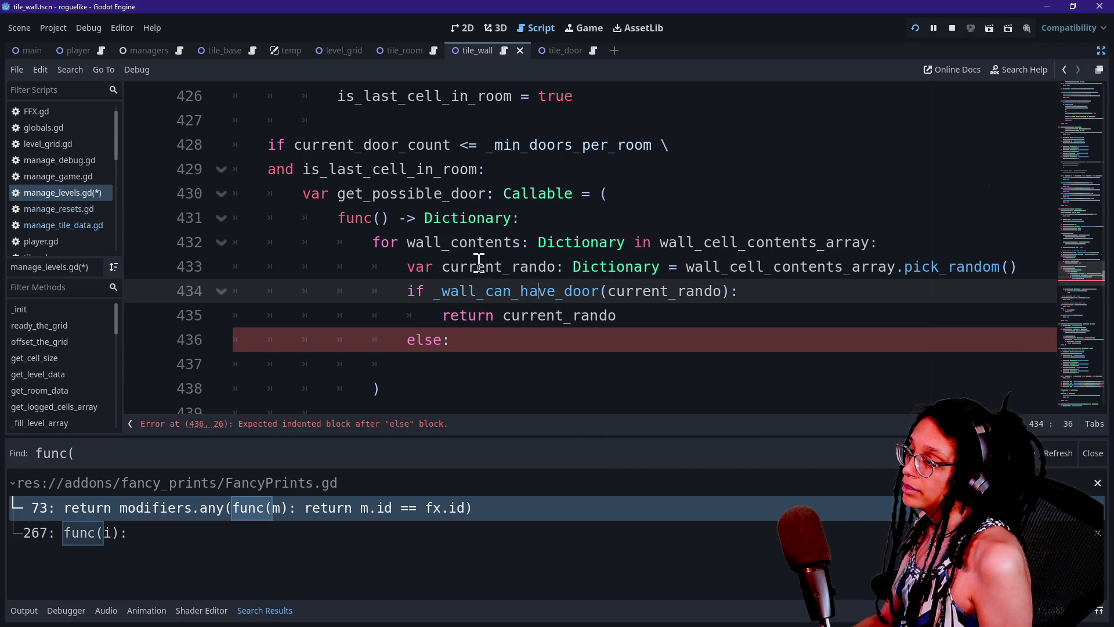
# Move the current_rando declaration above the for loop and assign current_rando on line 434.
pyautogui.moveTo(409, 266)
pyautogui.mouseDown()
pyautogui.moveTo(656, 290)
pyautogui.moveTo(677, 269)
pyautogui.mouseUp()
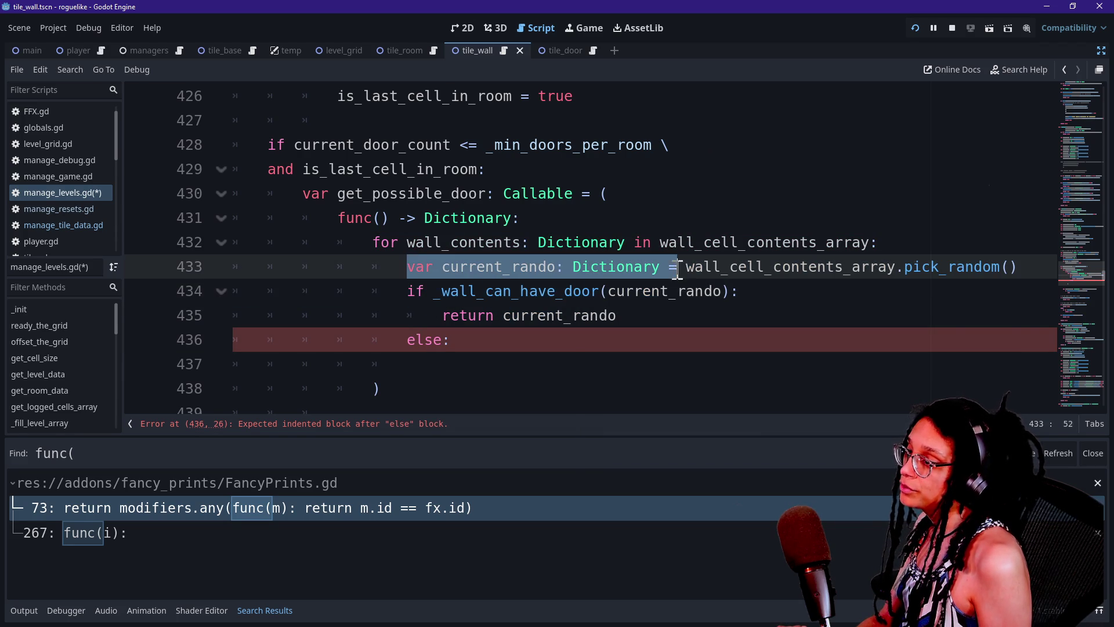
pyautogui.hotkey('ctrl', 'x')
pyautogui.click(668, 218)
pyautogui.press('Return')
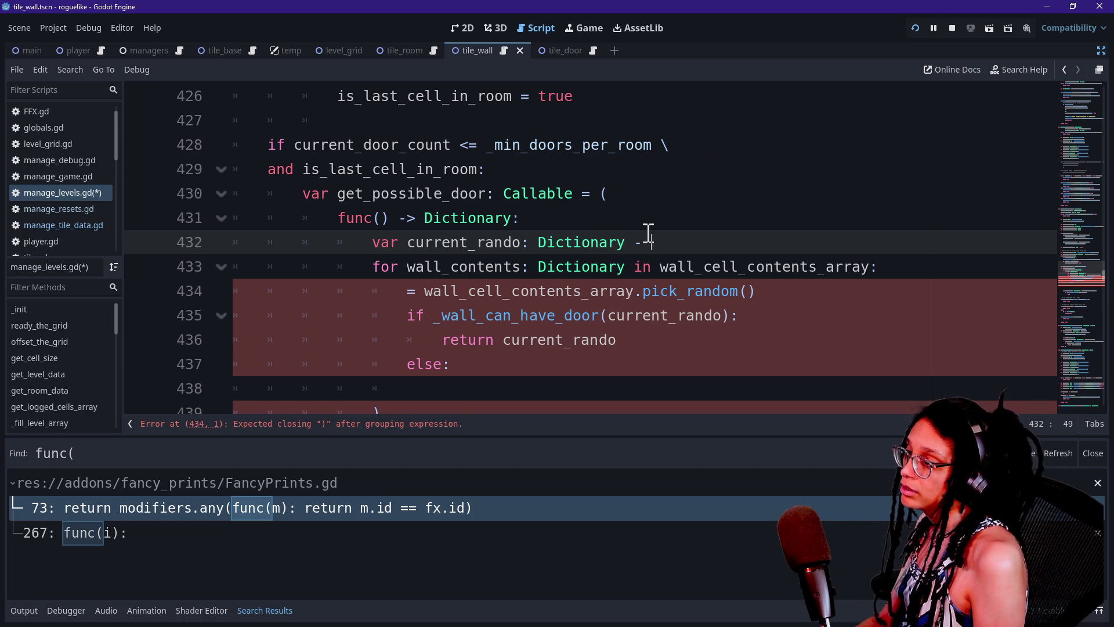
pyautogui.click(419, 342)
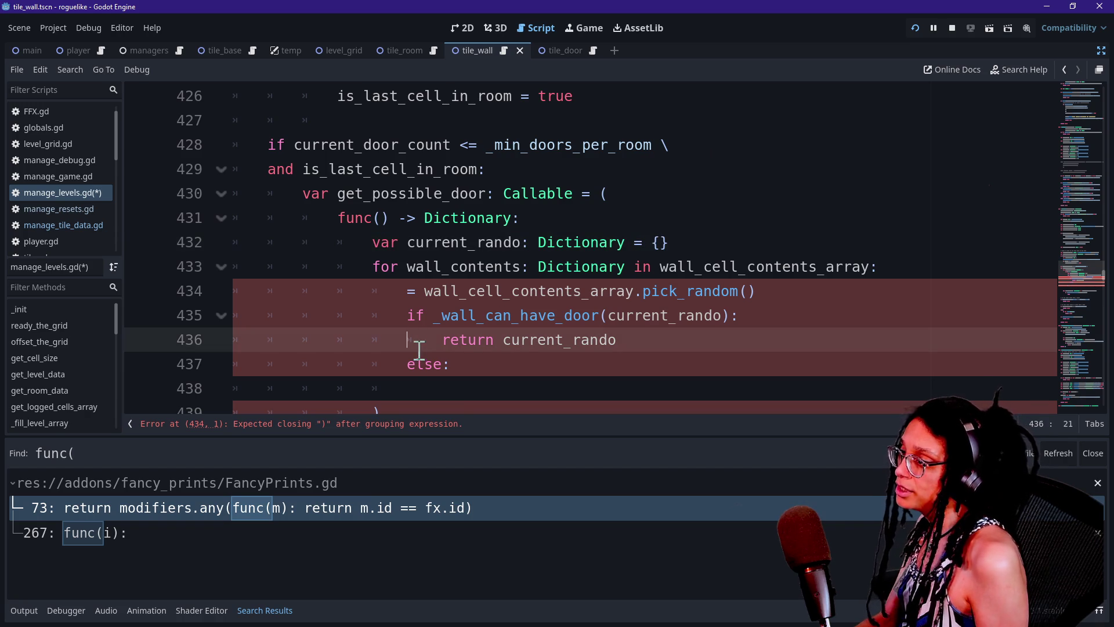
pyautogui.click(420, 294)
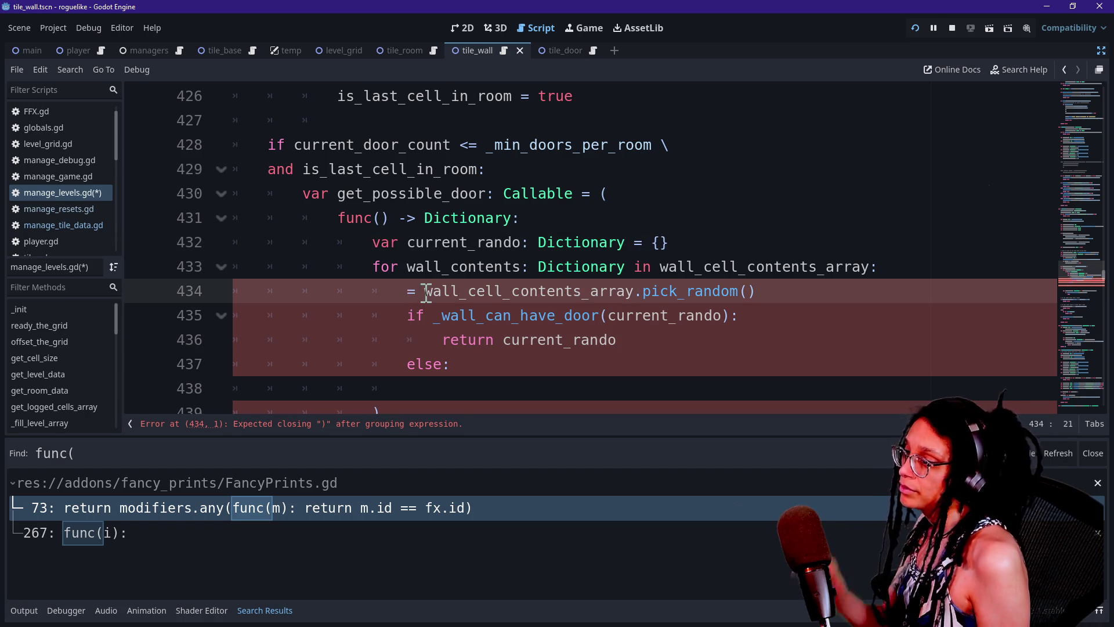
pyautogui.click(409, 310)
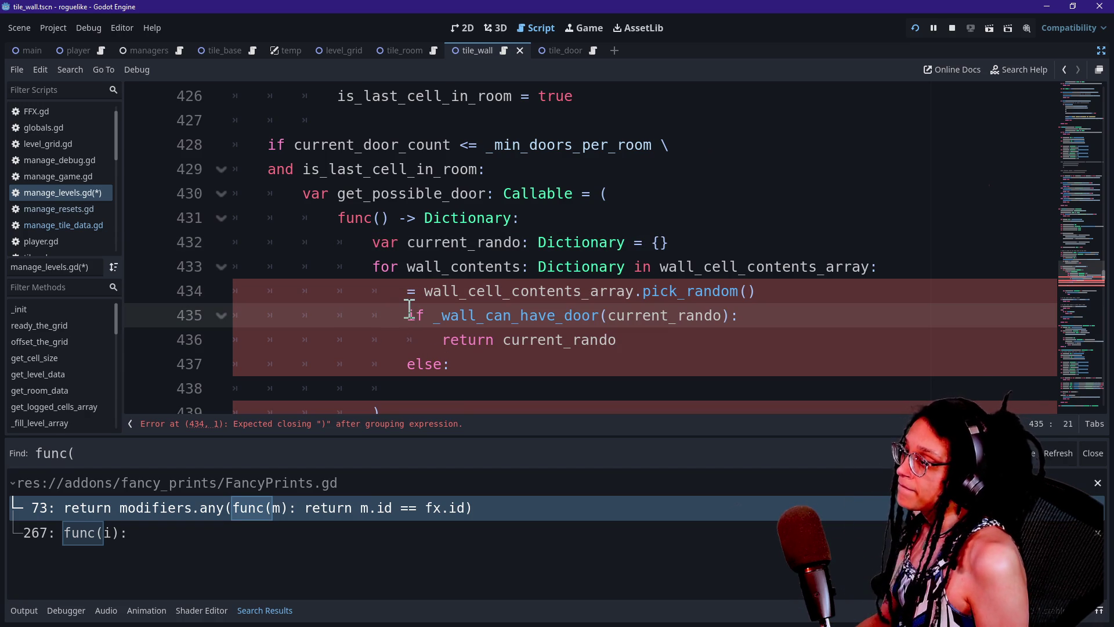
pyautogui.click(412, 288)
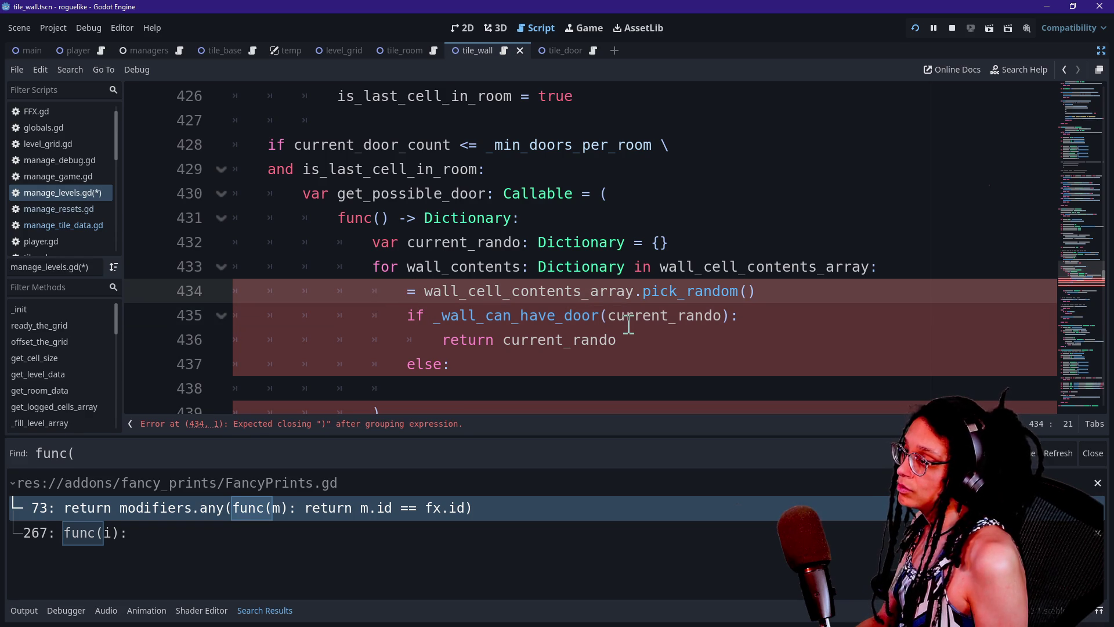
pyautogui.write('current')
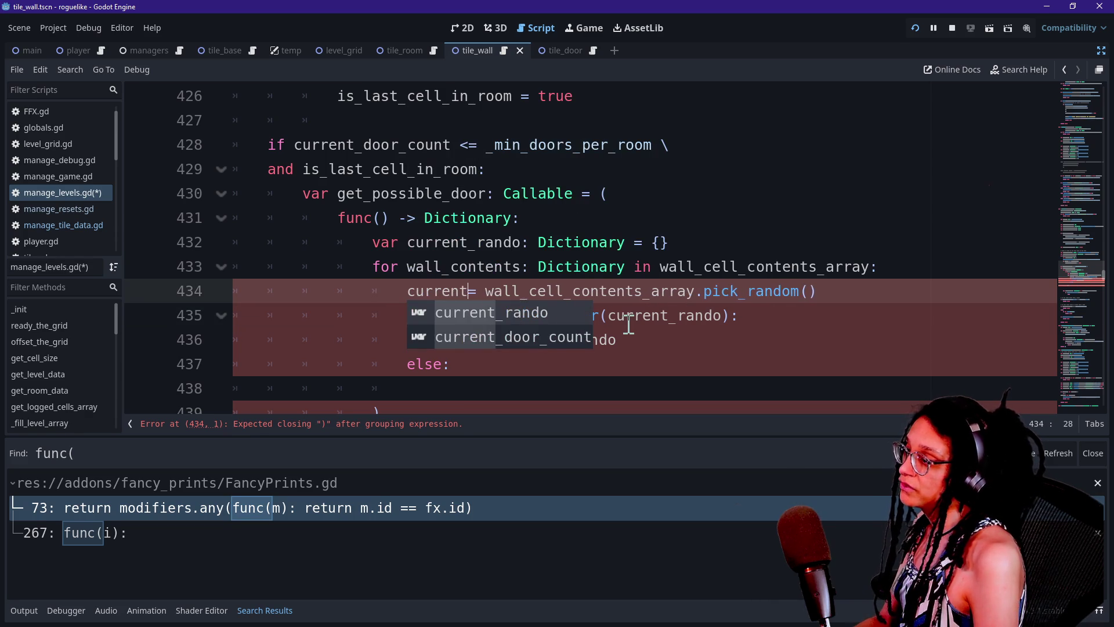
pyautogui.write(' _ra')
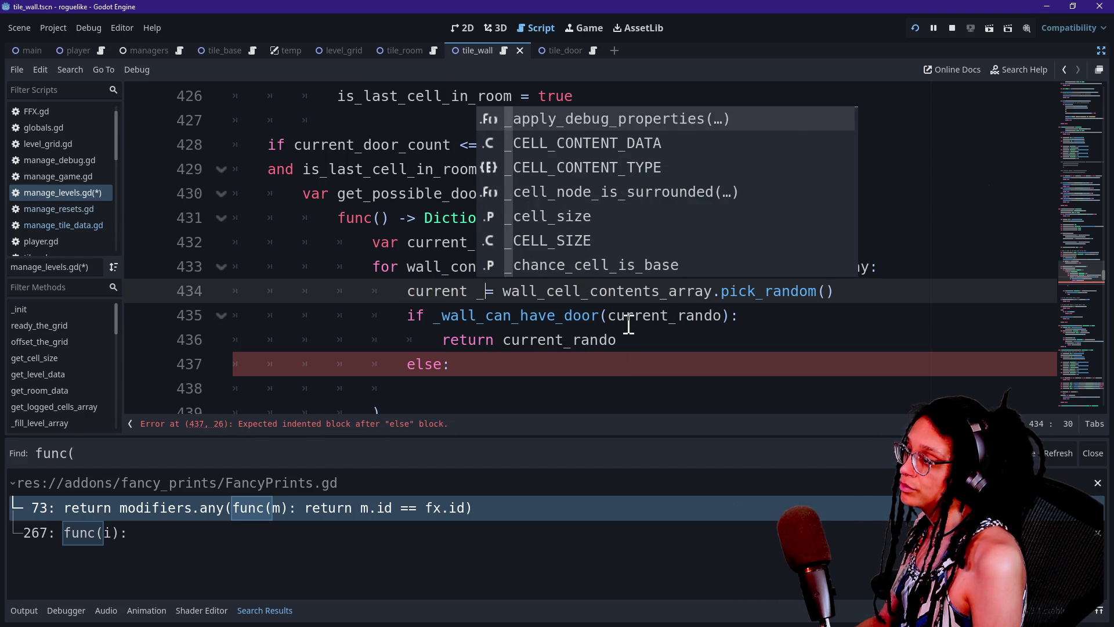
pyautogui.press('BackSpace')
pyautogui.press('BackSpace')
pyautogui.press('BackSpace')
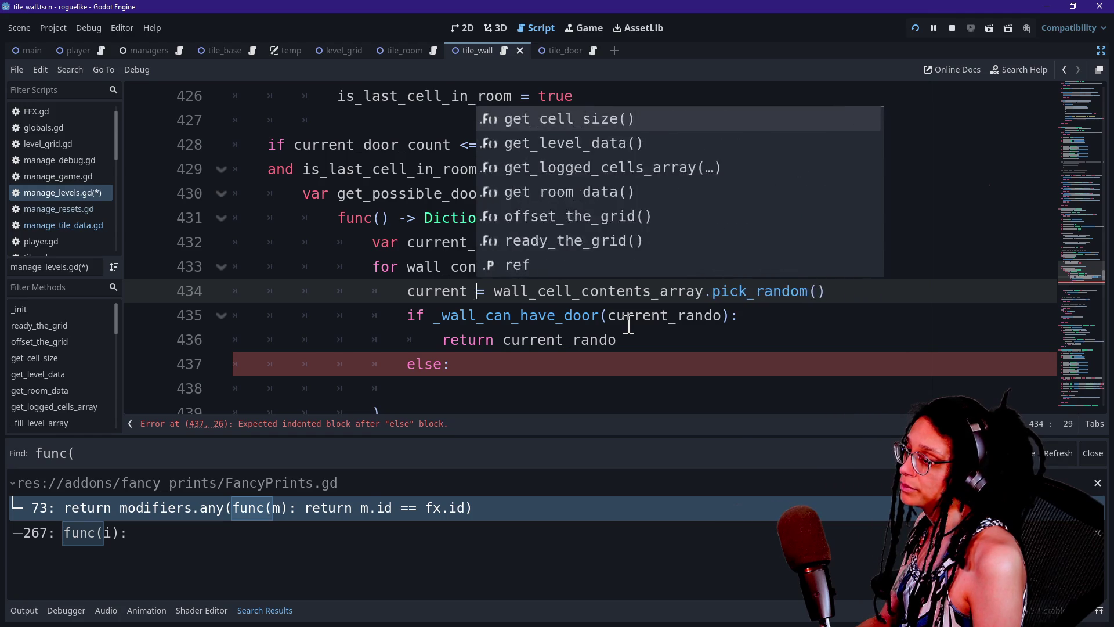
pyautogui.write('_rando')
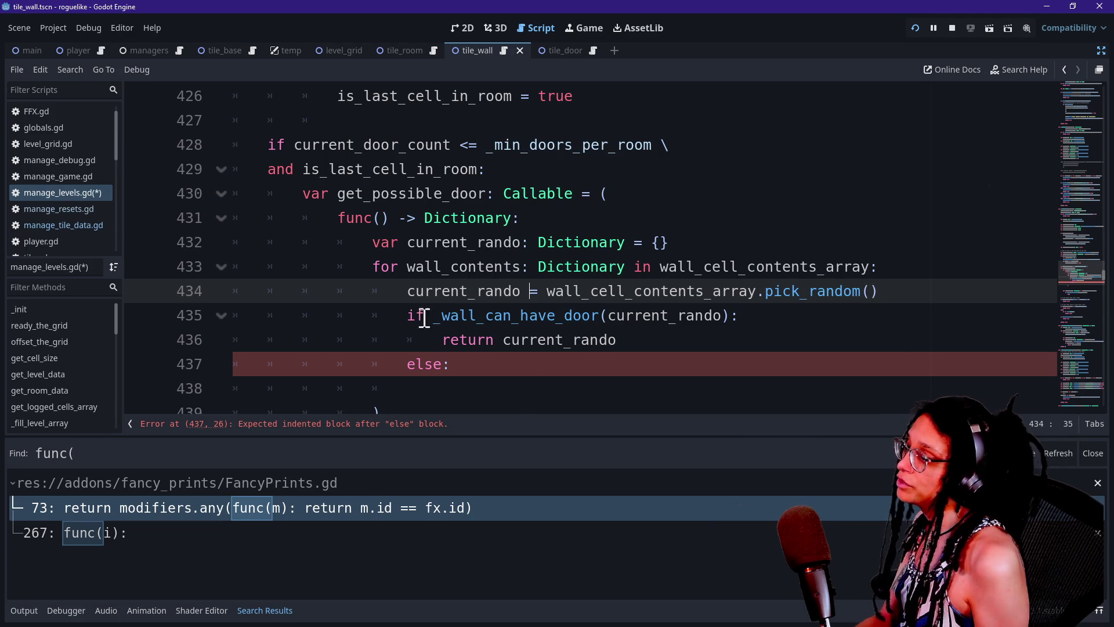
# Change the loop header to 'for i: int in', removing wall_cell_contents_array.
pyautogui.doubleClick(432, 267)
pyautogui.write('i')
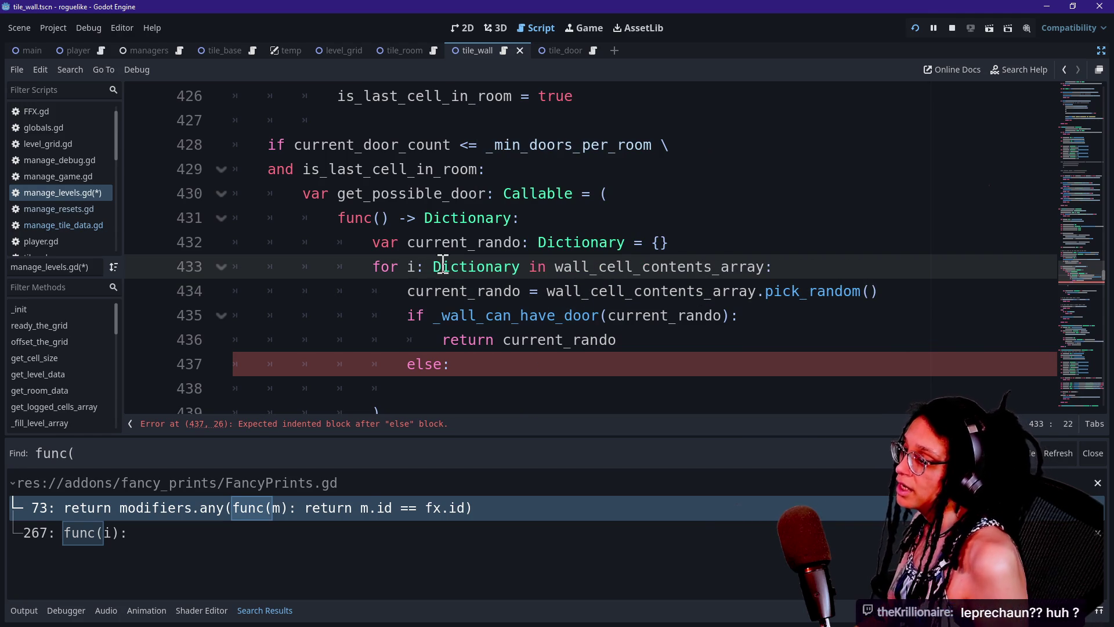
pyautogui.doubleClick(444, 265)
pyautogui.write('int')
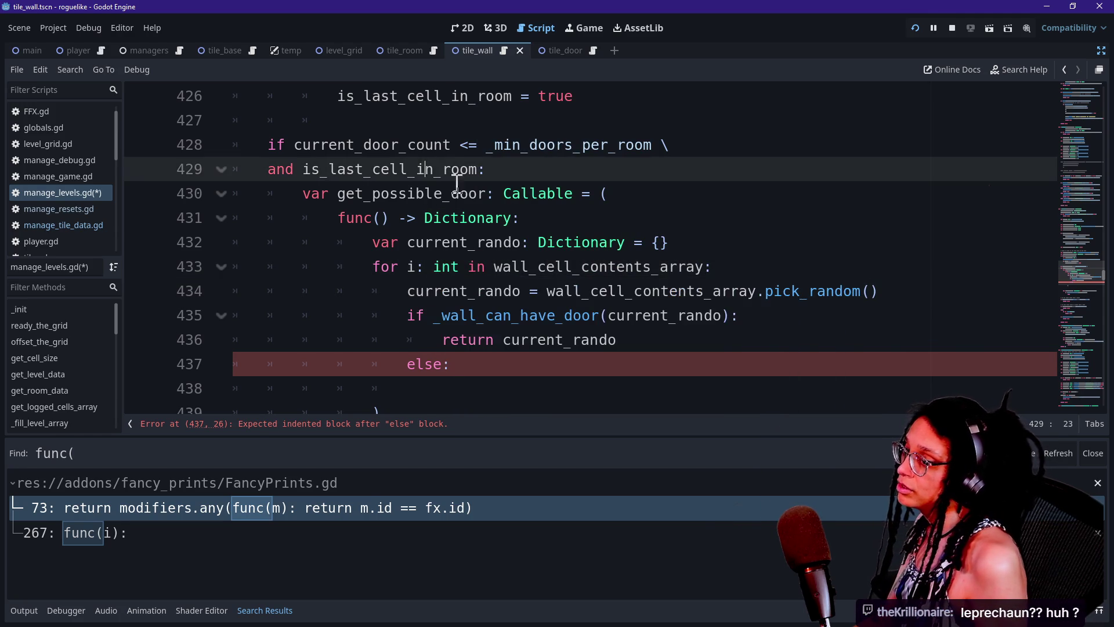
pyautogui.moveTo(498, 273)
pyautogui.mouseDown()
pyautogui.moveTo(875, 292)
pyautogui.moveTo(706, 271)
pyautogui.mouseUp()
pyautogui.press('BackSpace')
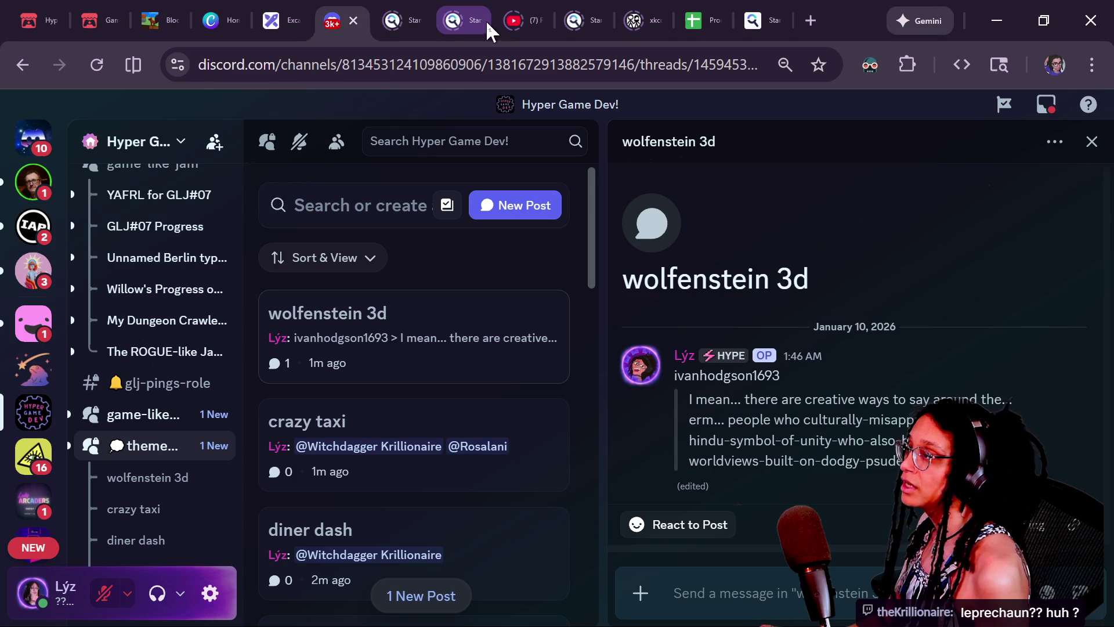
pyautogui.click(98, 14)
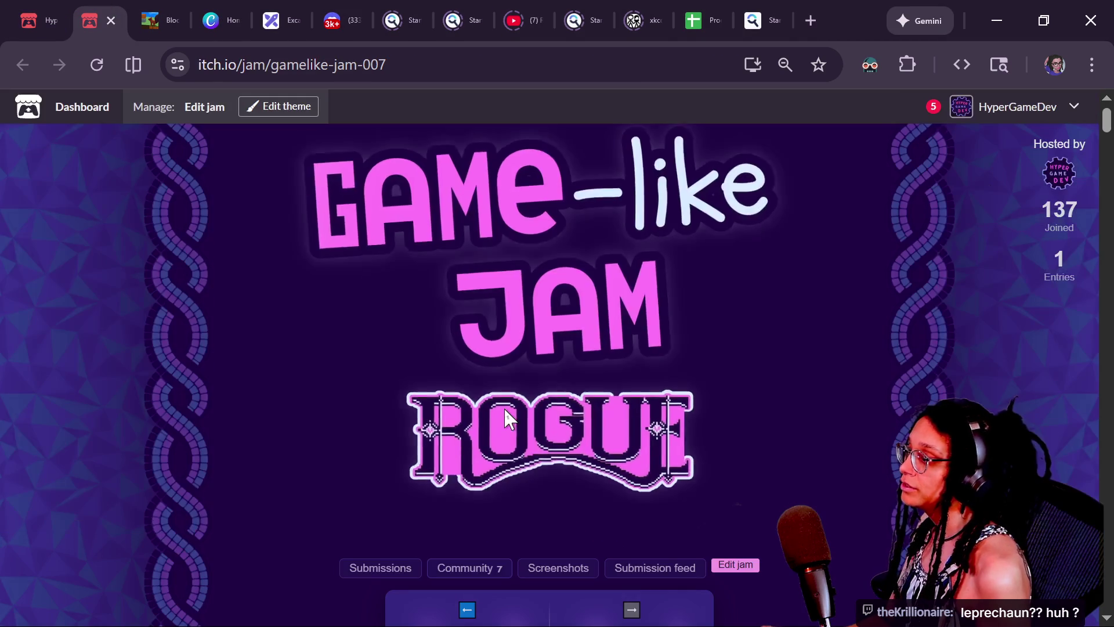
# Browse the Rogue jam page, glance at the previous gamelike-jam-006, and return.
pyautogui.scroll(-5, 505, 418)
pyautogui.scroll(-2, 537, 471)
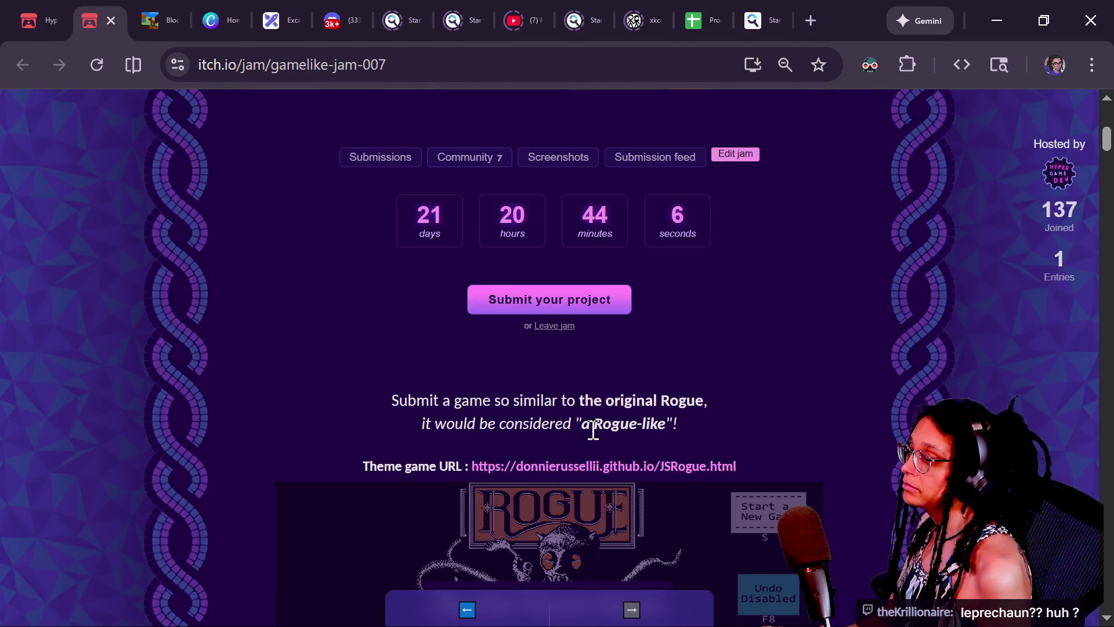
pyautogui.scroll(7, 580, 473)
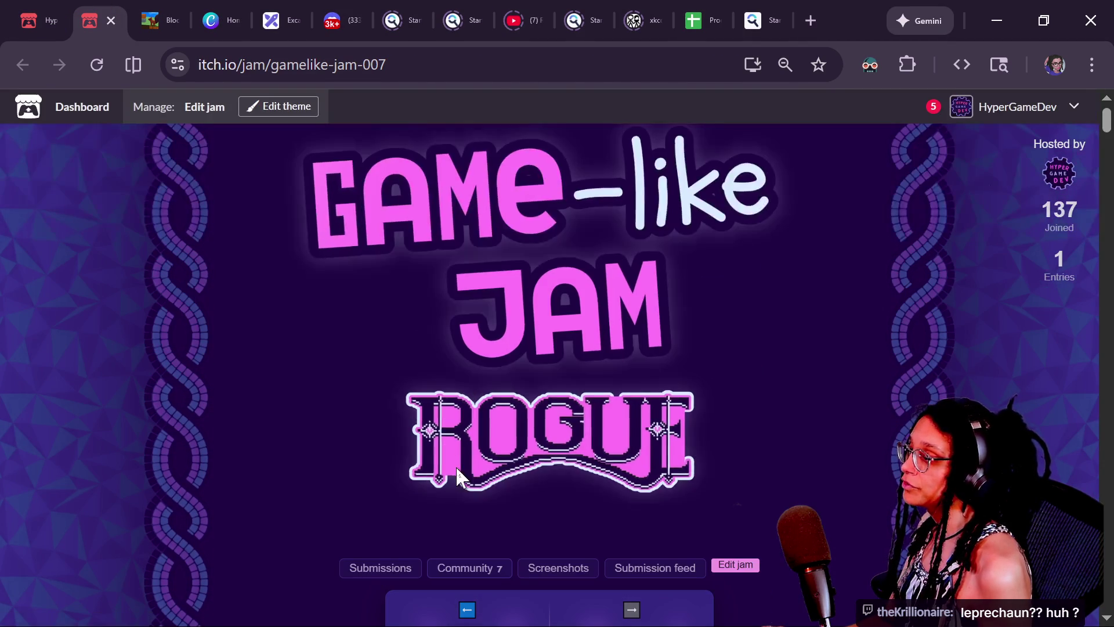
pyautogui.click(461, 566)
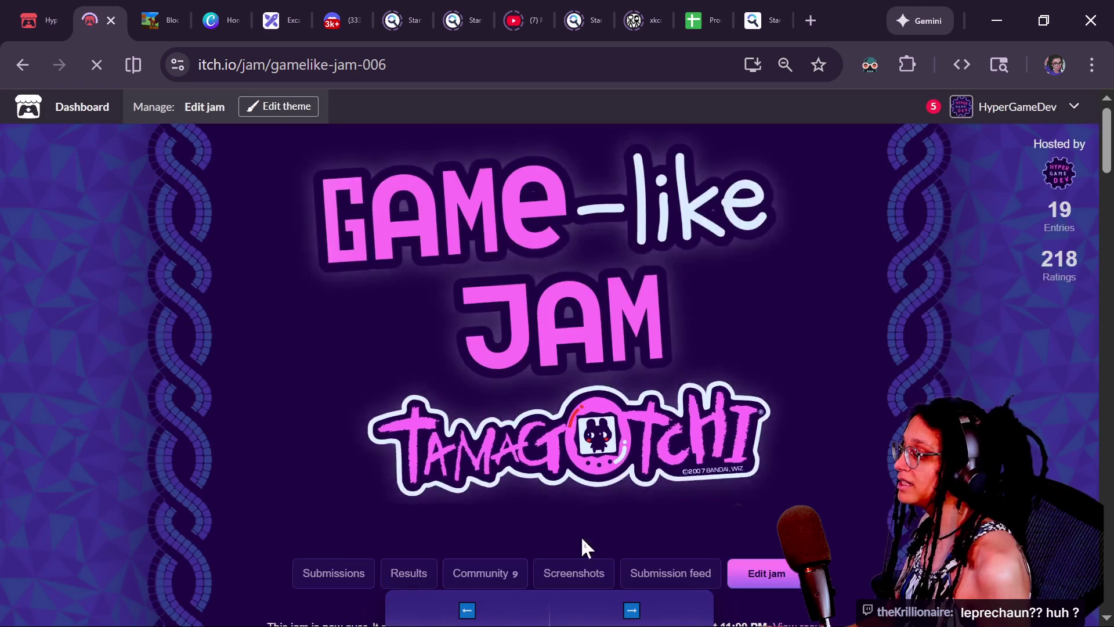
pyautogui.scroll(-2, 598, 551)
pyautogui.click(634, 564)
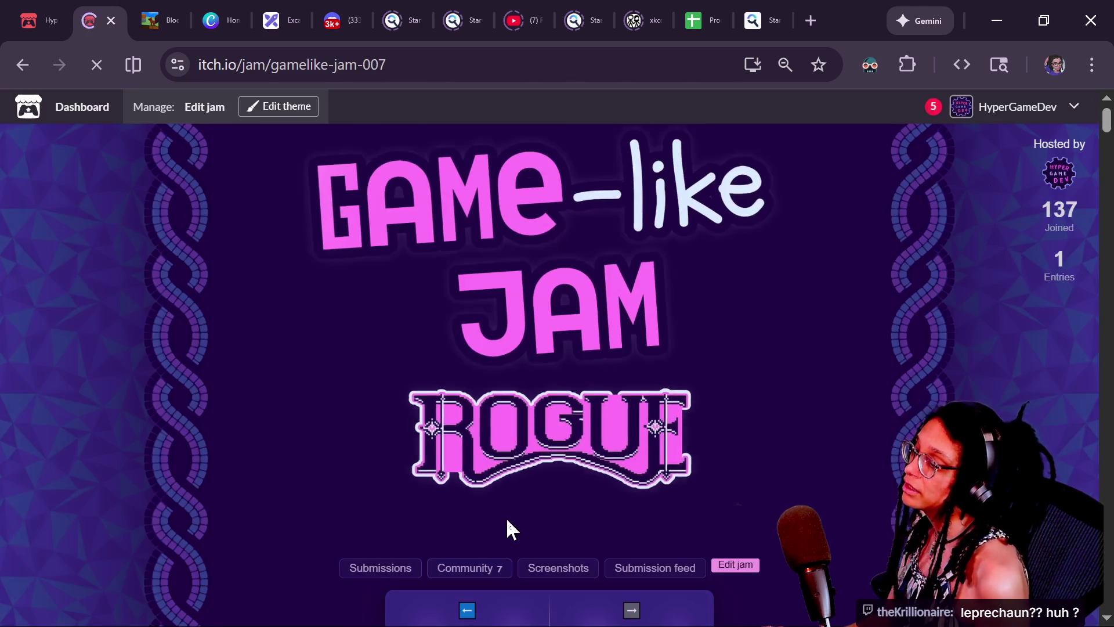
pyautogui.scroll(-2, 481, 478)
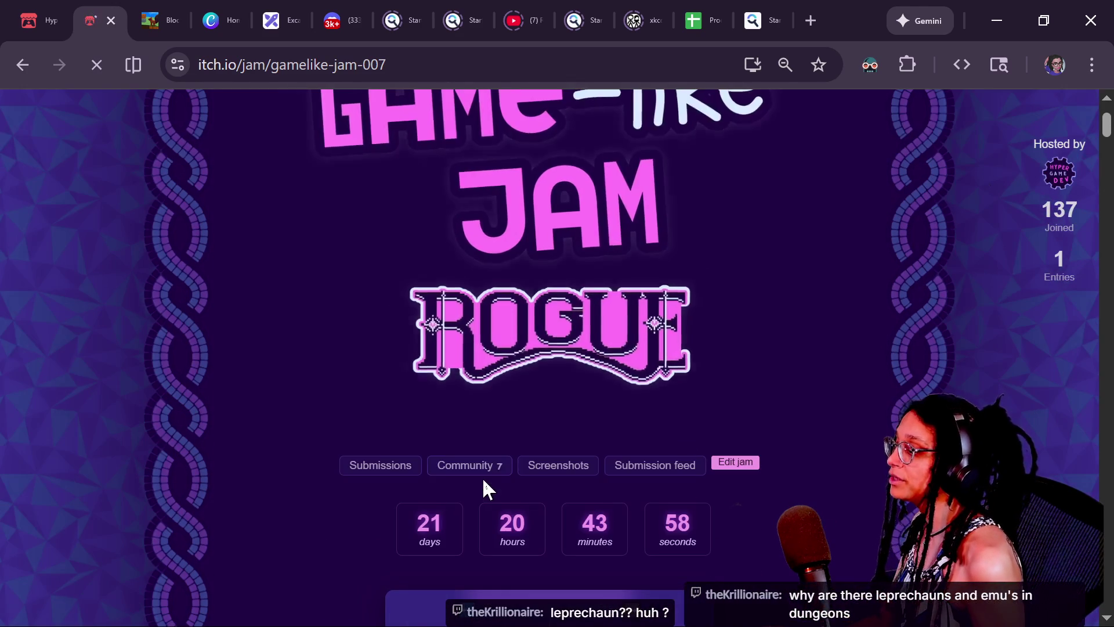
# Open the 'Rogue-like Resources & More!' community topic and its spillhistorie.no interview link.
pyautogui.click(492, 464)
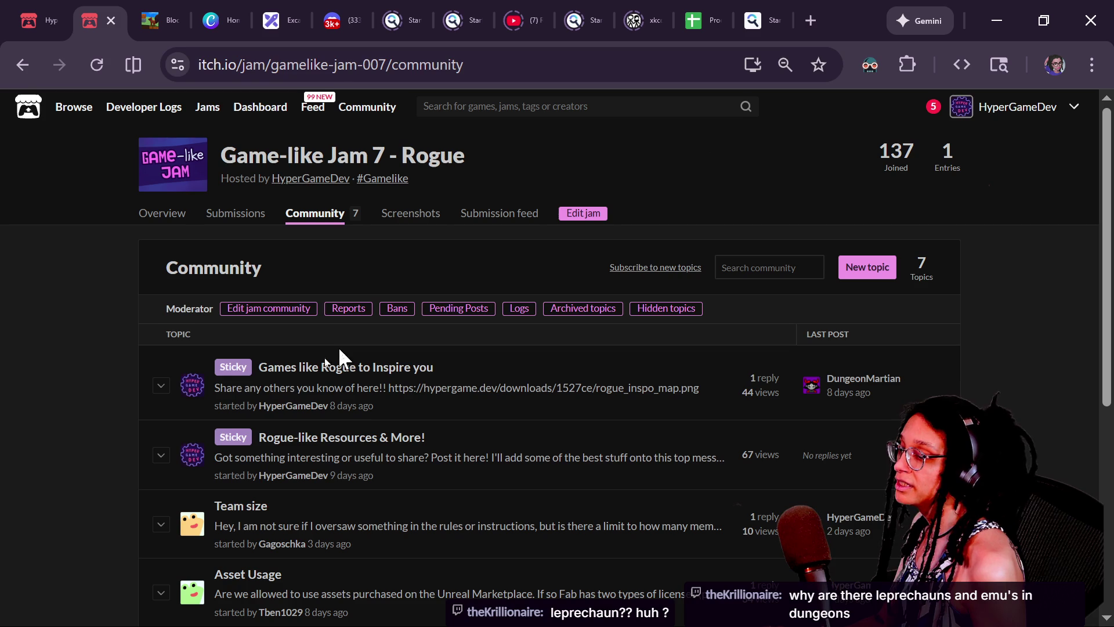
pyautogui.click(292, 369)
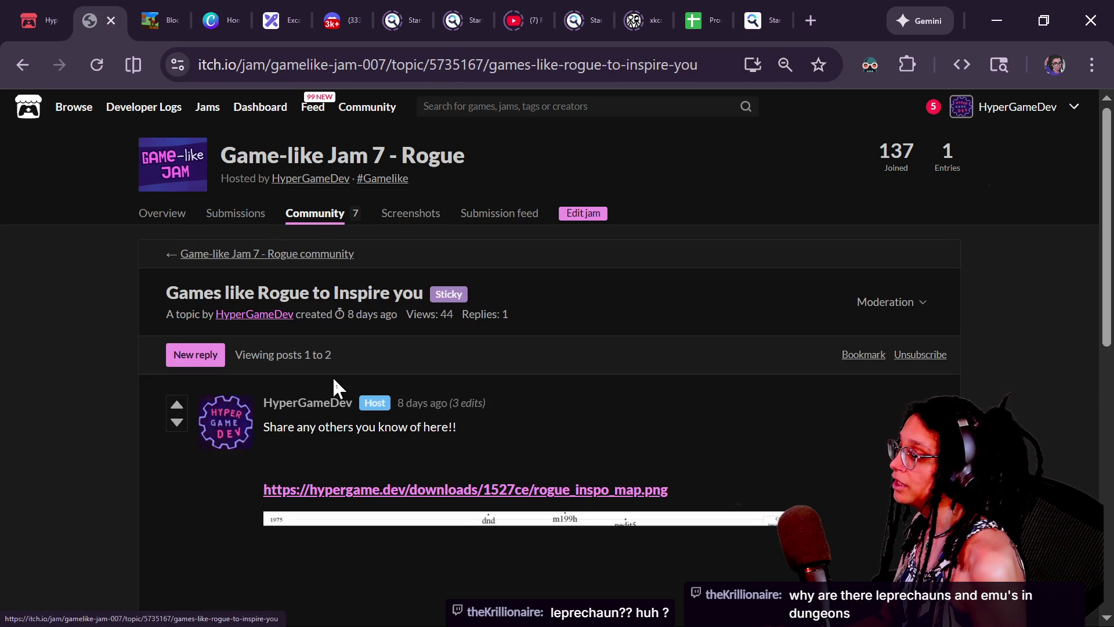
pyautogui.scroll(-8, 333, 386)
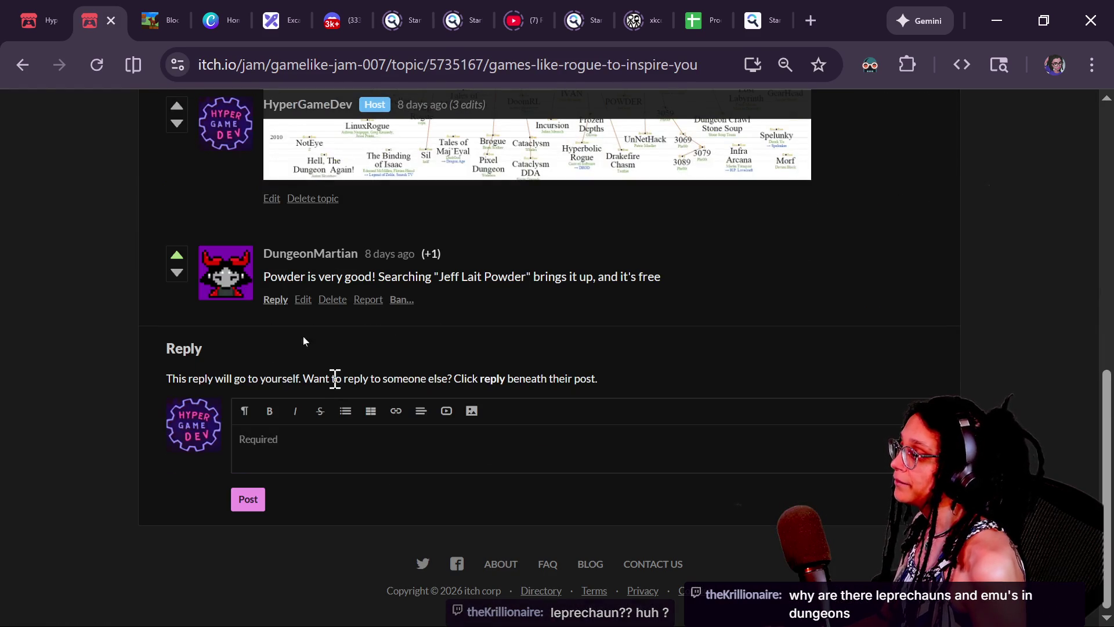
pyautogui.click(33, 75)
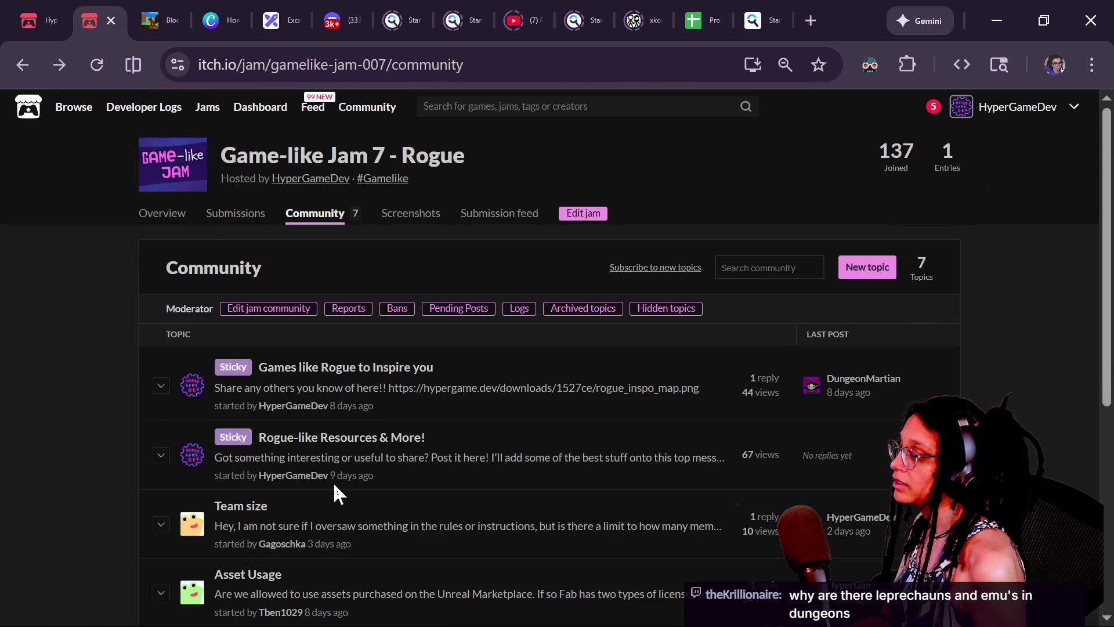
pyautogui.click(333, 443)
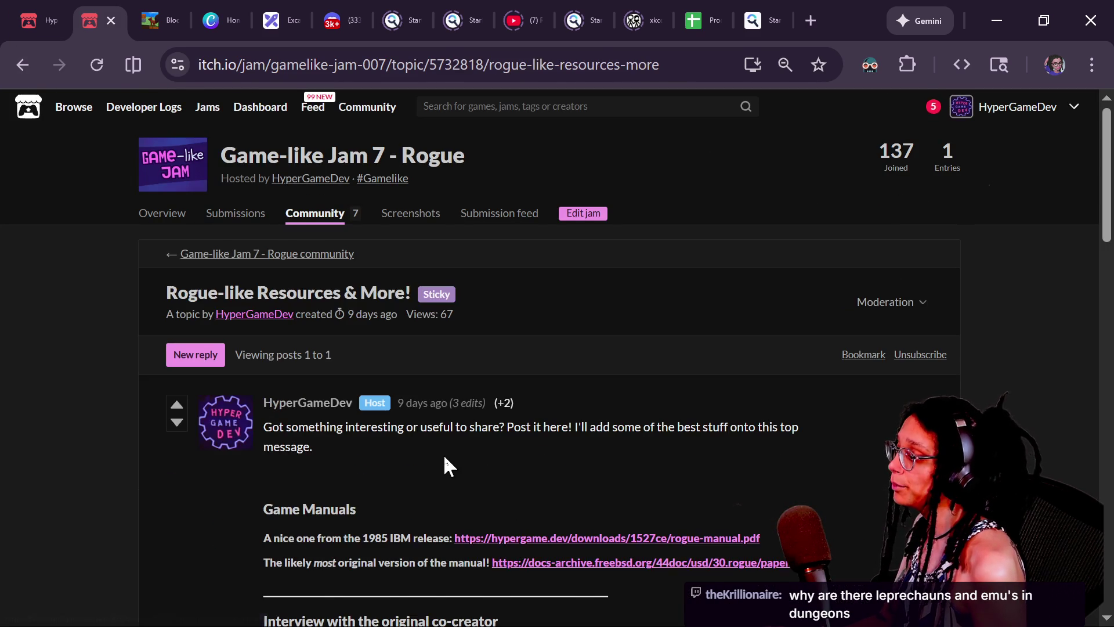
pyautogui.scroll(-6, 445, 462)
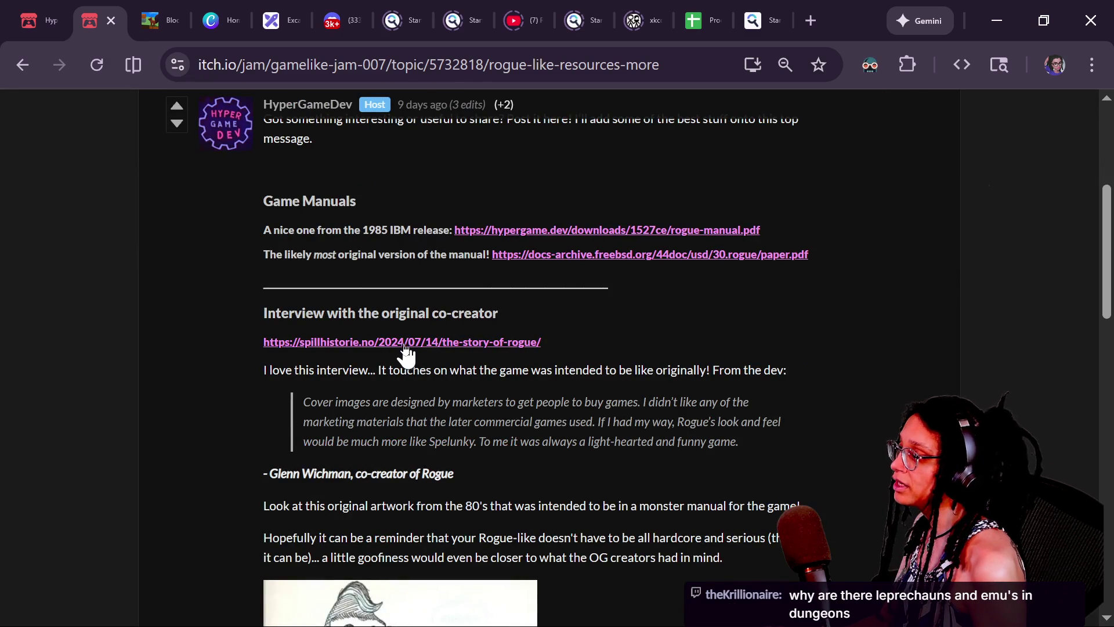
pyautogui.click(425, 347)
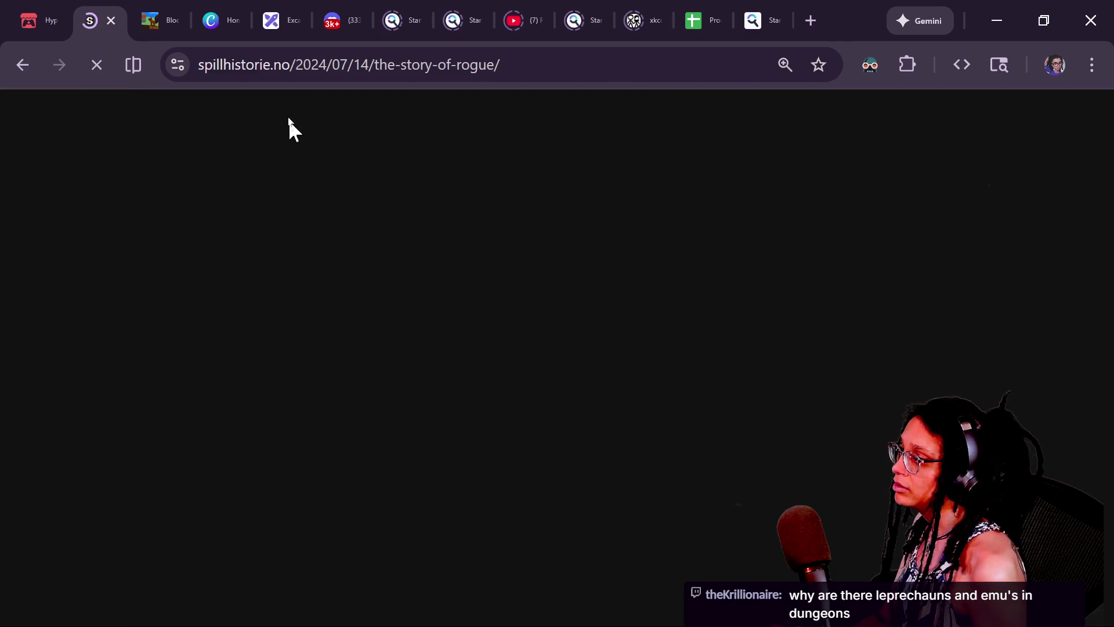
# Post the spillhistorie.no Rogue article link in both the YouTube and Twitch chats.
pyautogui.click(377, 65)
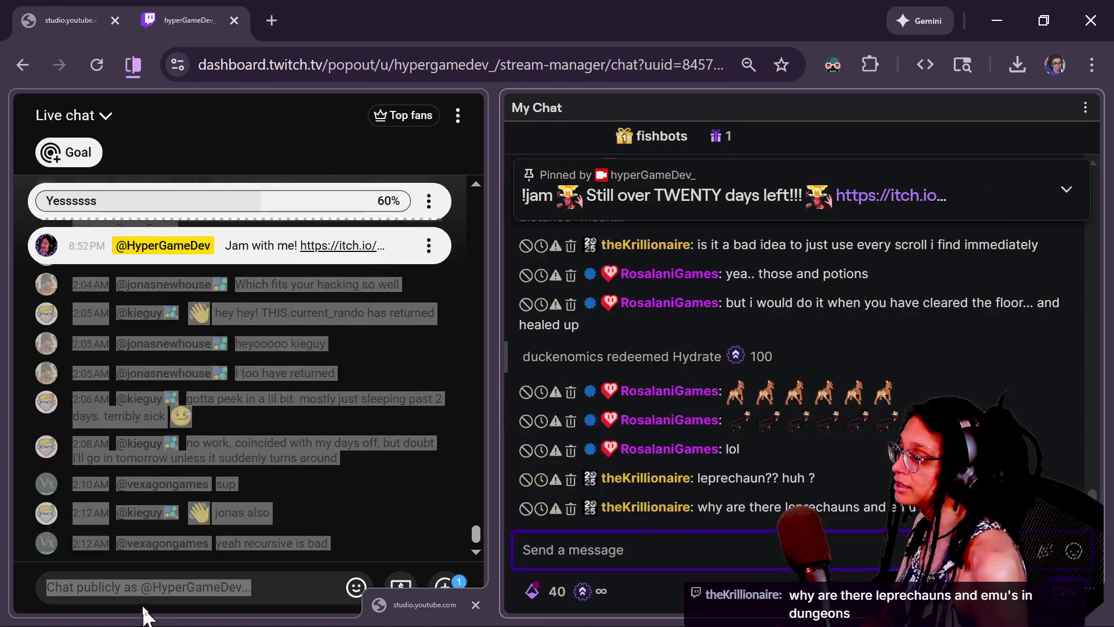
pyautogui.click(161, 596)
pyautogui.write('https://spillhistorie.no/2024/07/14/the-story-of-rogue/')
pyautogui.press('Return')
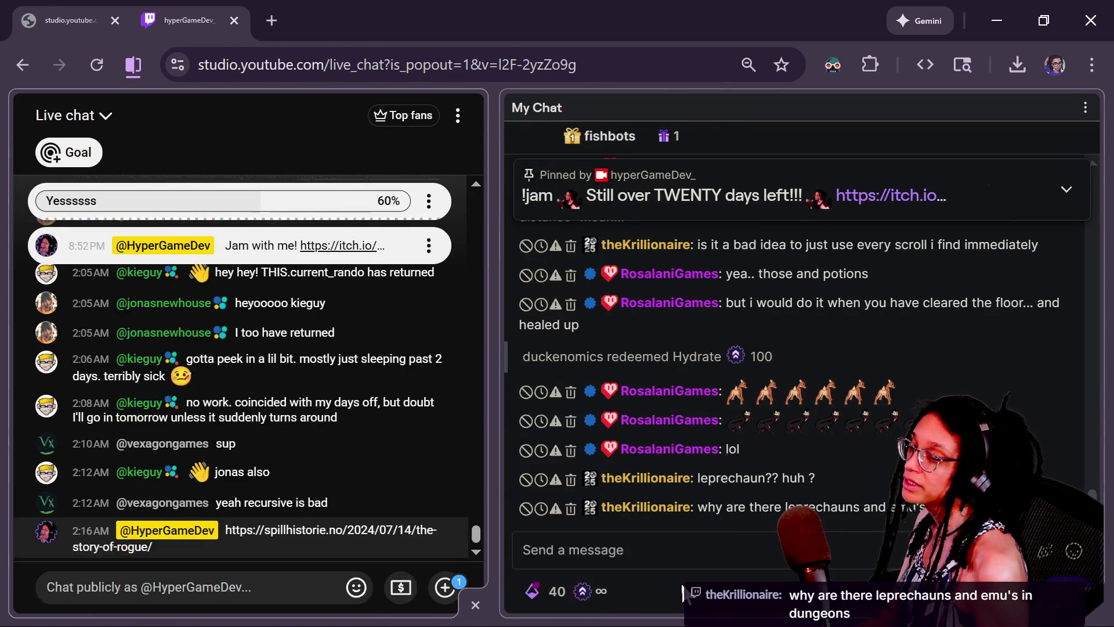
pyautogui.click(669, 550)
pyautogui.write('https://spillhistorie.no/2024/07/14/the-story-of-rogue/')
pyautogui.press('Return')
pyautogui.hotkey('alt', 'Tab')
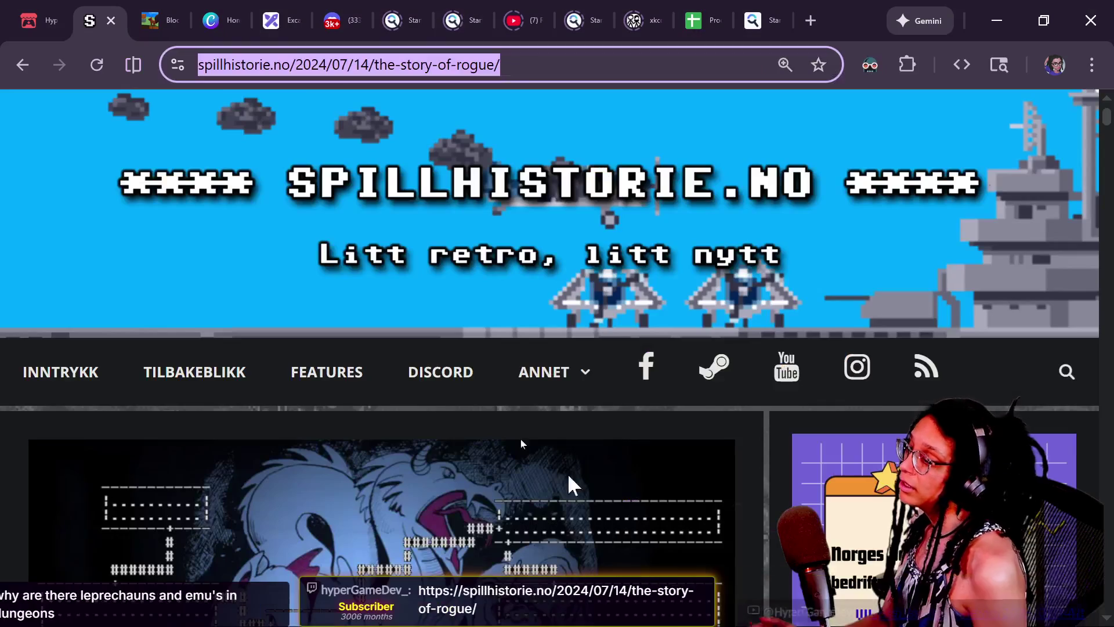
# Read the article's opening and view the 1980 apartment photo enlarged.
pyautogui.scroll(-2, 345, 287)
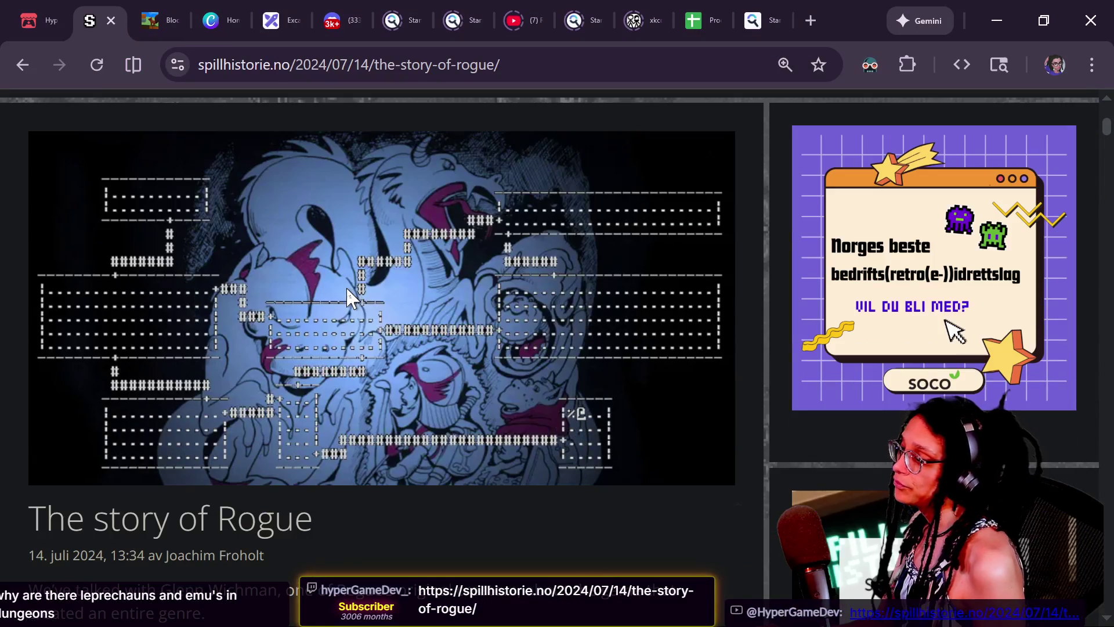
pyautogui.scroll(-2, 303, 333)
pyautogui.scroll(-10, 397, 489)
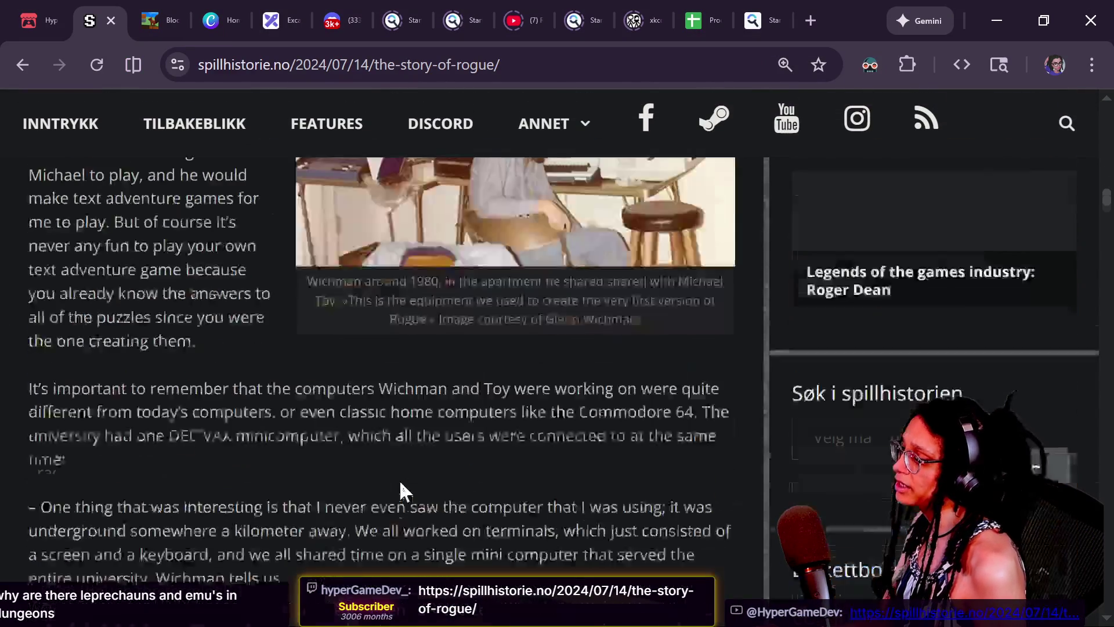
pyautogui.scroll(5, 398, 489)
pyautogui.scroll(-2, 402, 493)
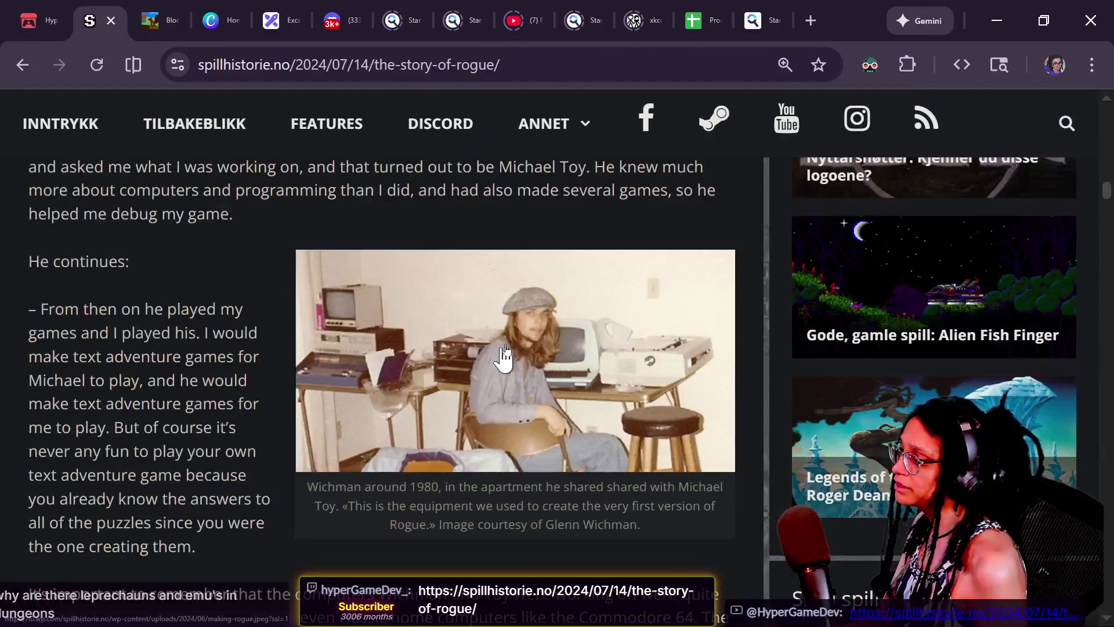
pyautogui.click(529, 440)
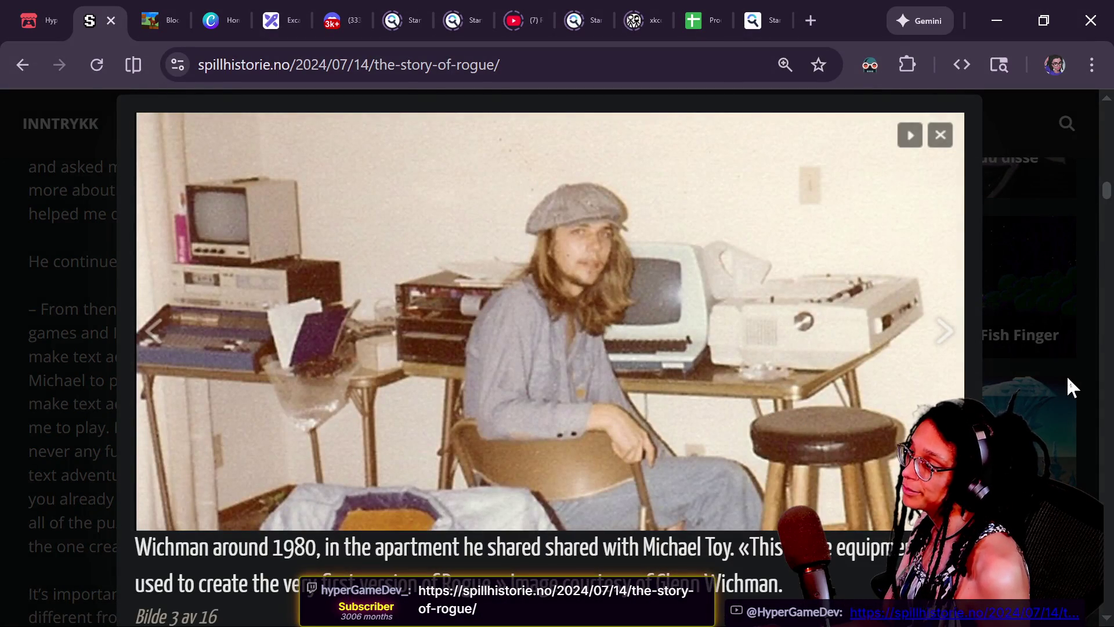
pyautogui.click(1067, 378)
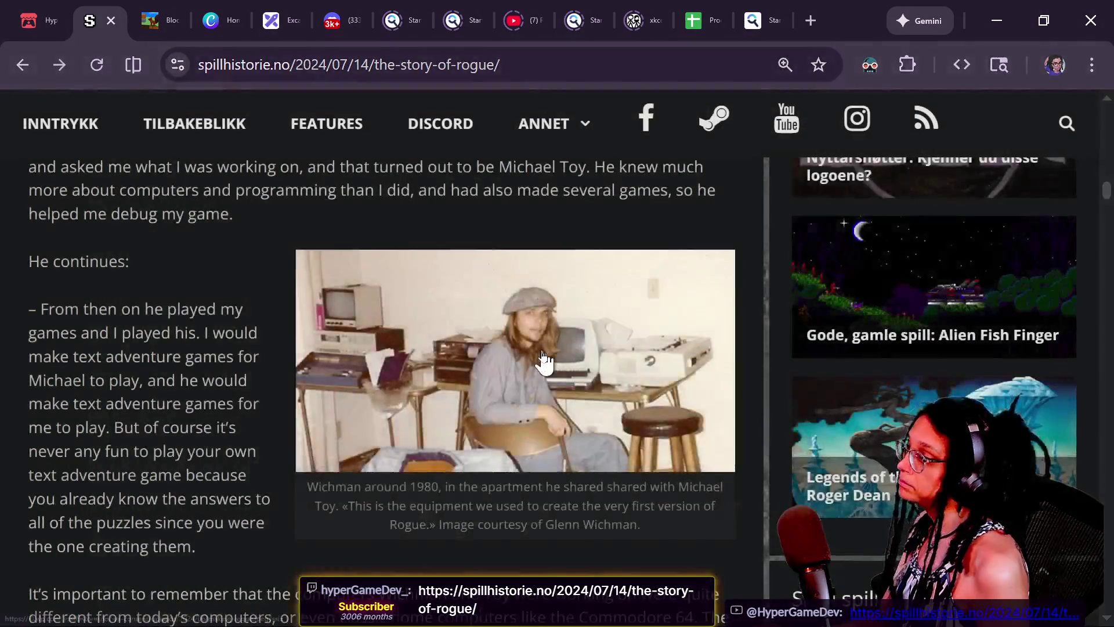
# Read down to Wichman's troll illustration and set the page zoom to 90%.
pyautogui.scroll(-10, 543, 361)
pyautogui.scroll(-2, 544, 353)
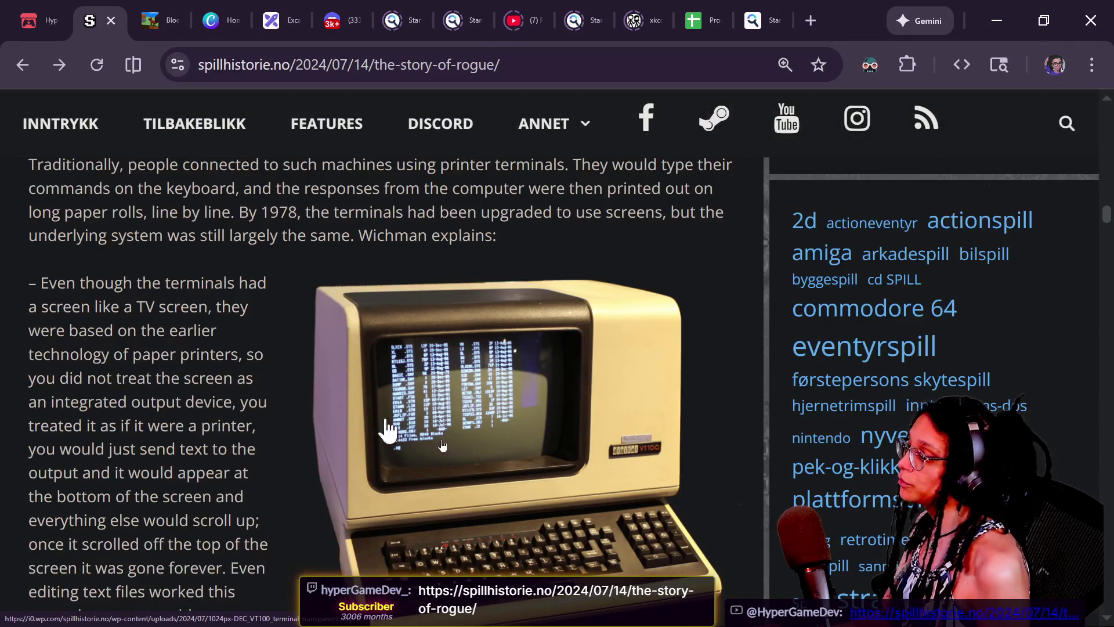
pyautogui.scroll(-2, 299, 374)
pyautogui.scroll(-4, 299, 374)
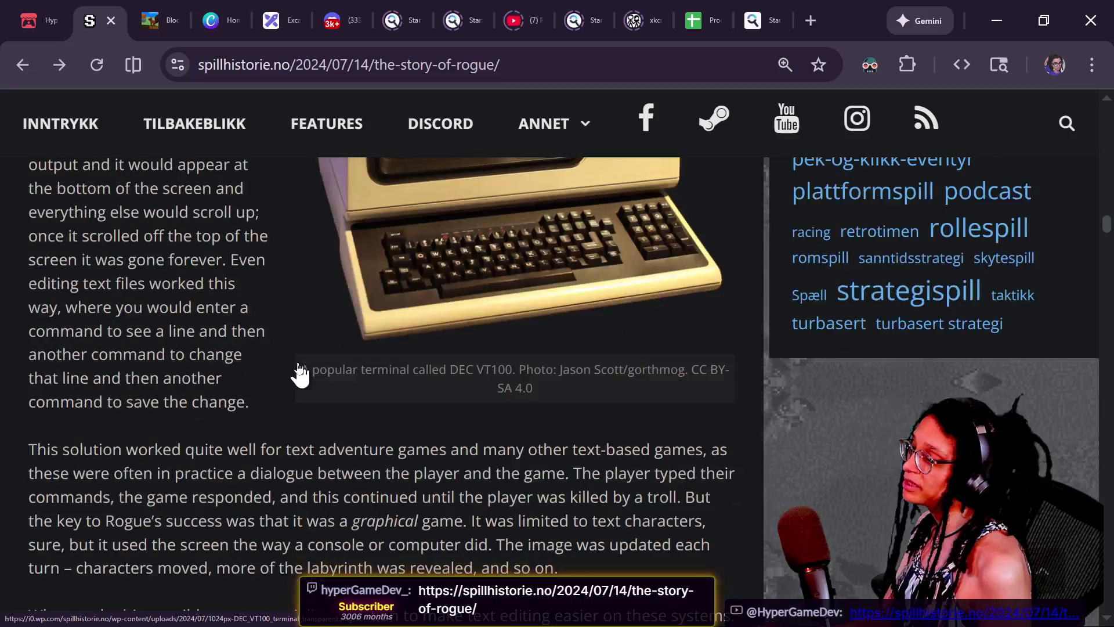
pyautogui.scroll(-7, 298, 365)
pyautogui.scroll(-6, 298, 364)
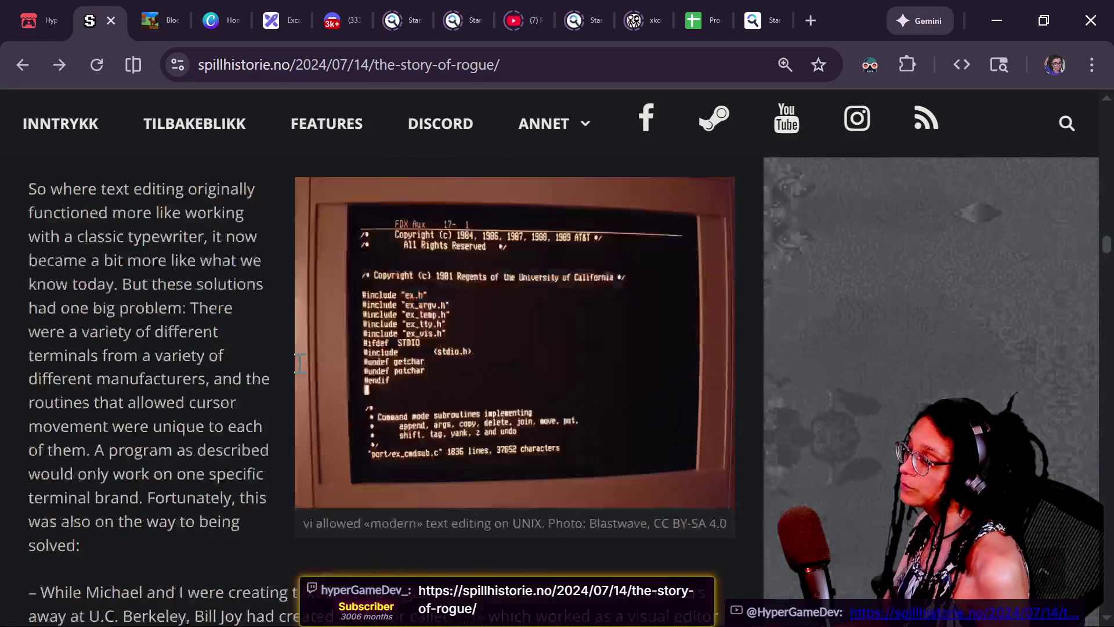
pyautogui.scroll(-8, 299, 365)
pyautogui.scroll(-11, 298, 369)
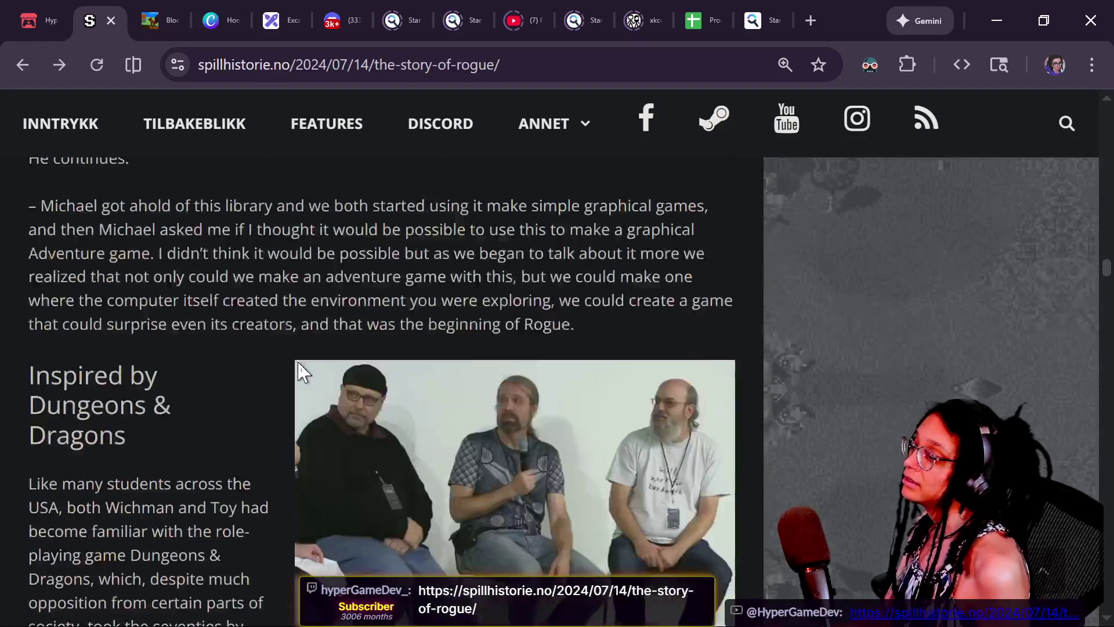
pyautogui.scroll(-5, 298, 374)
pyautogui.scroll(-5, 300, 363)
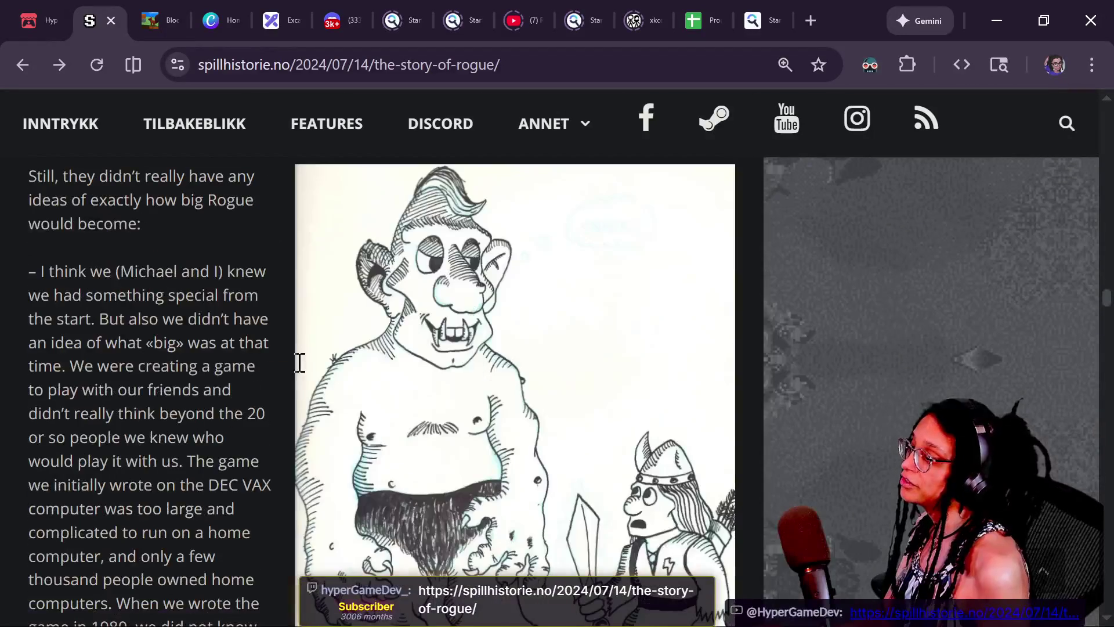
pyautogui.moveTo(1101, 308); pyautogui.dragTo(1101, 308)
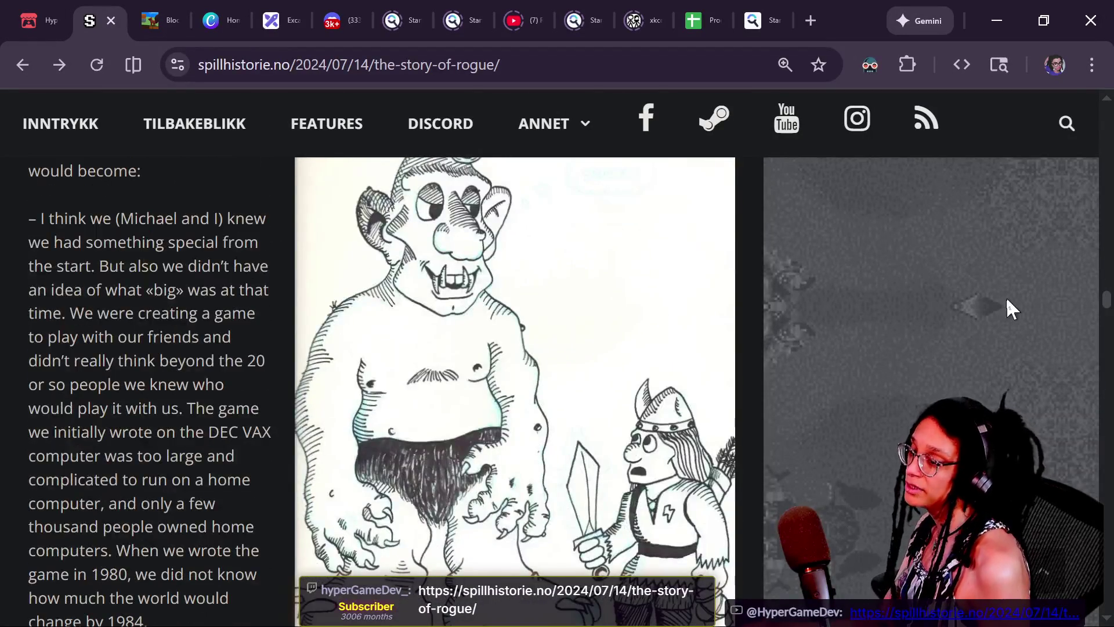
pyautogui.hotkey('ctrl', '-')
pyautogui.hotkey('ctrl', '-')
pyautogui.hotkey('ctrl', '-')
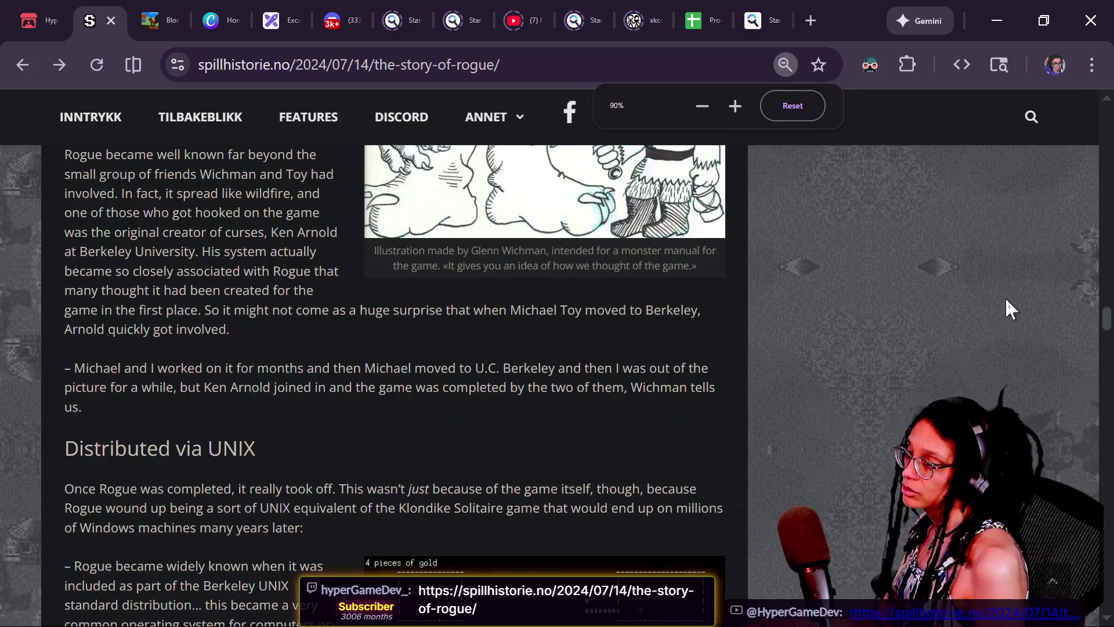
pyautogui.hotkey('ctrl', '+')
pyautogui.moveTo(1108, 312); pyautogui.dragTo(1105, 303)
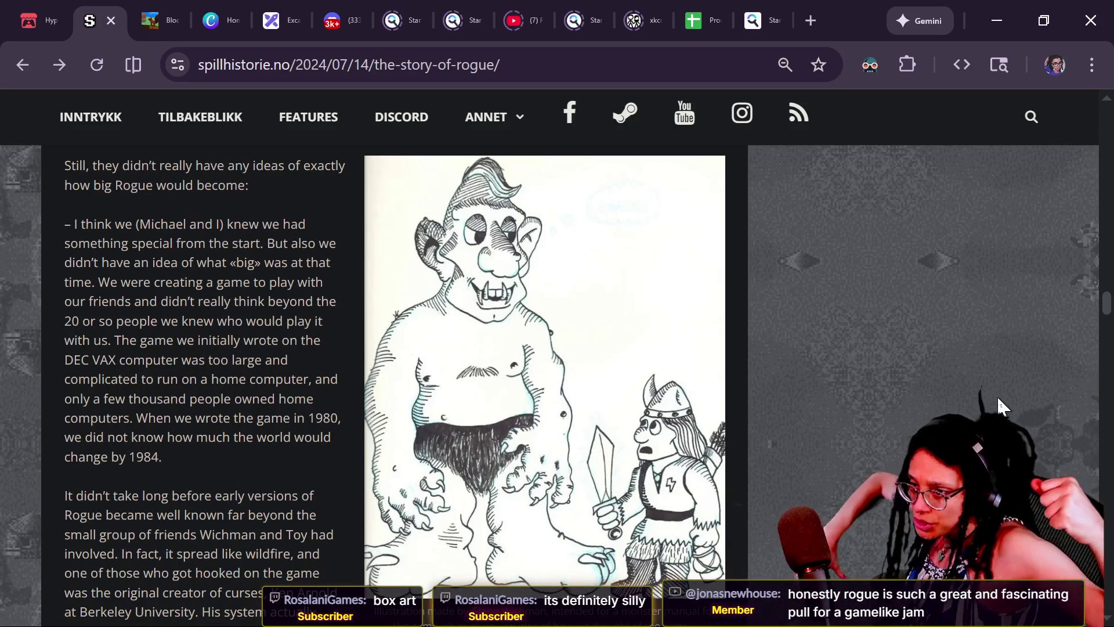
# Highlight Wichman's 'If I had my way…' quote comparing Rogue to Spelunky.
pyautogui.scroll(-3, 999, 398)
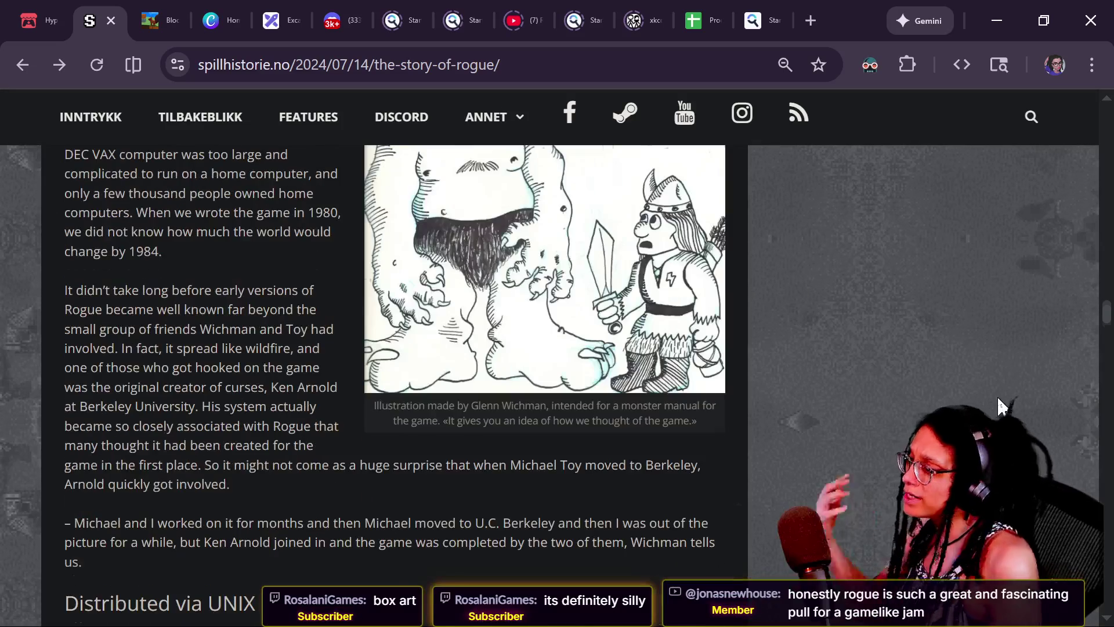
pyautogui.scroll(-15, 1002, 407)
pyautogui.scroll(-20, 998, 399)
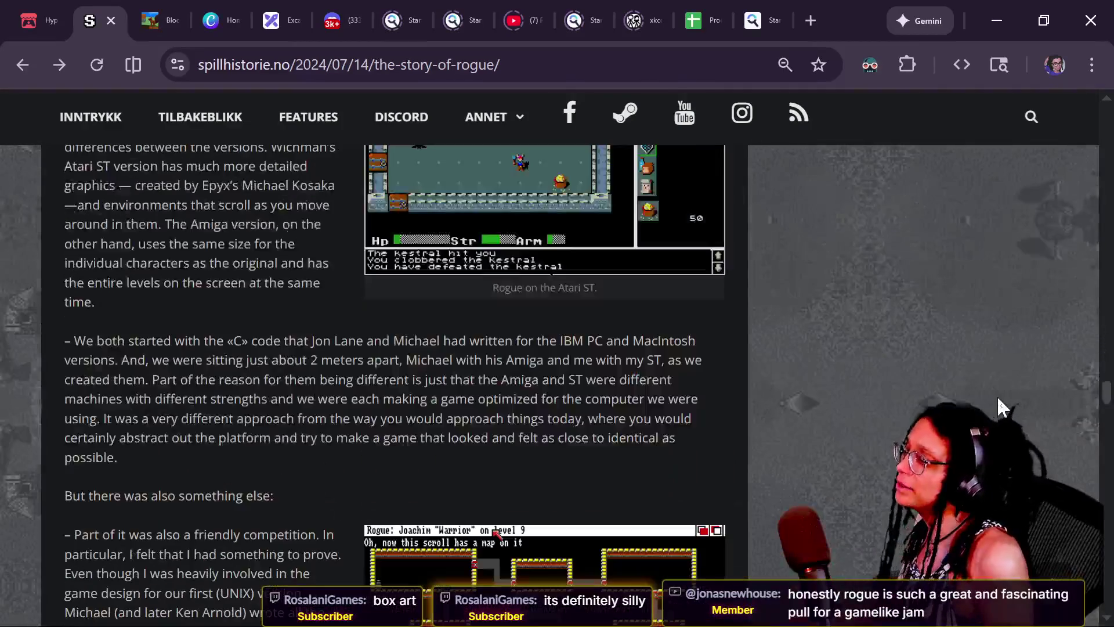
pyautogui.scroll(-11, 998, 401)
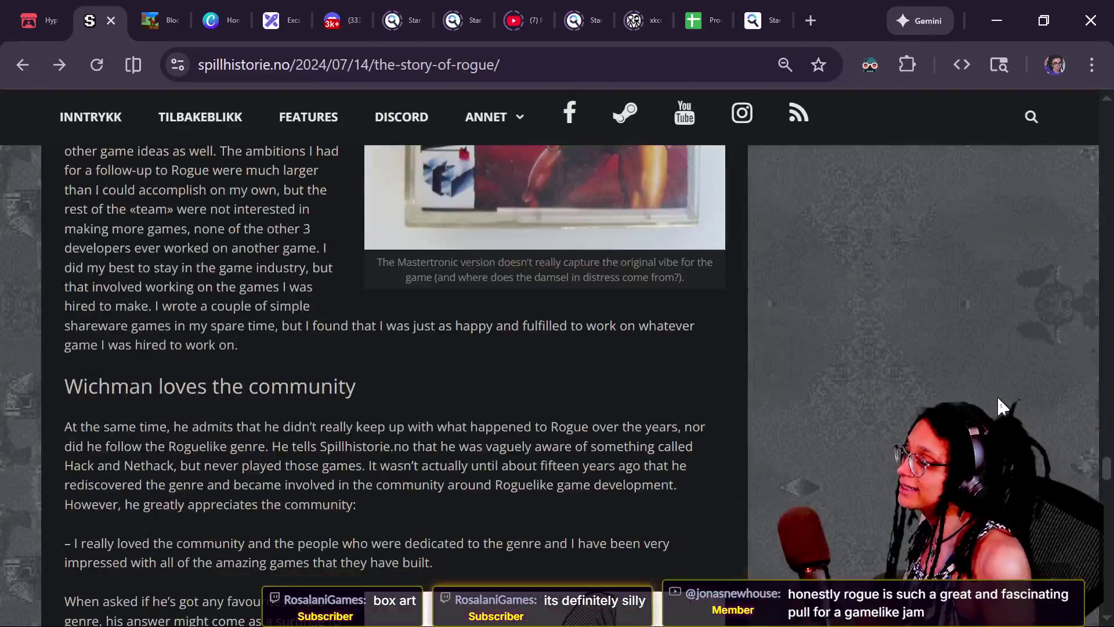
pyautogui.scroll(5, 998, 400)
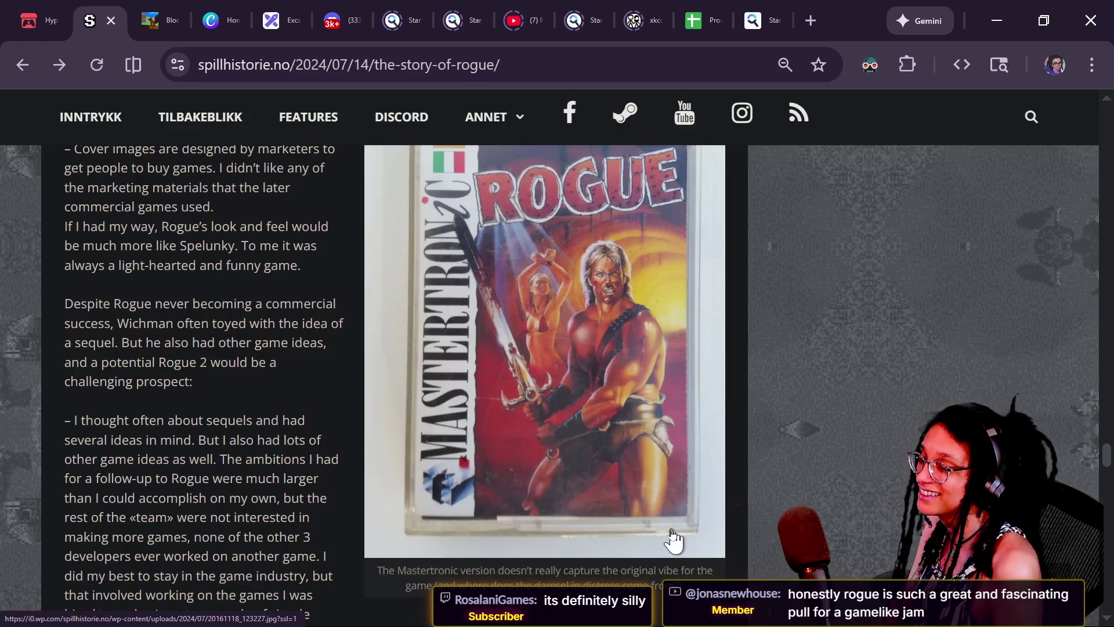
pyautogui.rightClick(798, 384)
pyautogui.scroll(-1, 767, 356)
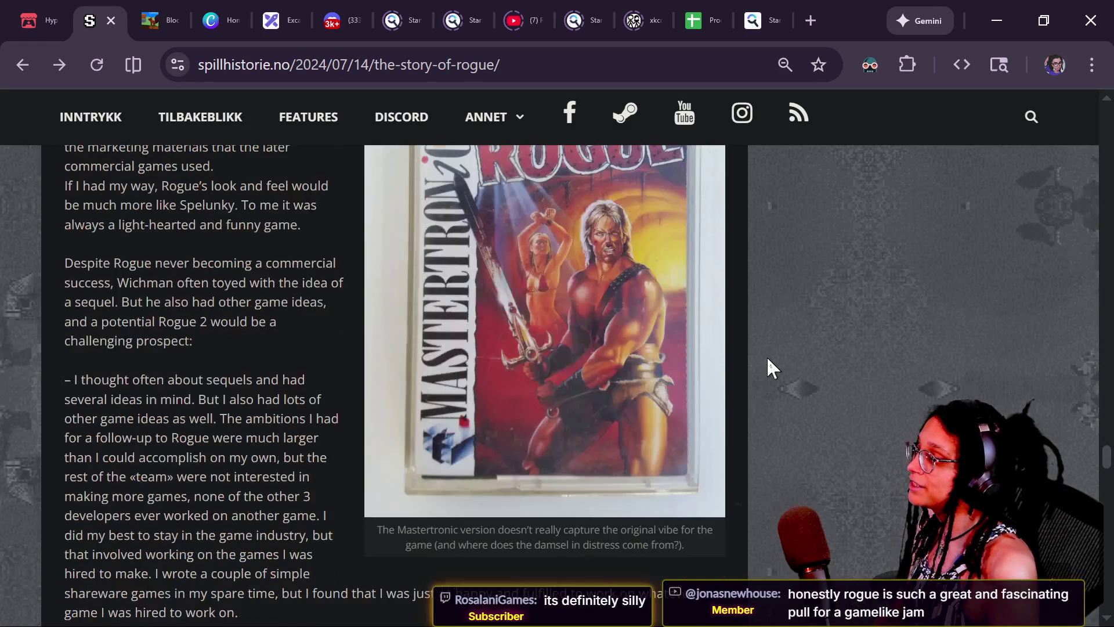
pyautogui.scroll(1, 767, 356)
pyautogui.scroll(1, 572, 365)
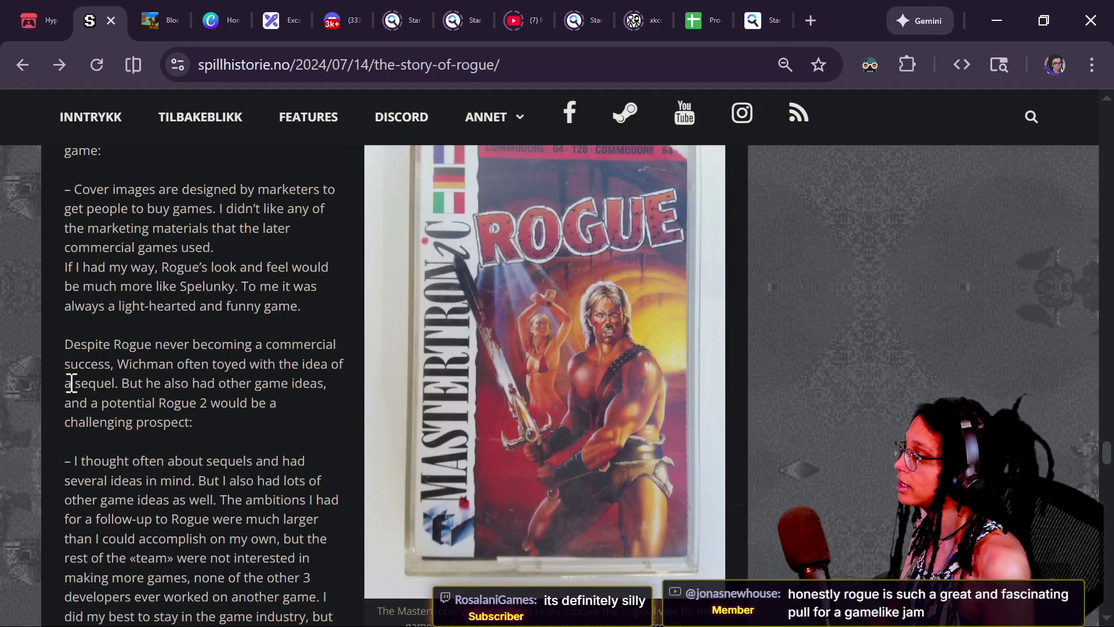
pyautogui.moveTo(51, 268); pyautogui.dragTo(231, 298)
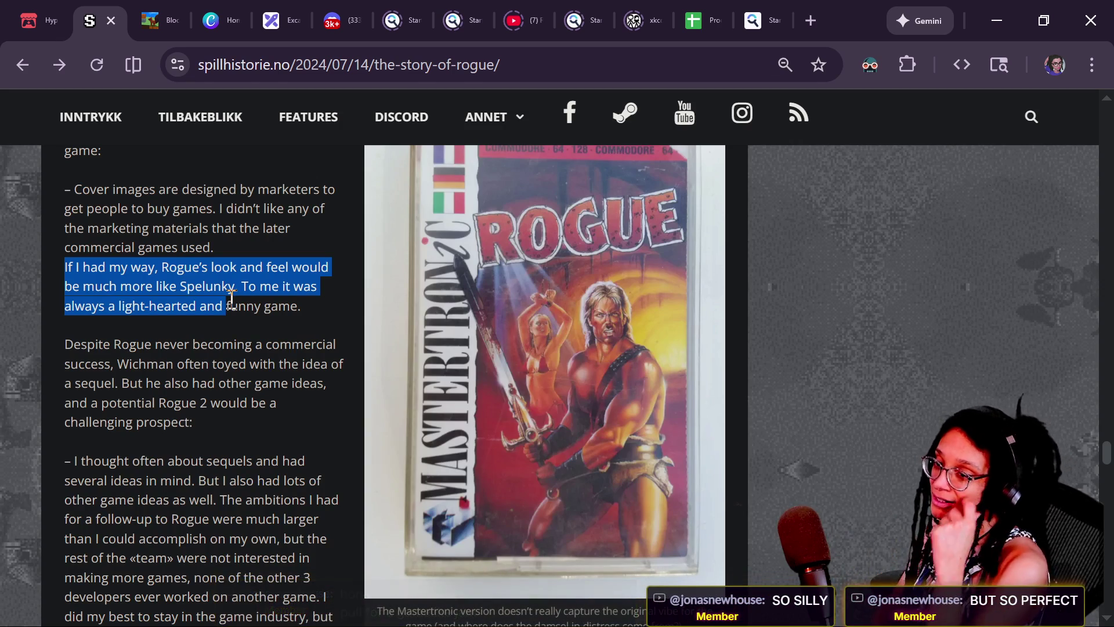
# Read on to Wichman's Minecraft remarks, then check the stream chat window.
pyautogui.scroll(-8, 232, 299)
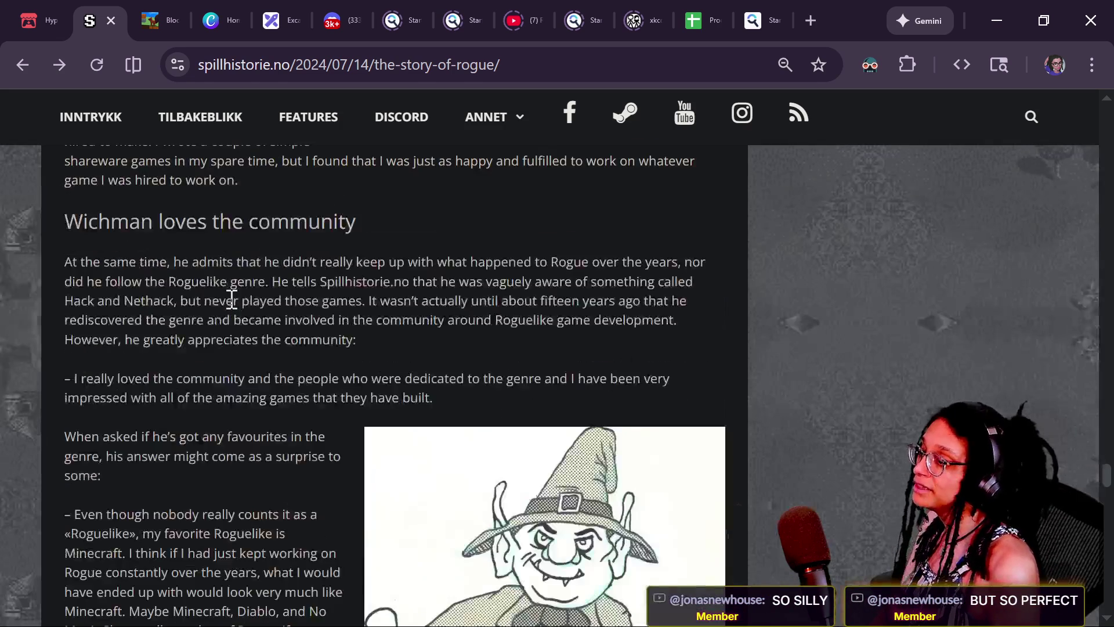
pyautogui.scroll(-5, 231, 299)
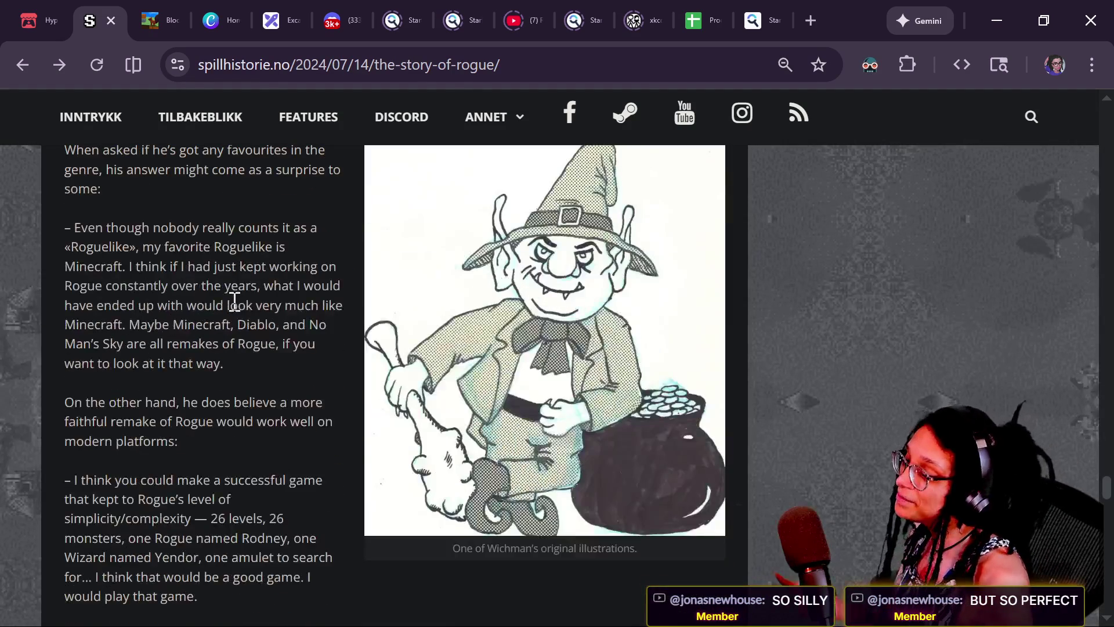
pyautogui.scroll(1, 235, 301)
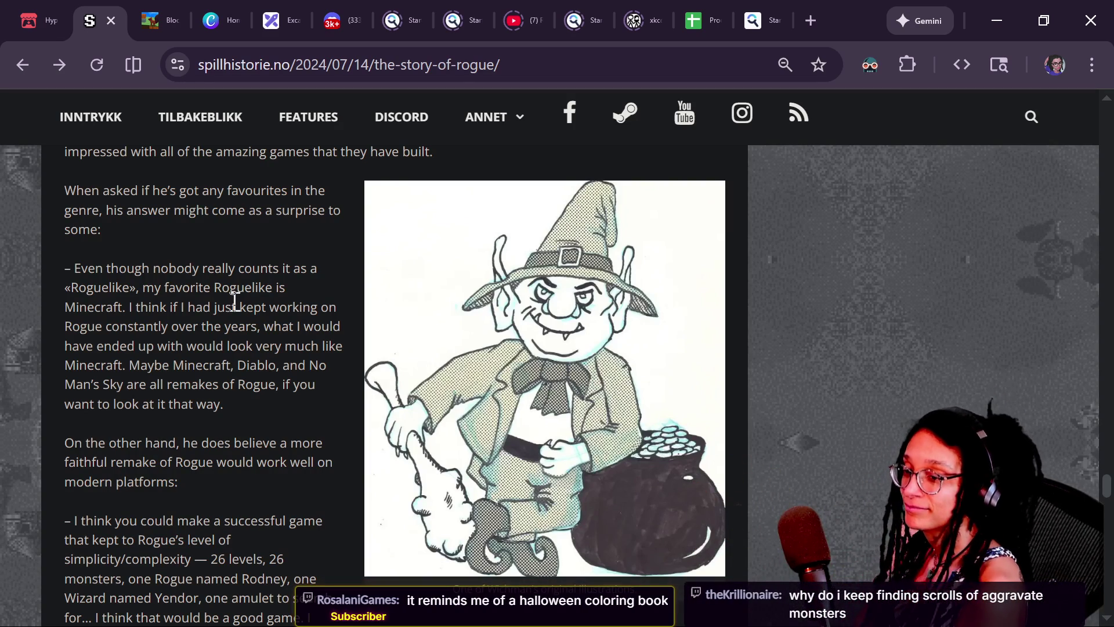
pyautogui.hotkey('alt', 'Tab')
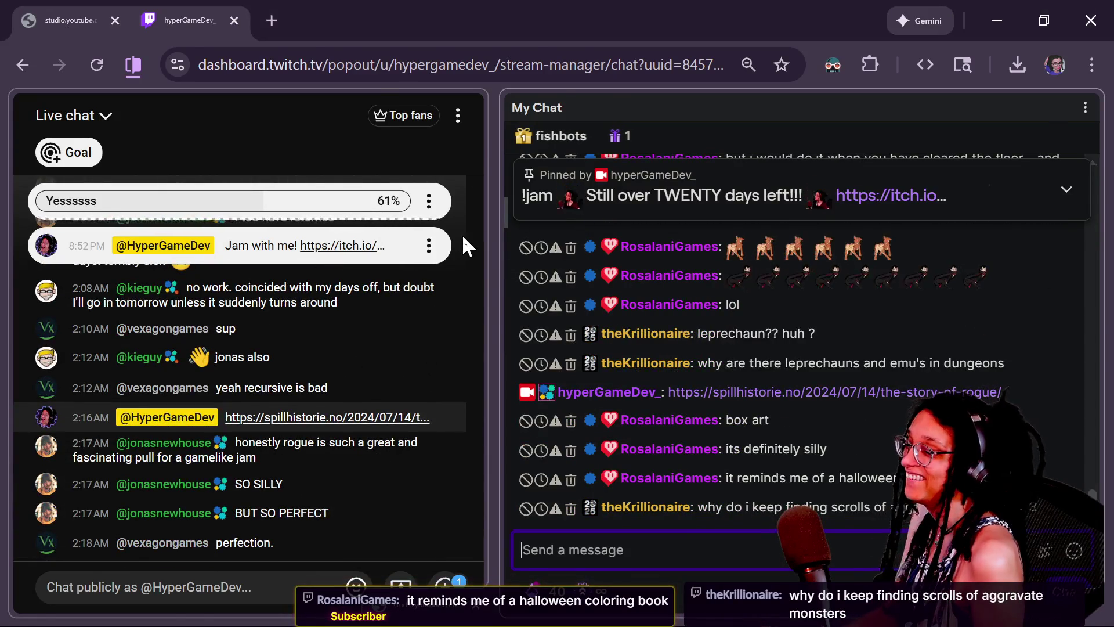
pyautogui.hotkey('alt', 'Tab')
# Make line 433's for loop iterate over wall_cell_contents_array.size().
pyautogui.click(594, 264)
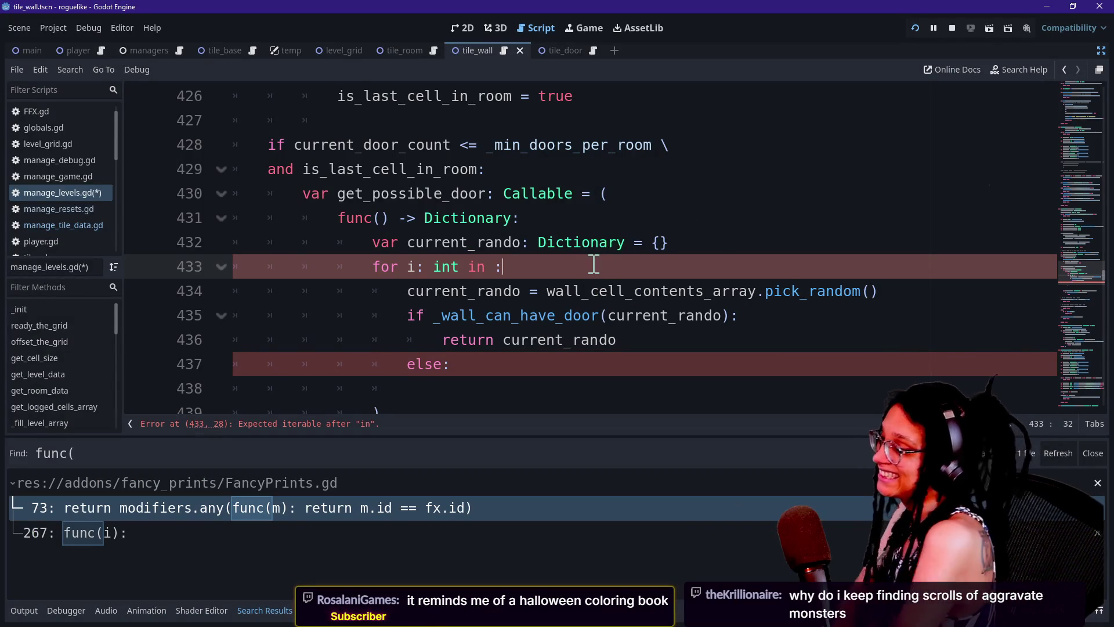
pyautogui.press('BackSpace')
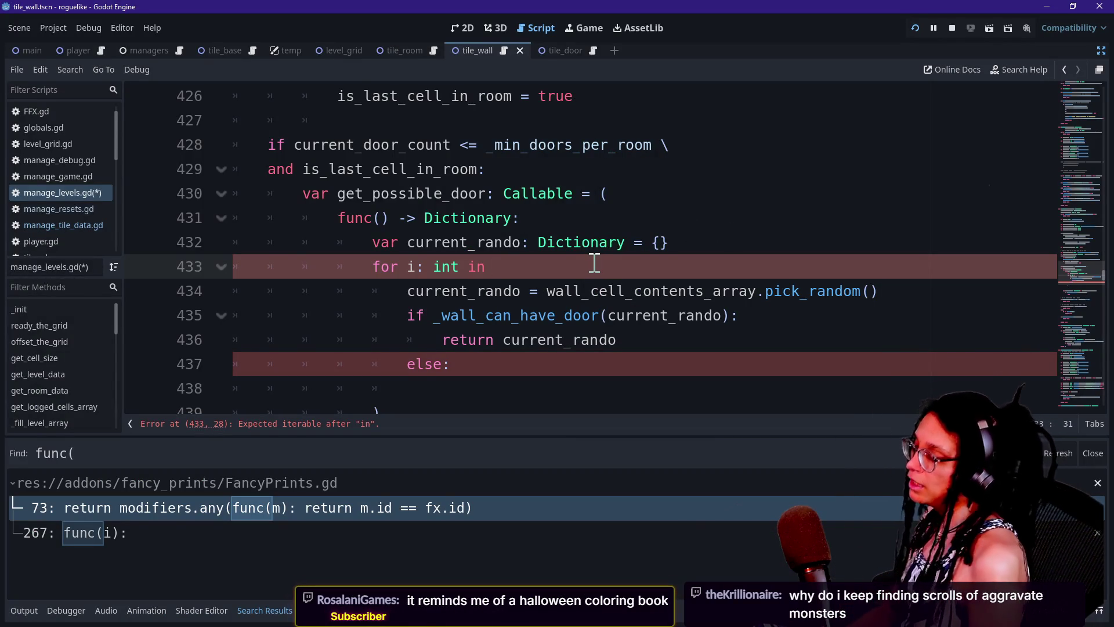
pyautogui.write('wall_ce')
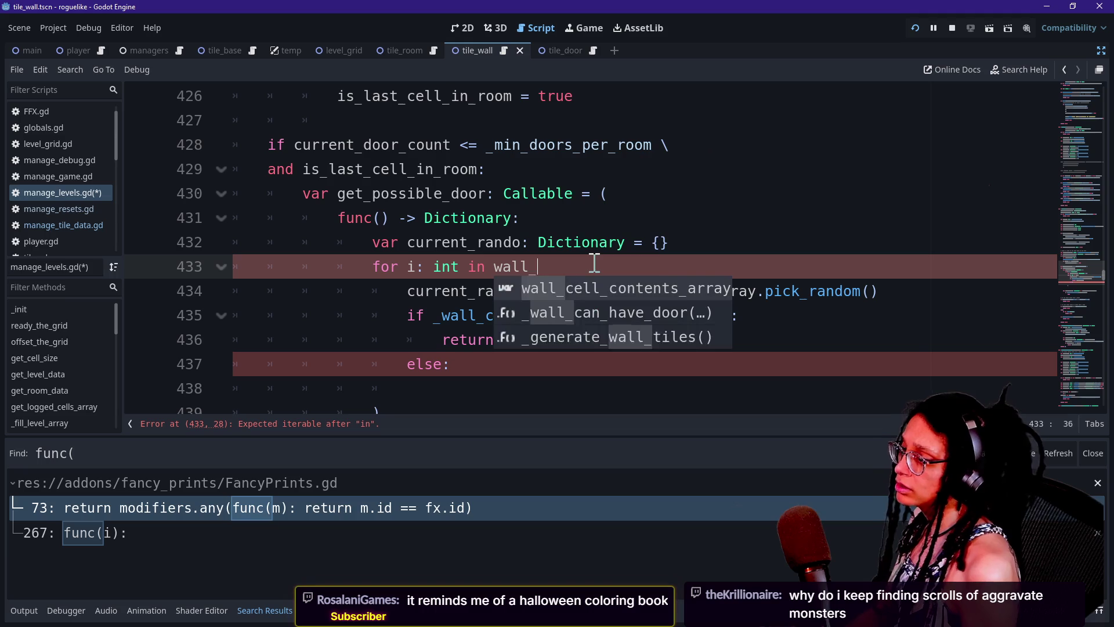
pyautogui.press('Return')
pyautogui.write('.size')
pyautogui.press('Return')
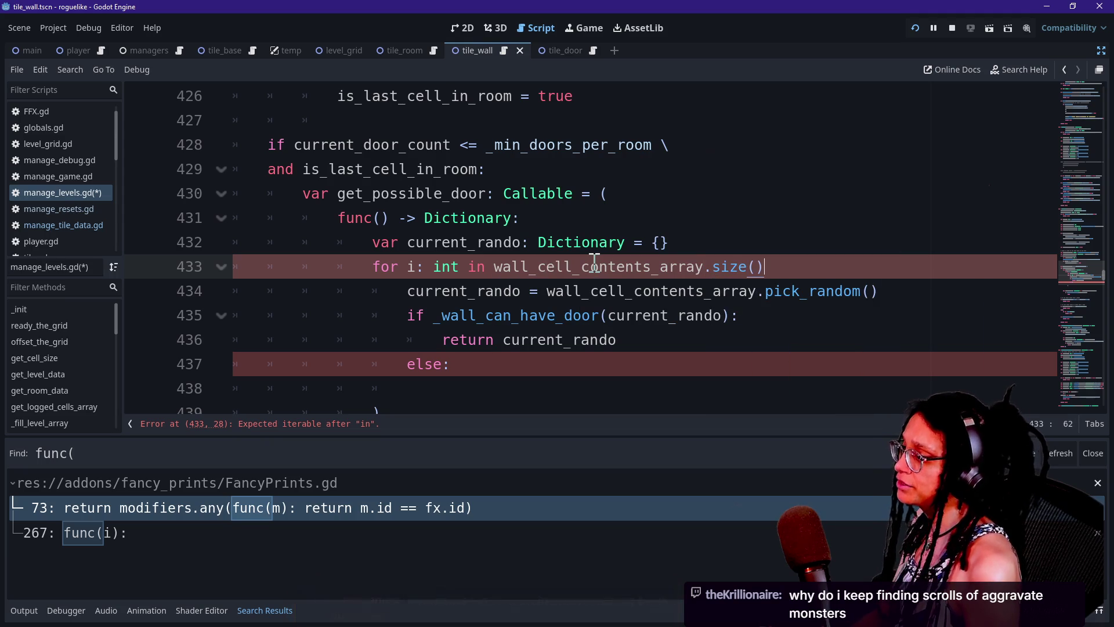
pyautogui.write(':')
# Stop the running game and collapse the bottom panel to enlarge the code view.
pyautogui.click(473, 363)
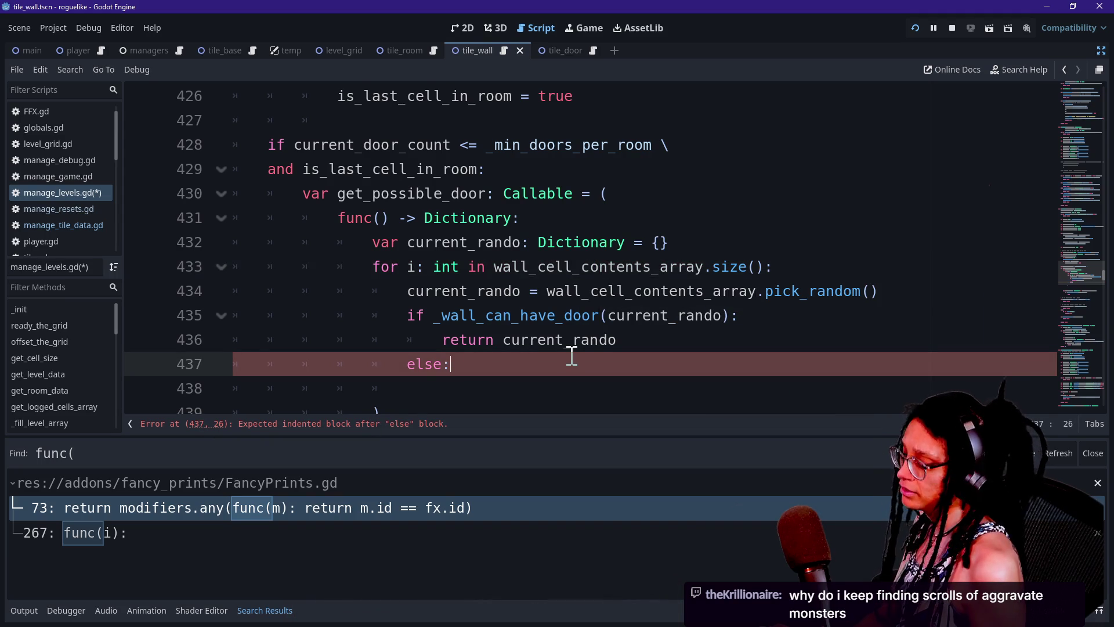
pyautogui.keyDown('ctrl'); pyautogui.scroll(1, 571, 354); pyautogui.keyUp('ctrl')
pyautogui.hotkey('alt', 'o')
pyautogui.hotkey('alt', 'o')
pyautogui.click(432, 299)
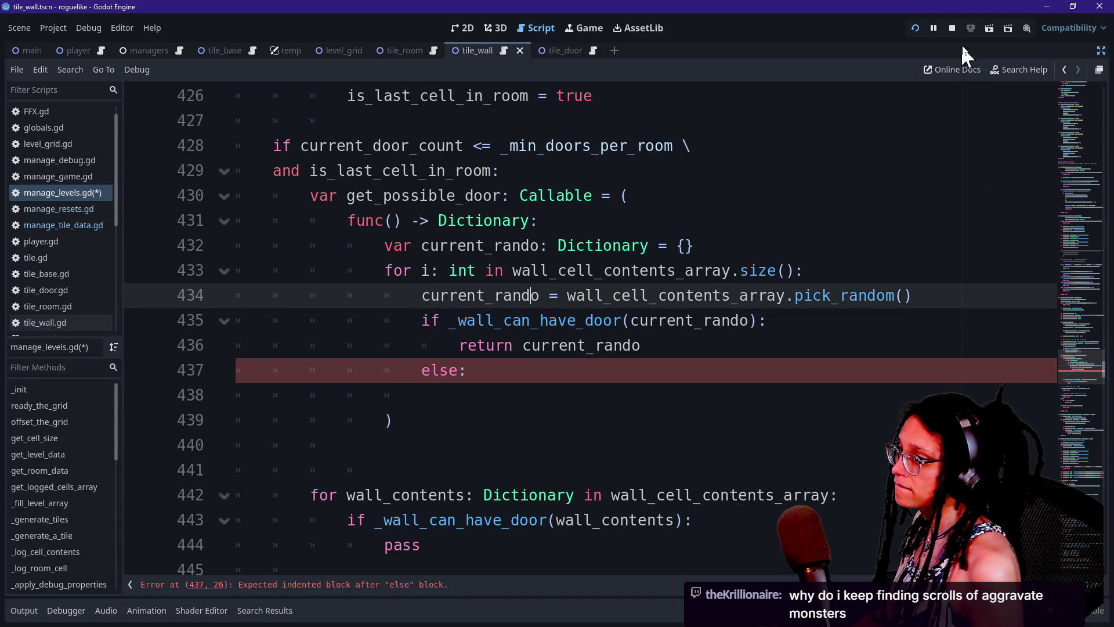
pyautogui.click(939, 29)
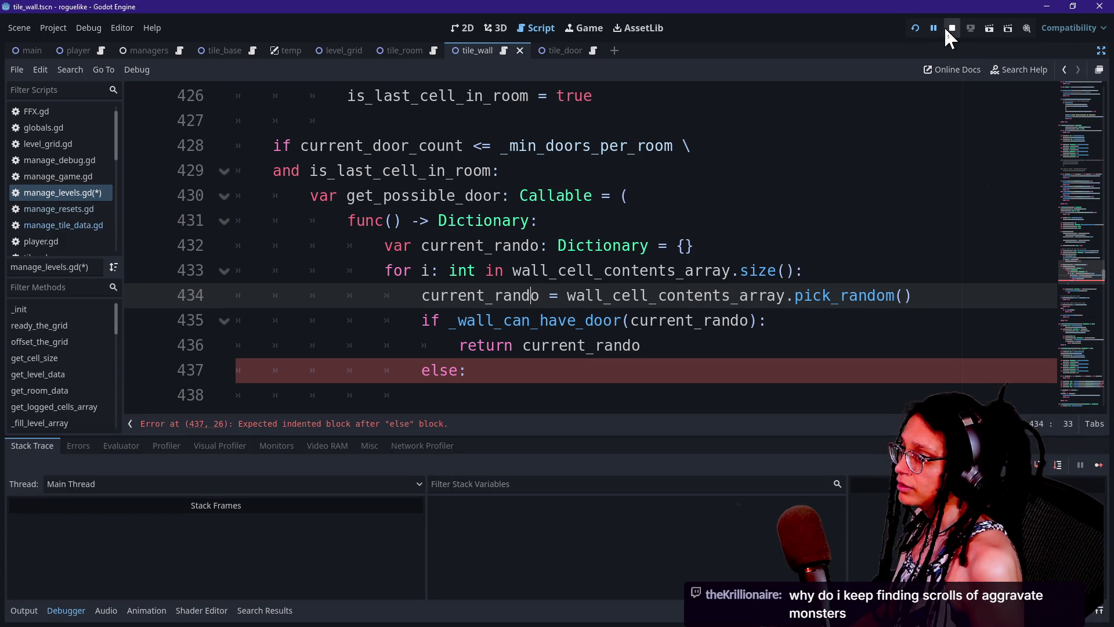
pyautogui.hotkey('alt', 'o')
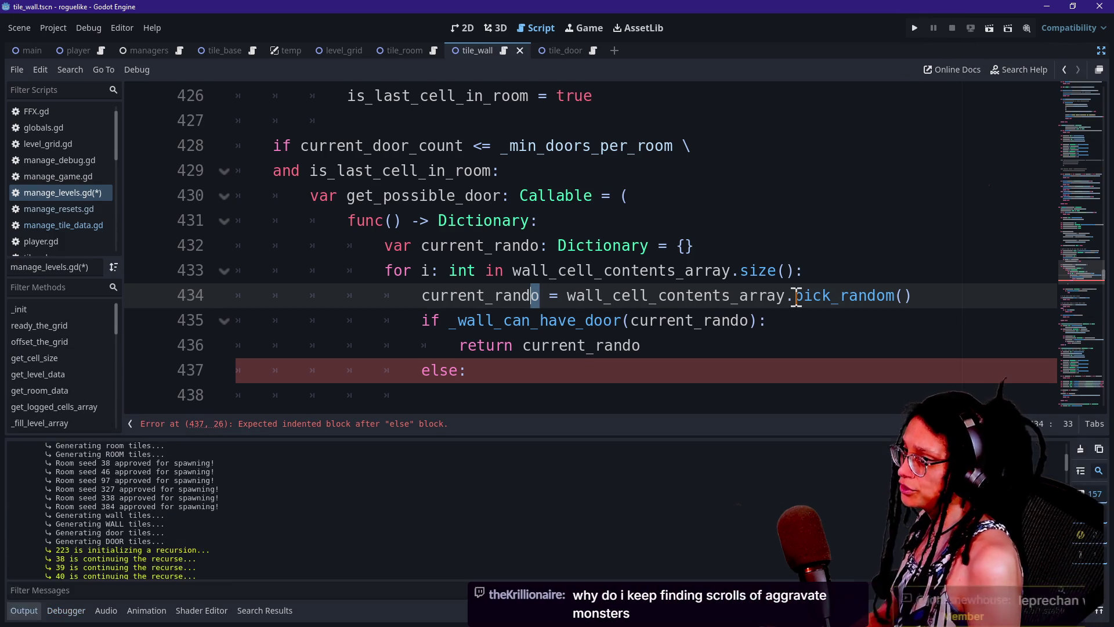
pyautogui.hotkey('alt', 'o')
# Open an indented line under else on line 437 and review the door check above it.
pyautogui.click(612, 370)
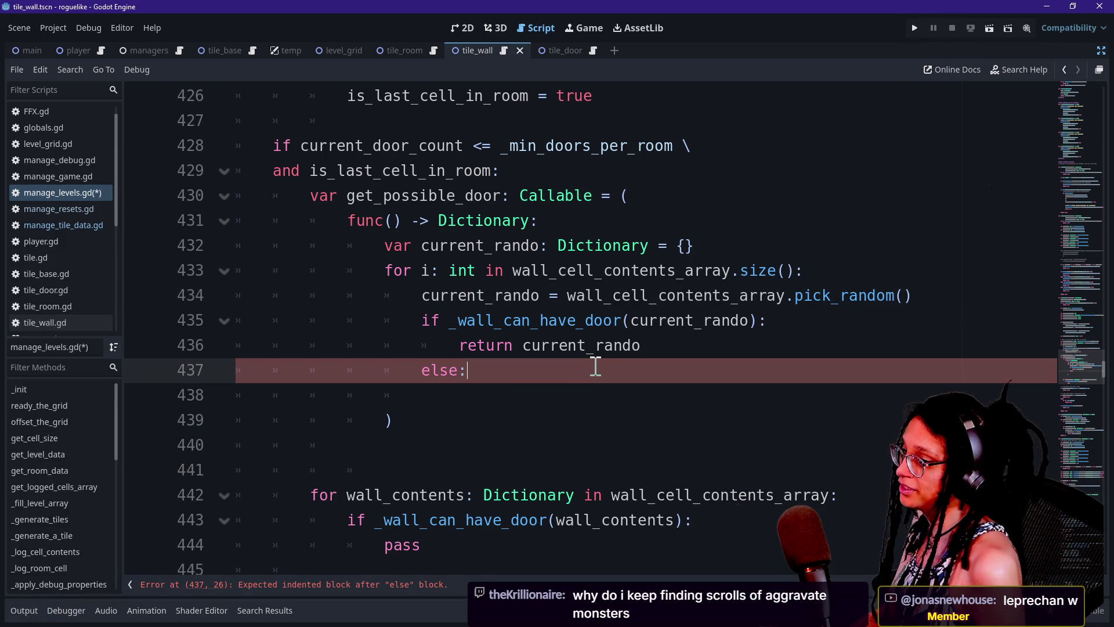
pyautogui.press('Return')
pyautogui.click(530, 288)
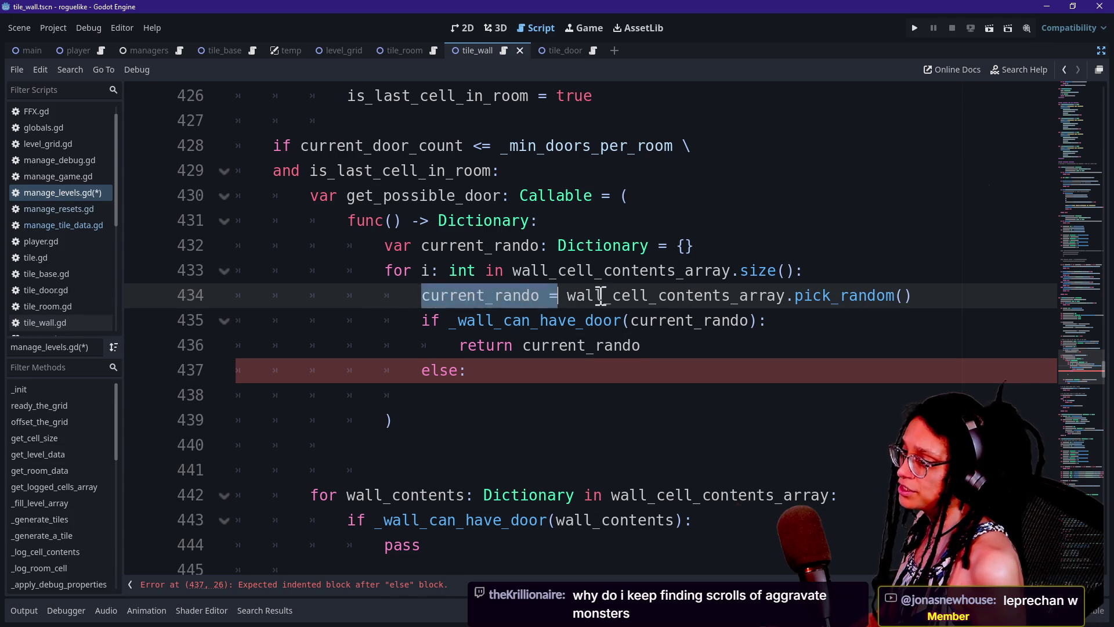
pyautogui.click(948, 296)
pyautogui.click(454, 303)
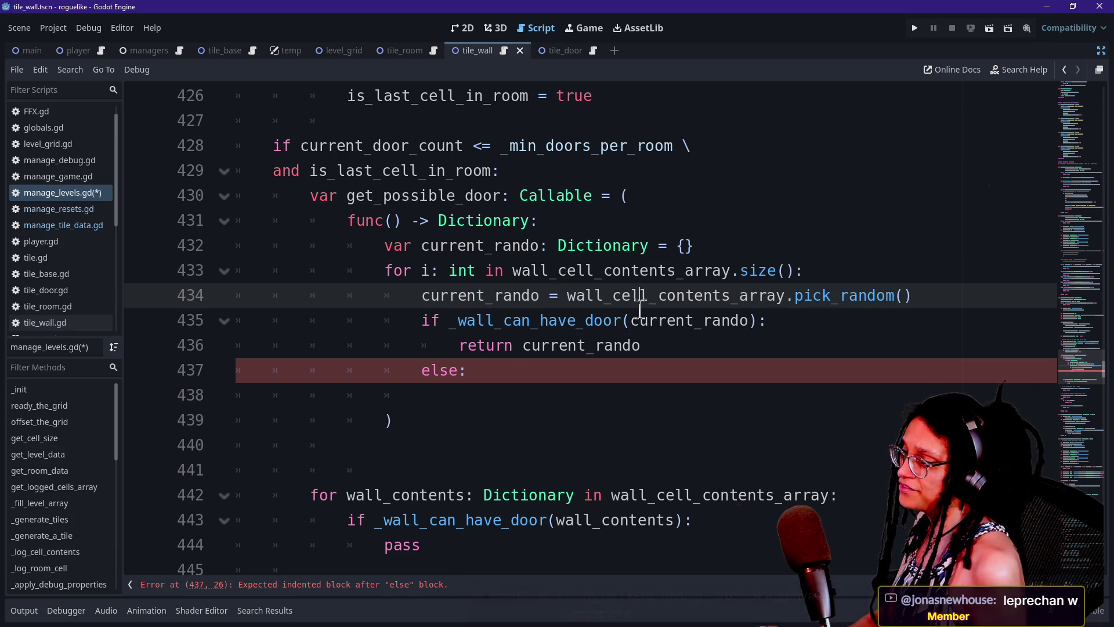
pyautogui.moveTo(423, 320); pyautogui.dragTo(594, 321)
pyautogui.click(613, 322)
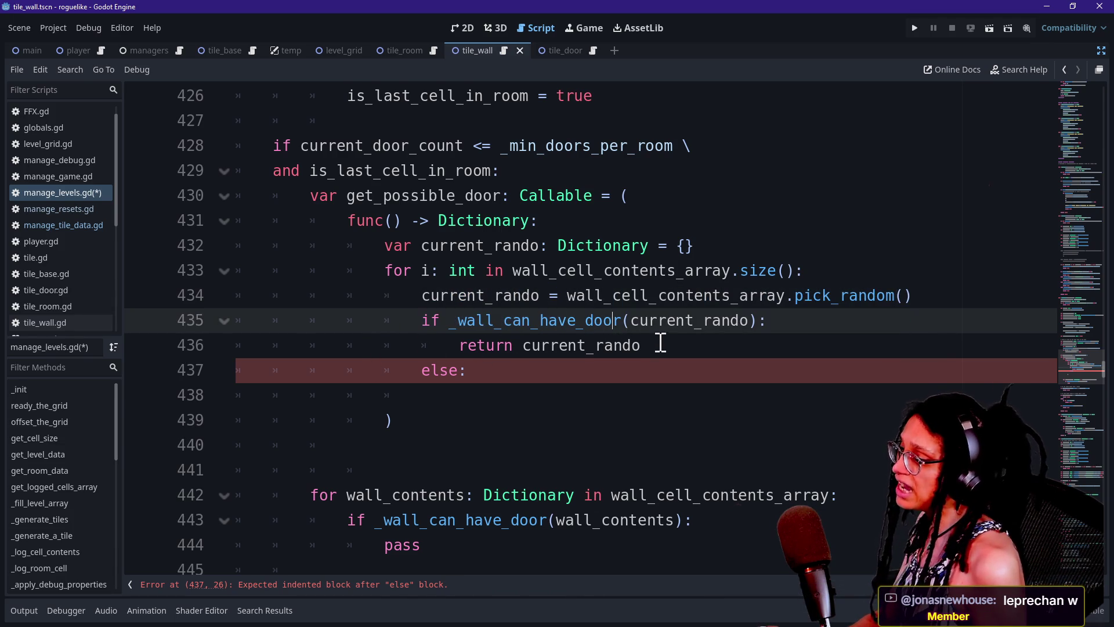
pyautogui.click(659, 345)
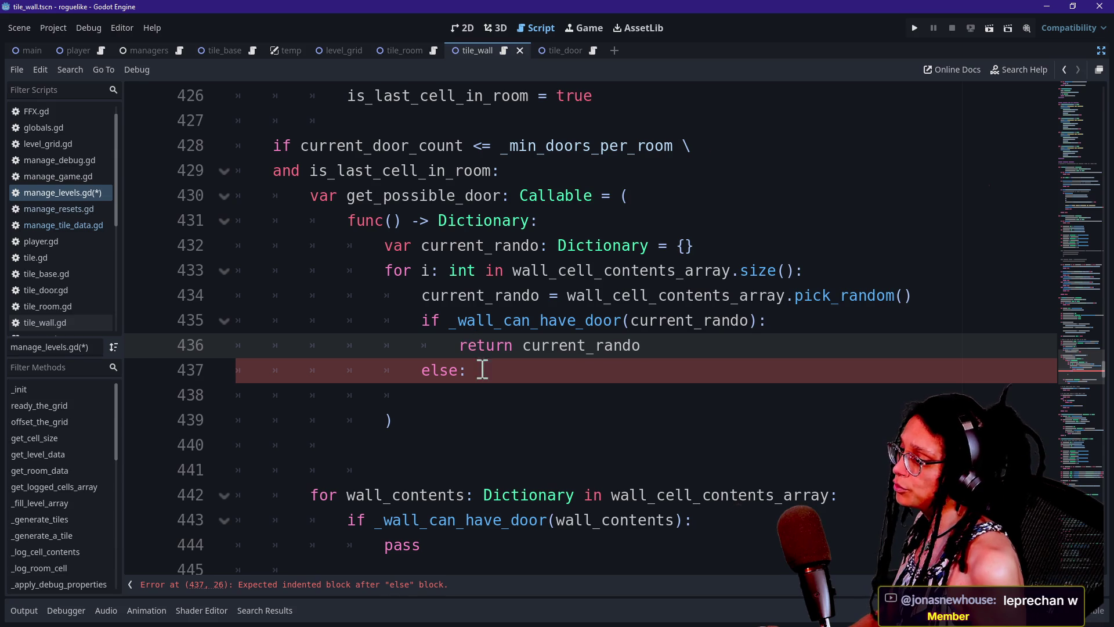
# Start typing 'continue' under the else line, then switch to the Rogue article.
pyautogui.moveTo(482, 370); pyautogui.dragTo(708, 350)
pyautogui.click(666, 378)
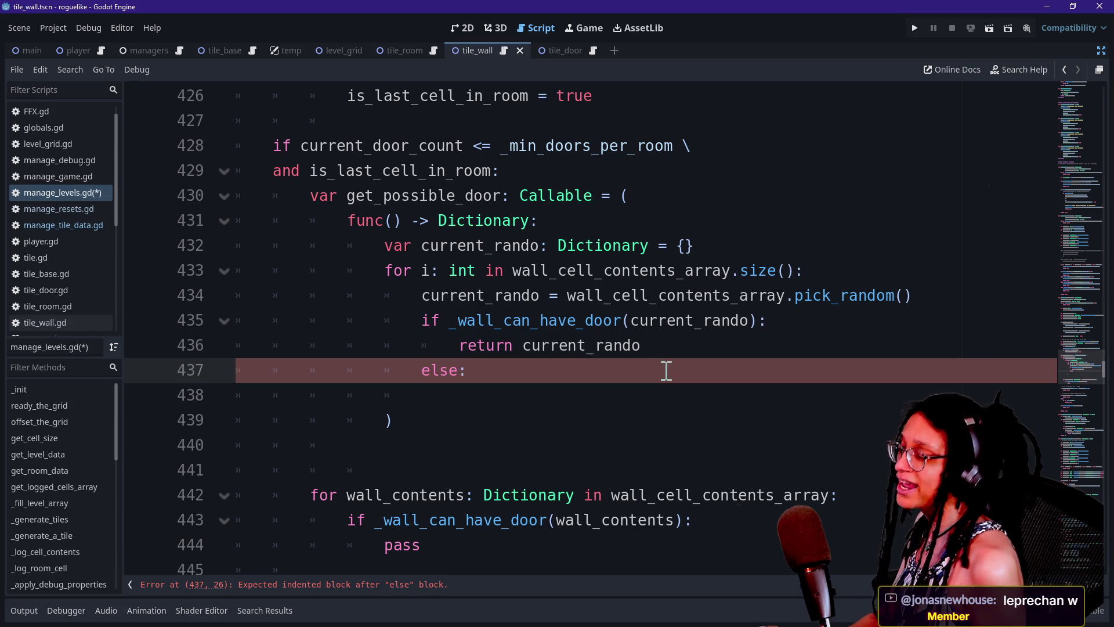
pyautogui.press('Return')
pyautogui.write('continue')
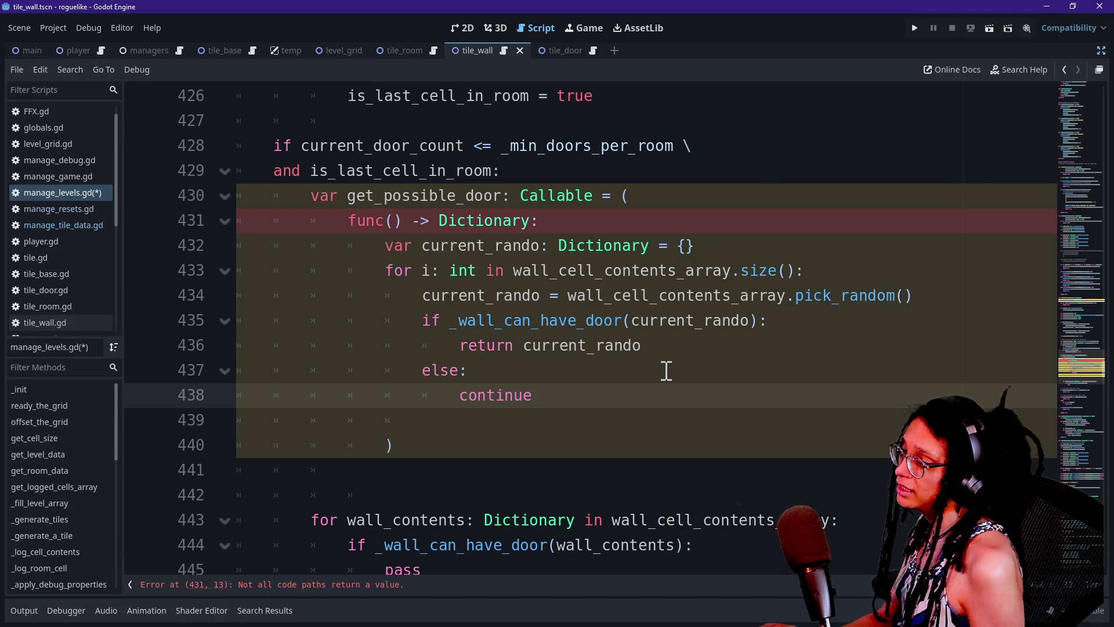
pyautogui.hotkey('alt', 'Tab')
pyautogui.hotkey('alt', 'Tab')
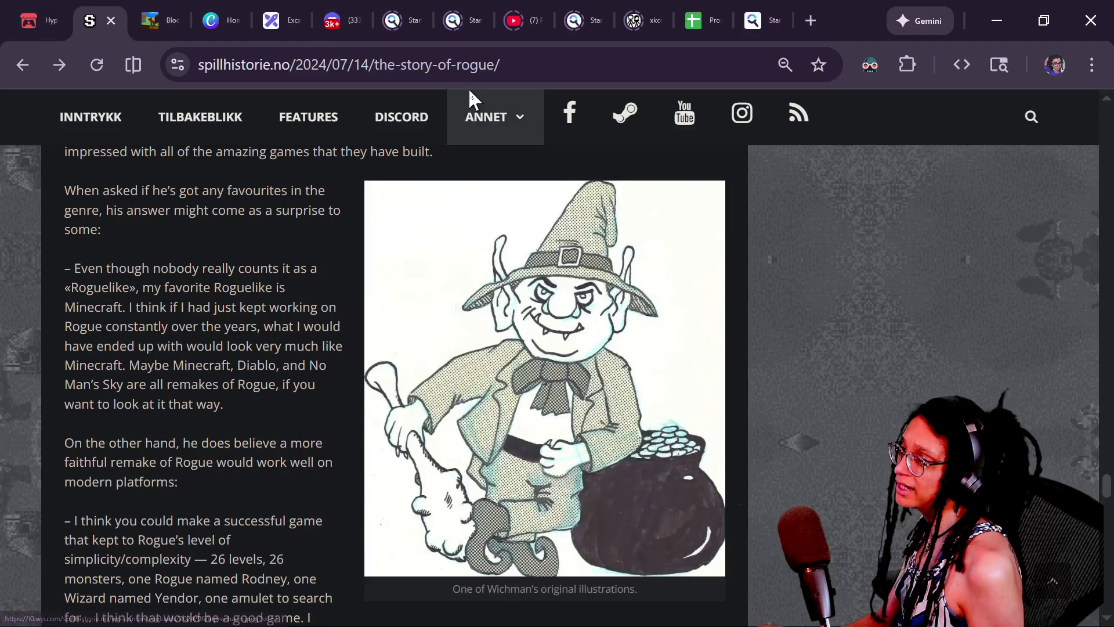
pyautogui.hotkey('alt', 'Tab')
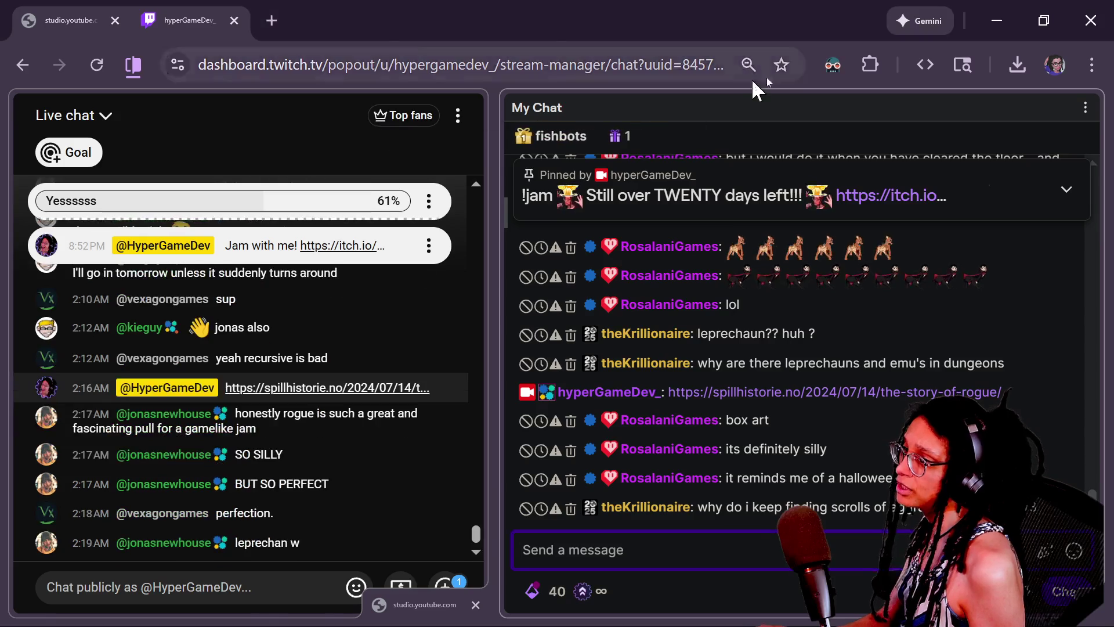
pyautogui.hotkey('alt', 'Tab')
pyautogui.click(1035, 70)
pyautogui.write('while')
pyautogui.hotkey('alt', 'Tab')
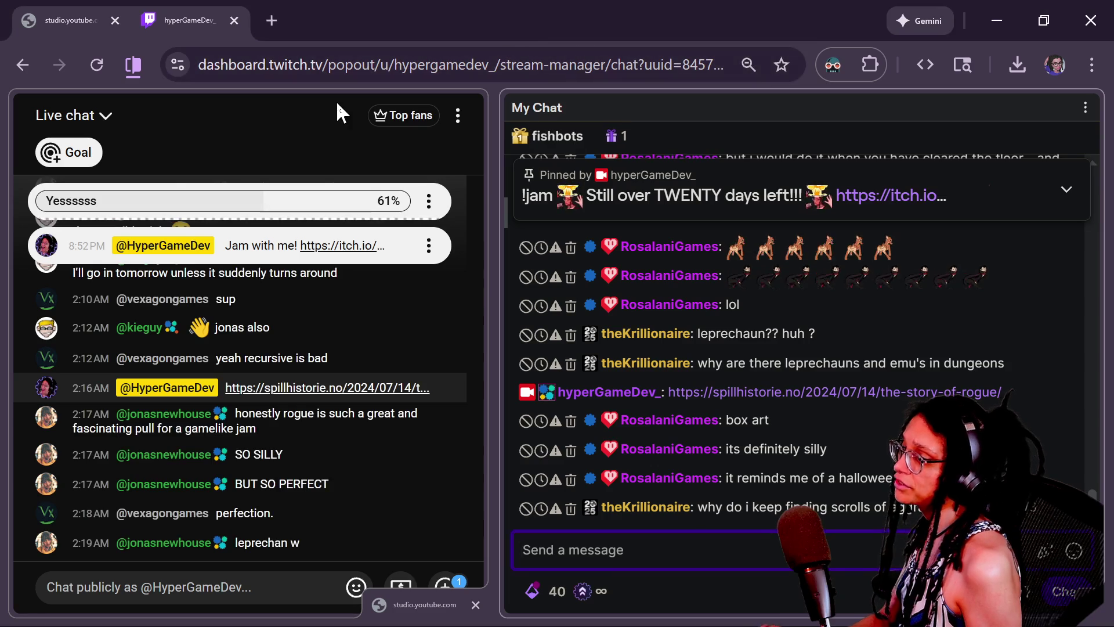
pyautogui.hotkey('alt', 'Tab')
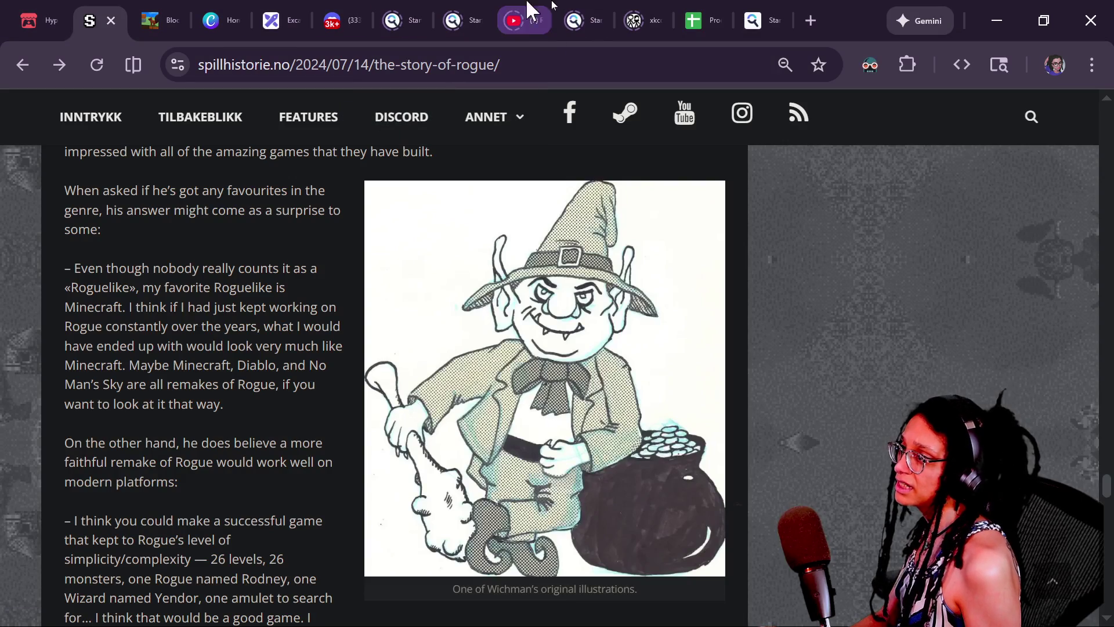
pyautogui.hotkey('alt', 'Tab')
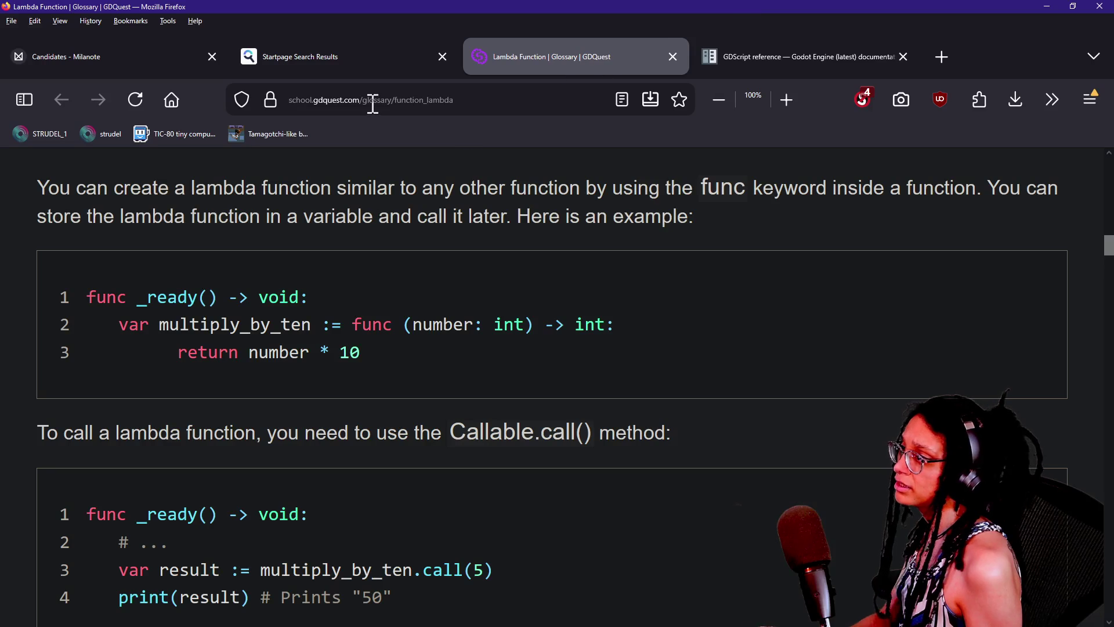
# Search 'gdscript while' and open the Godot Docs 'GDScript reference' result.
pyautogui.click(386, 102)
pyautogui.write('gdscript while')
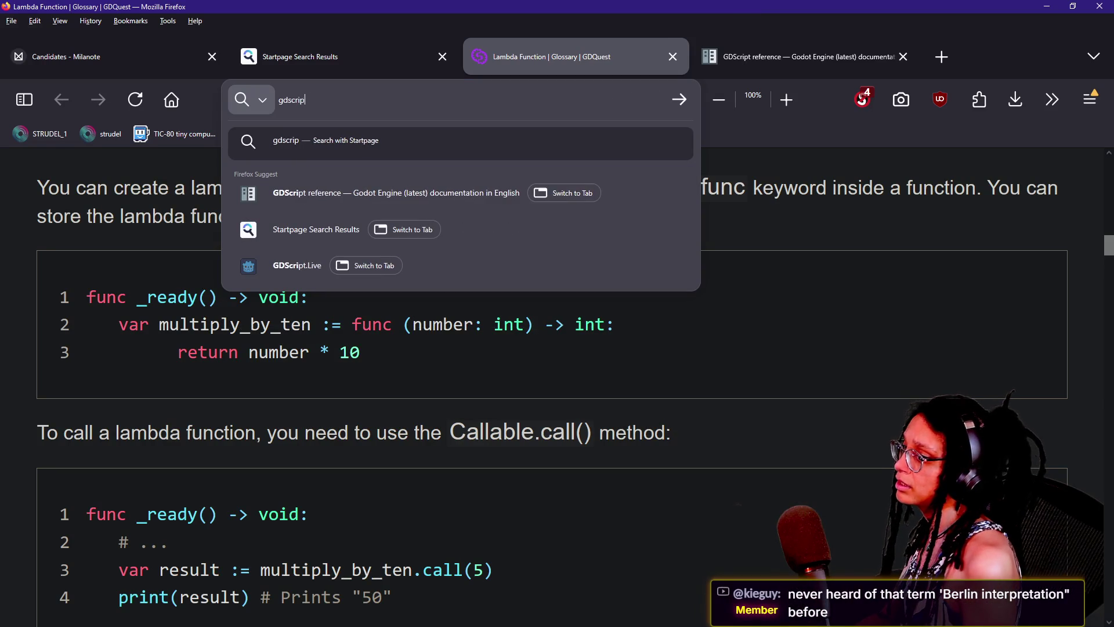
pyautogui.press('Return')
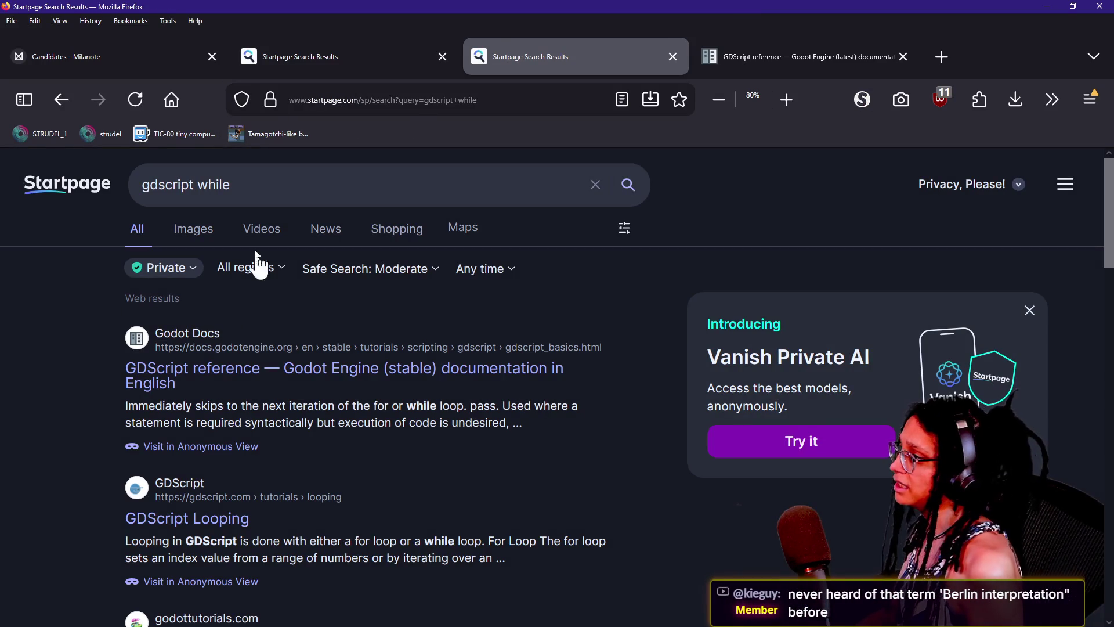
pyautogui.scroll(-3, 259, 456)
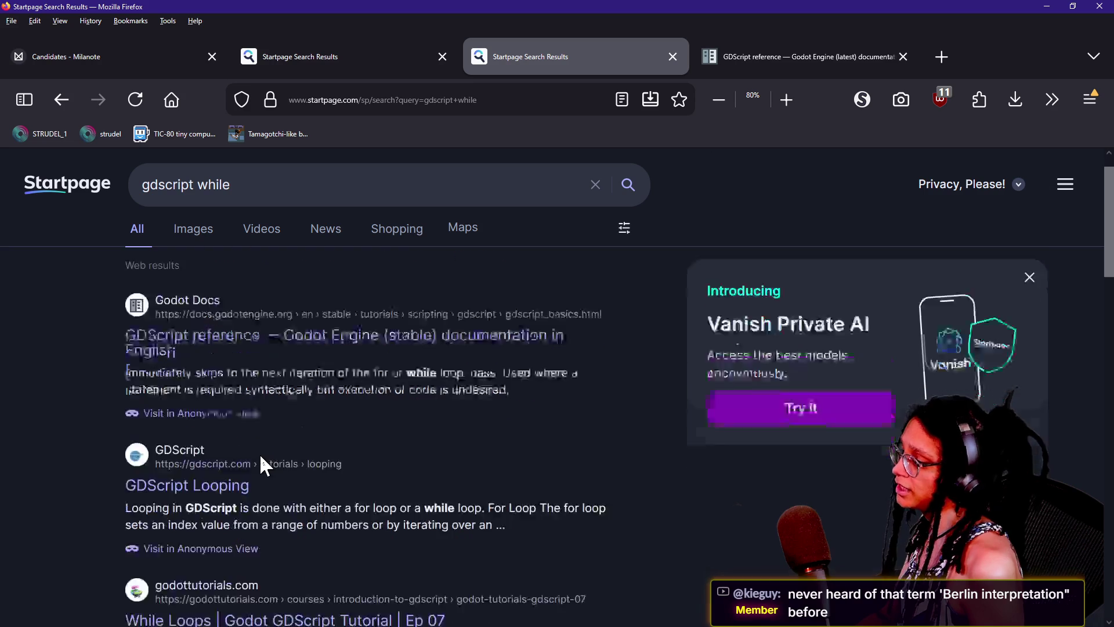
pyautogui.scroll(2, 261, 458)
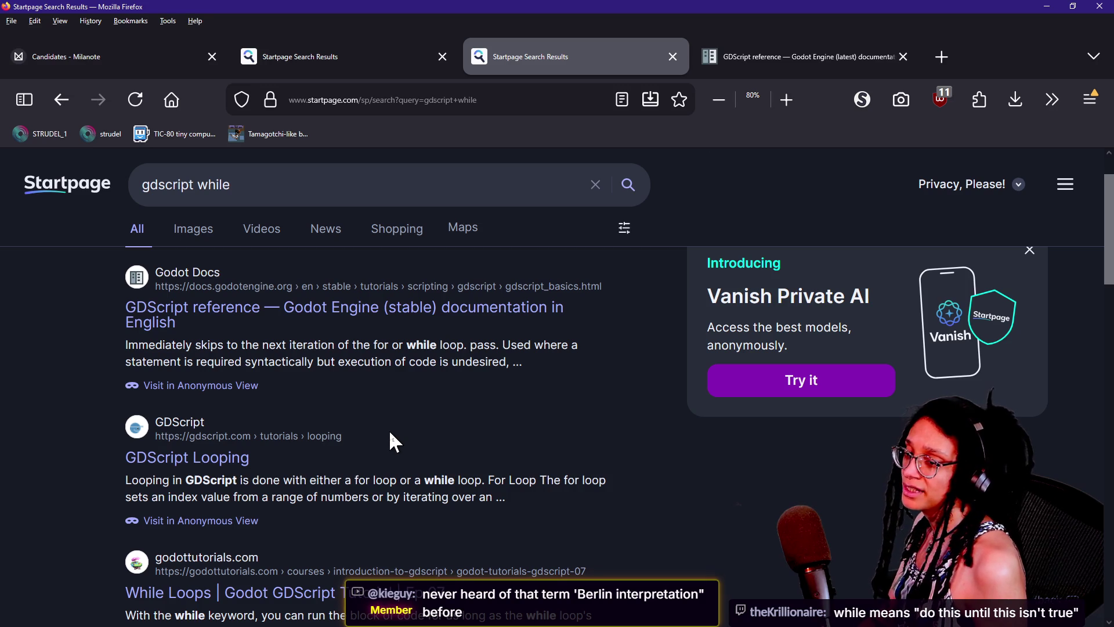
pyautogui.scroll(-2, 389, 430)
pyautogui.scroll(2, 391, 432)
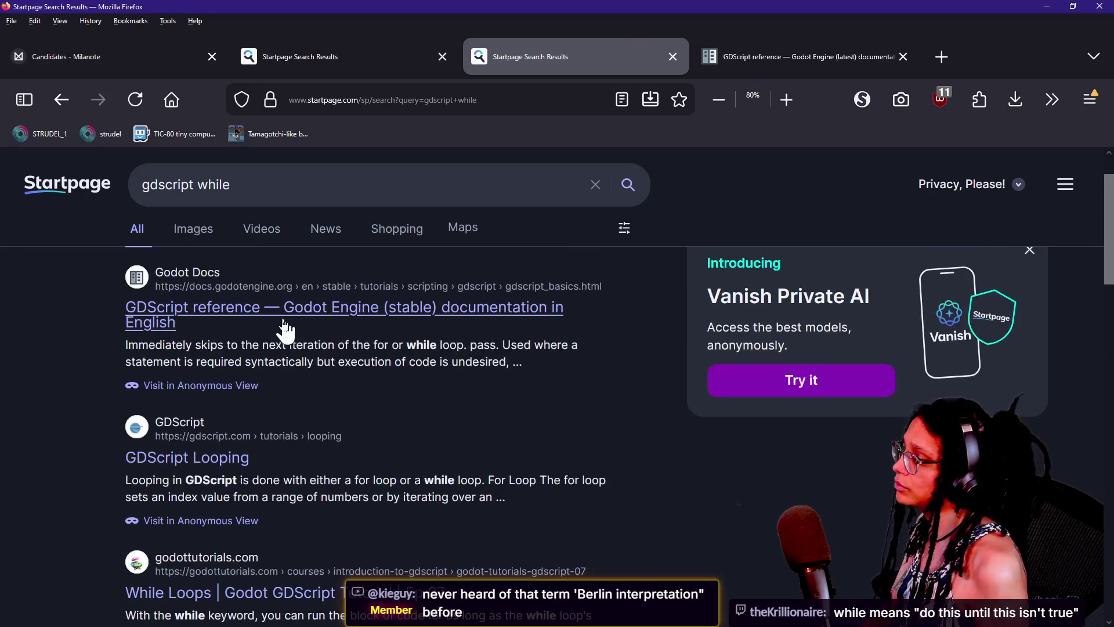
pyautogui.click(282, 319)
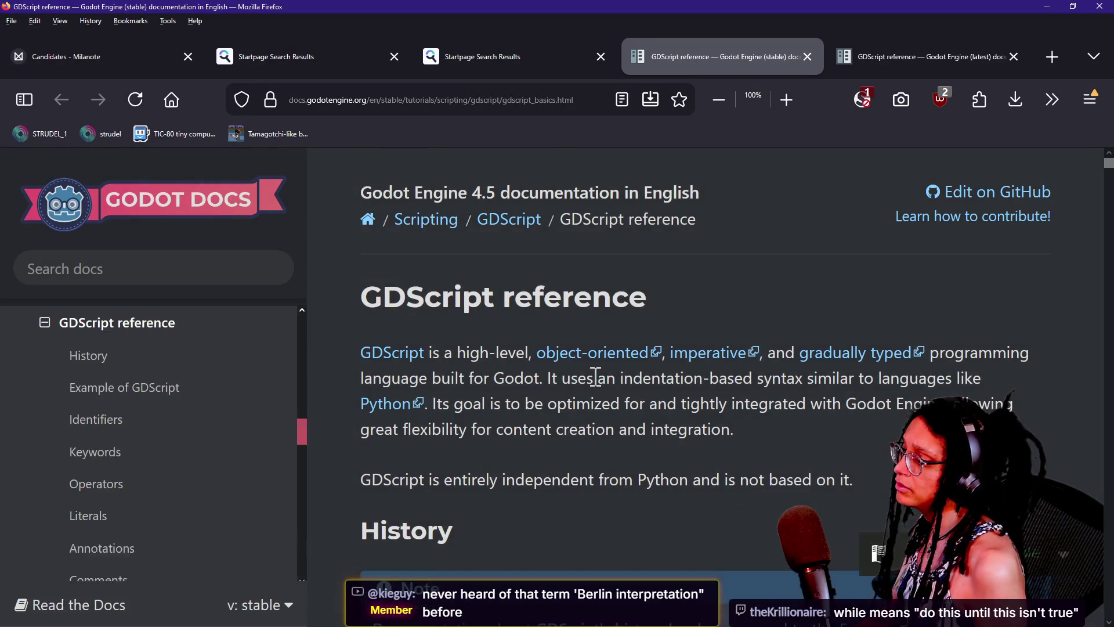
# Find 'while' on the GDScript reference page and follow it to the while loop section.
pyautogui.hotkey('ctrl', 'f')
pyautogui.write('while')
pyautogui.click(593, 374)
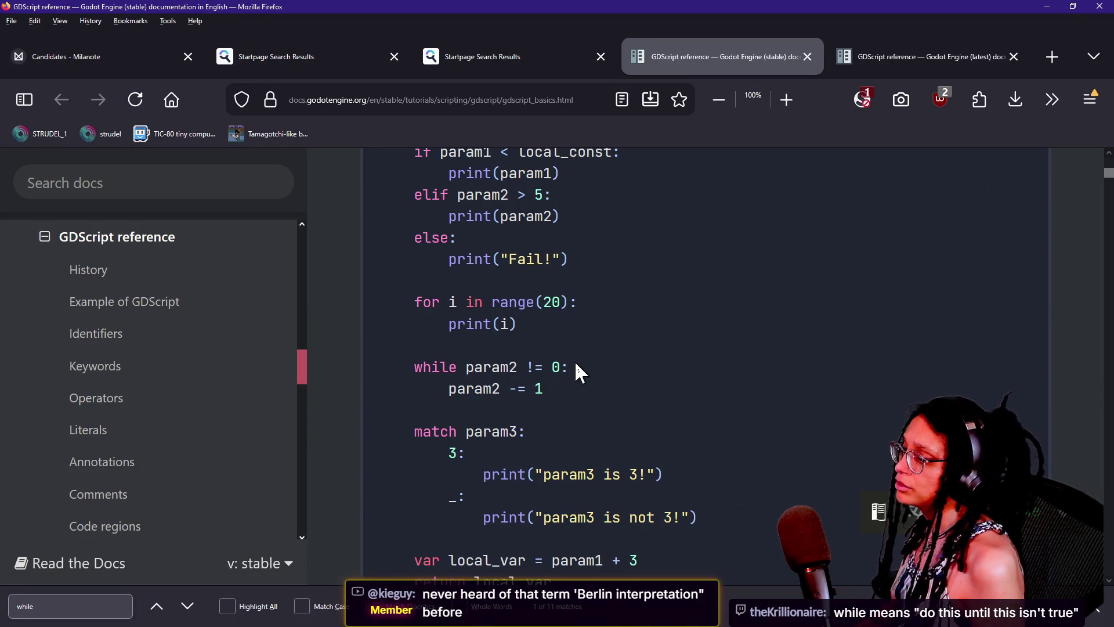
pyautogui.click(20, 615)
pyautogui.press('Return')
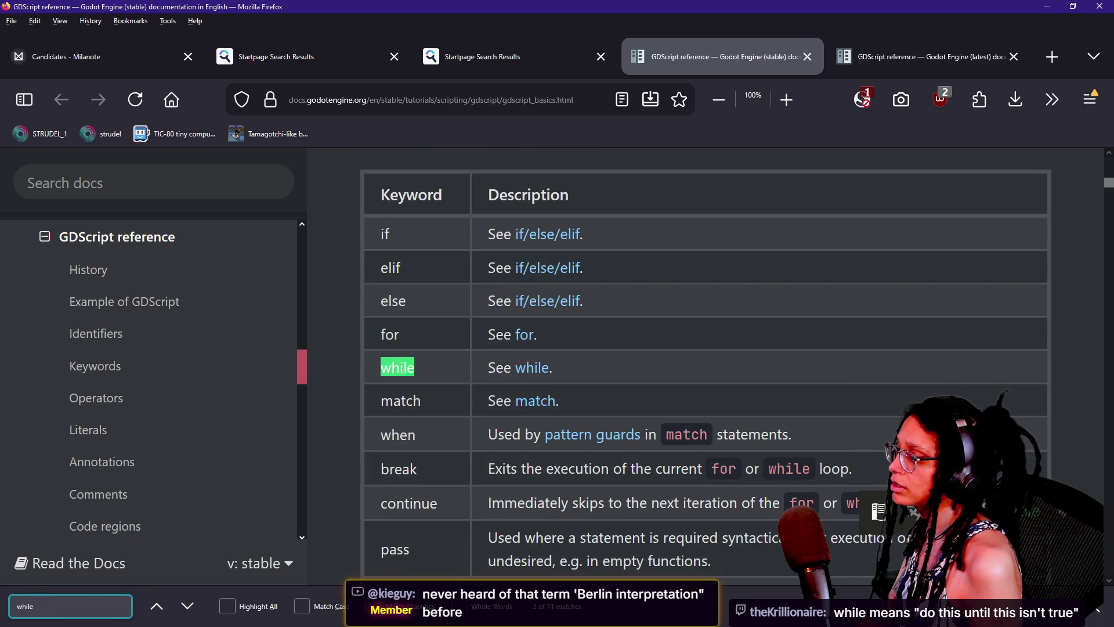
pyautogui.click(530, 366)
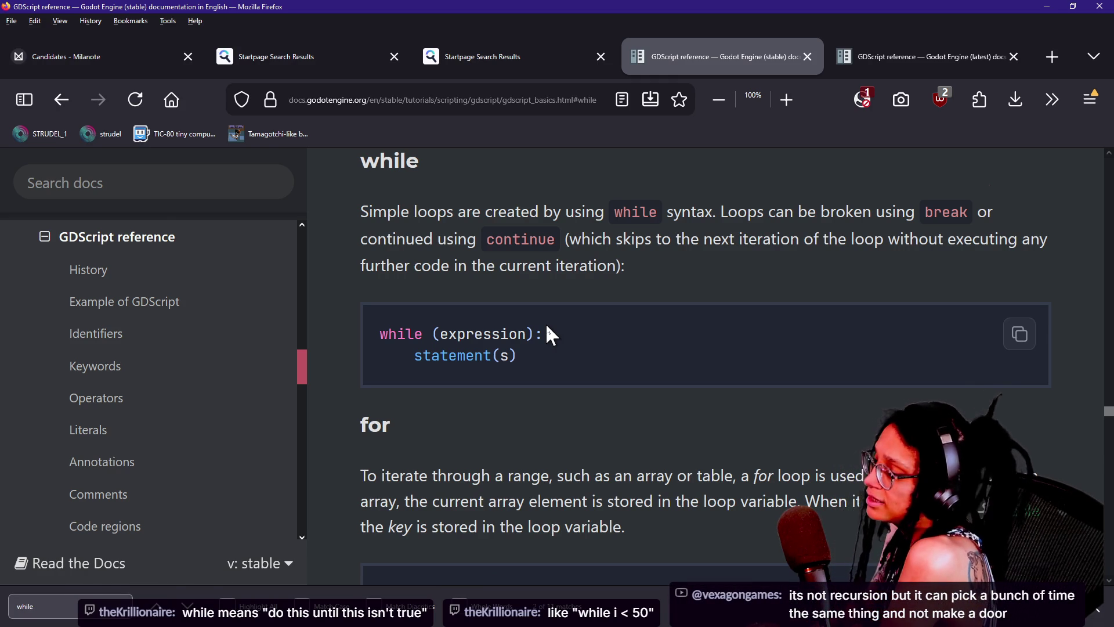
pyautogui.hotkey('alt', 'Tab')
pyautogui.hotkey('alt', 'Tab')
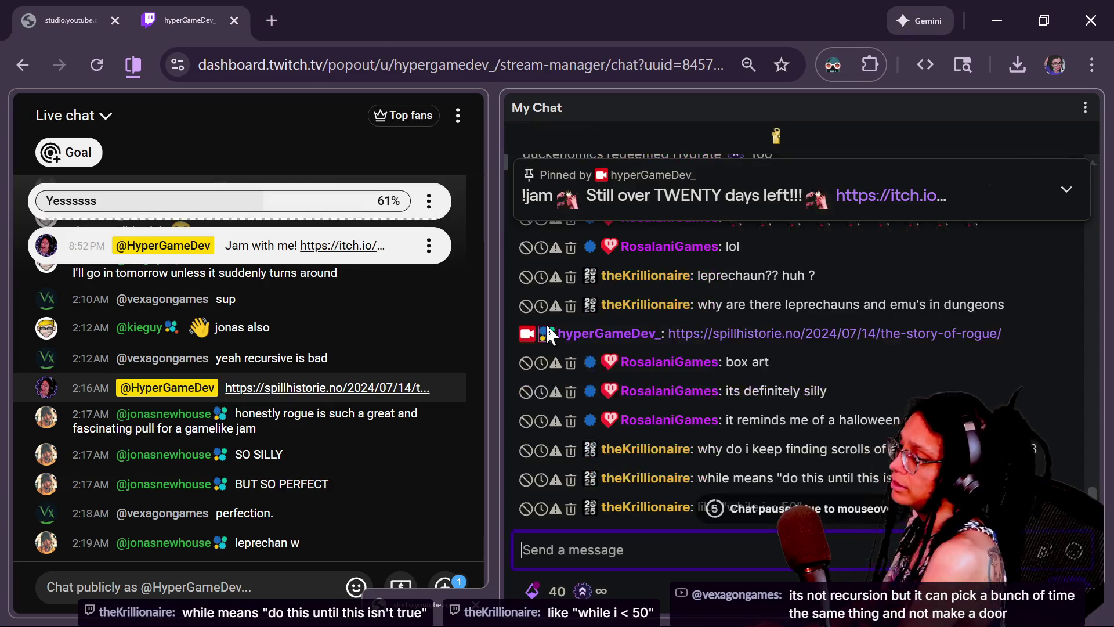
# Change line 433's loop keyword from for to while, then return to the browser.
pyautogui.hotkey('alt', 'Tab')
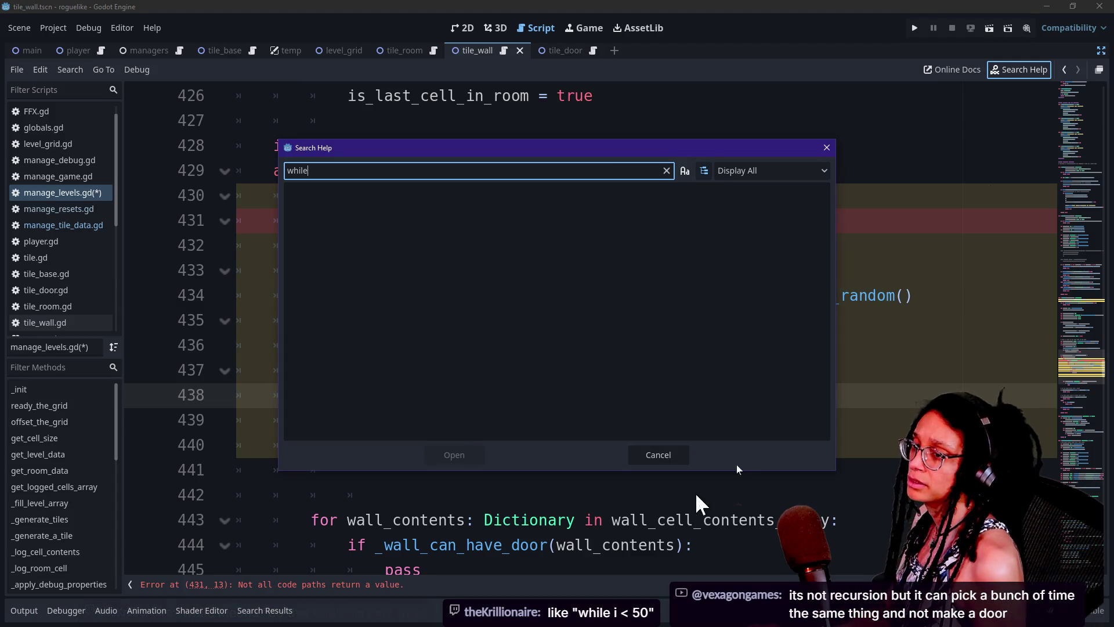
pyautogui.click(676, 455)
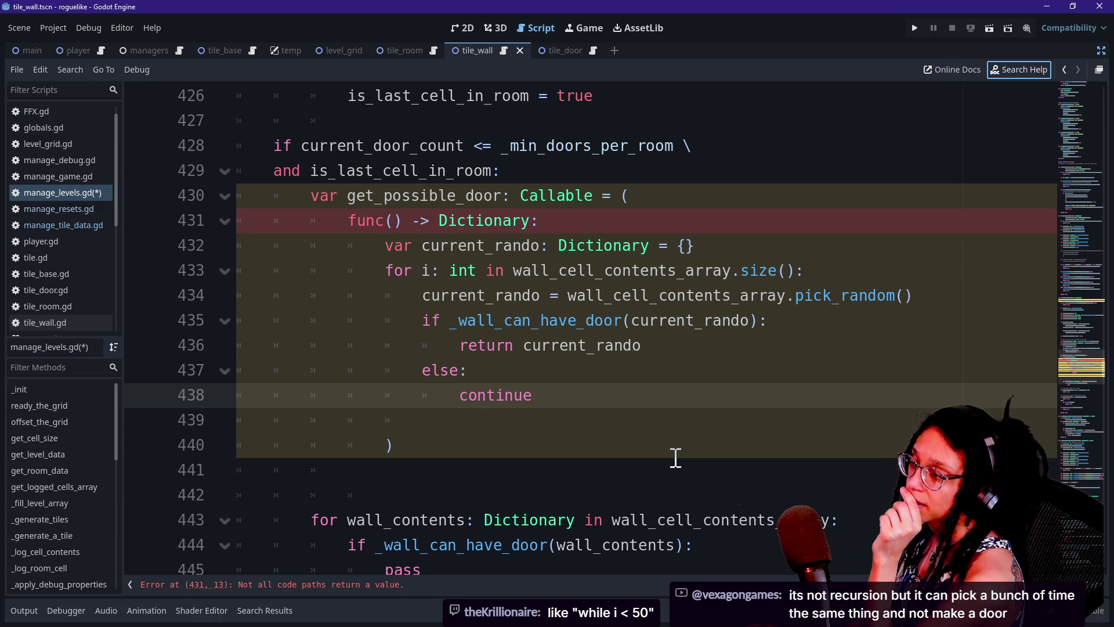
pyautogui.click(510, 320)
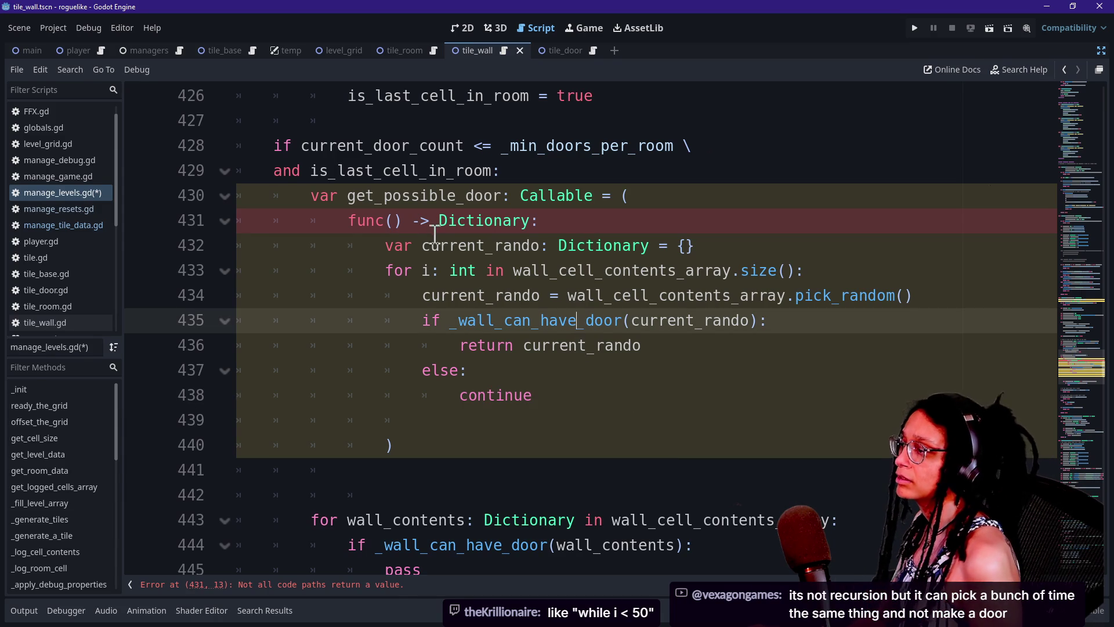
pyautogui.click(418, 271)
pyautogui.press('BackSpace')
pyautogui.press('BackSpace')
pyautogui.press('BackSpace')
pyautogui.write('while')
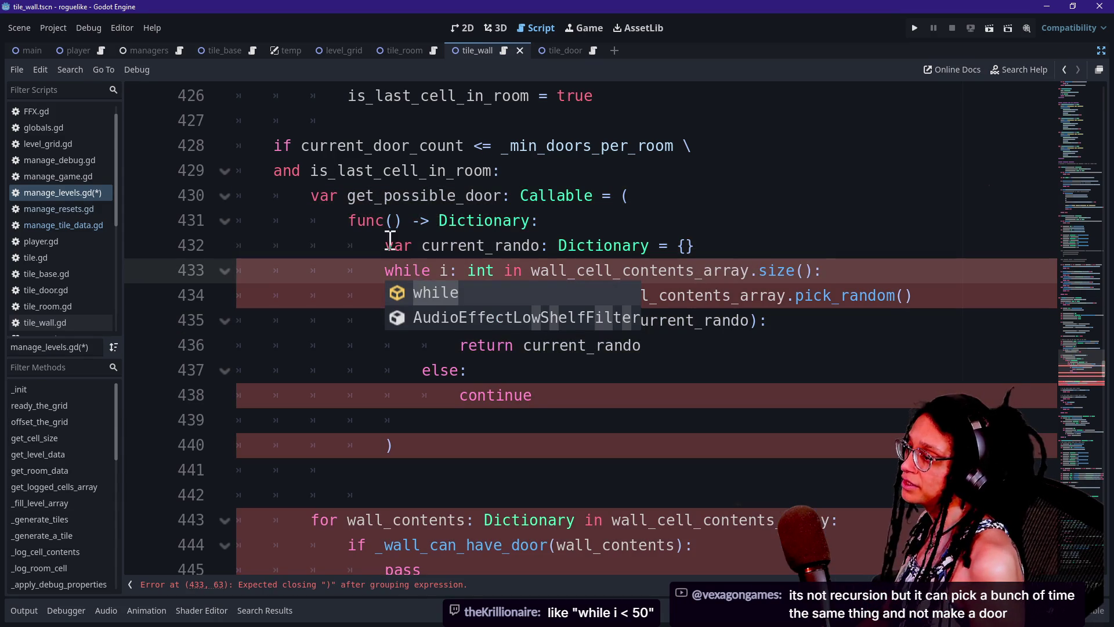
pyautogui.click(390, 241)
pyautogui.click(390, 268)
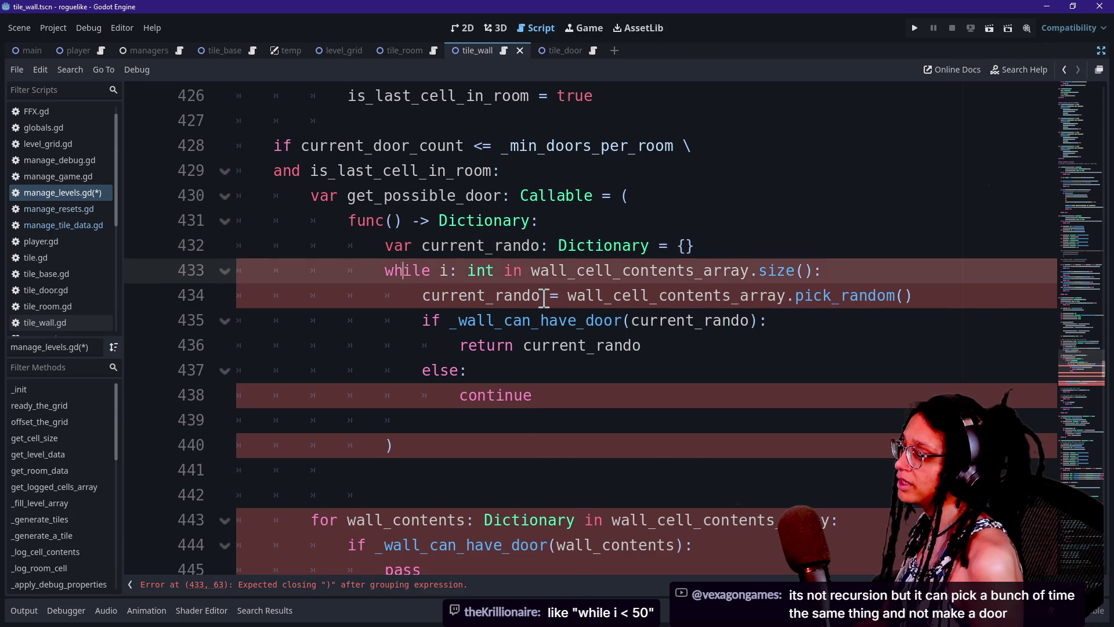
pyautogui.hotkey('alt', 'Tab')
pyautogui.hotkey('alt', 'Tab')
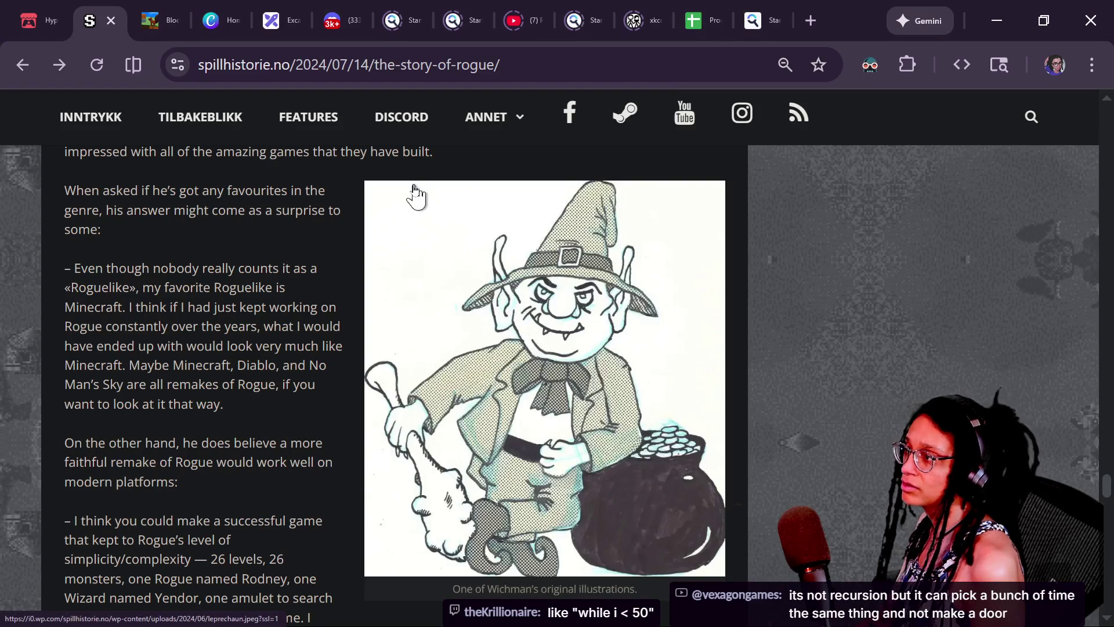
# Read the `while (expression):` syntax in the reference's while section.
pyautogui.hotkey('alt', 'Tab')
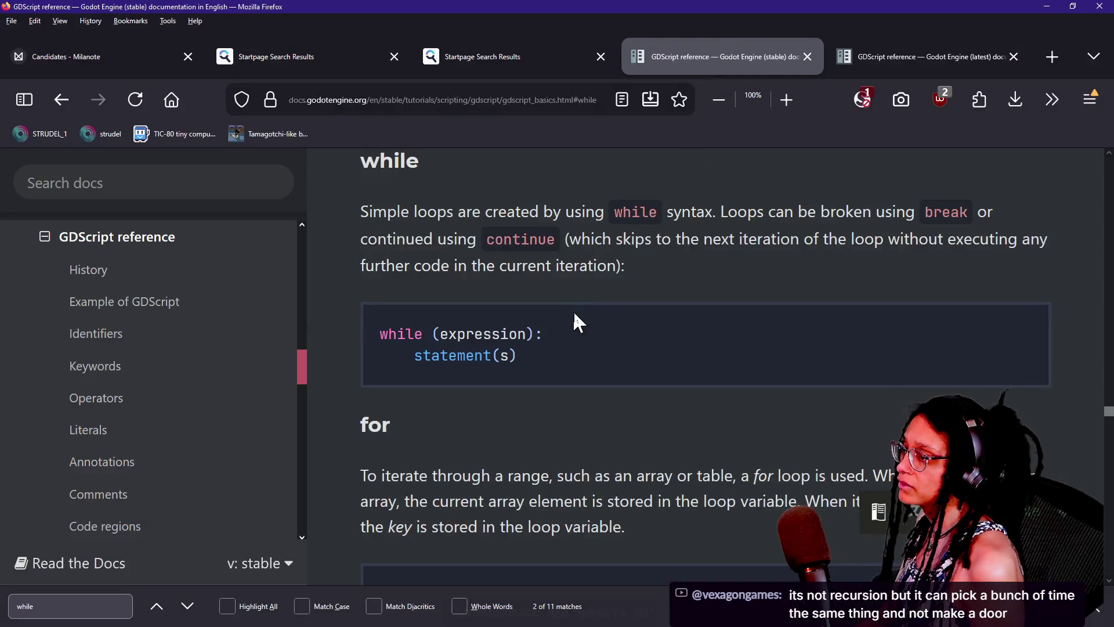
pyautogui.moveTo(518, 355); pyautogui.dragTo(432, 353)
pyautogui.click(433, 353)
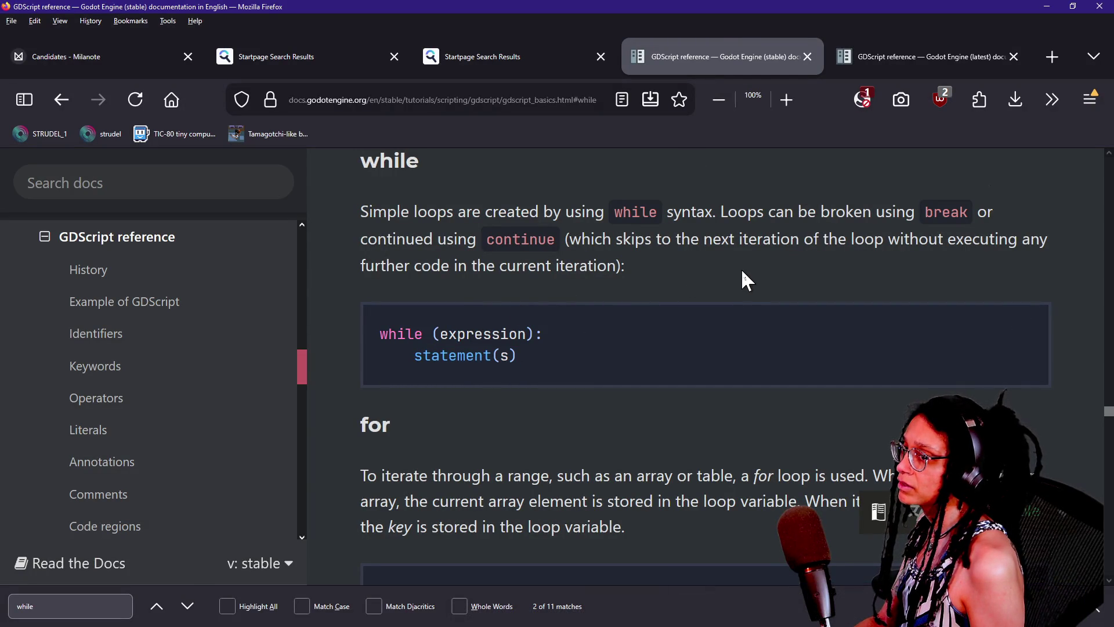
pyautogui.hotkey('alt', 'Tab')
pyautogui.hotkey('alt', 'Tab')
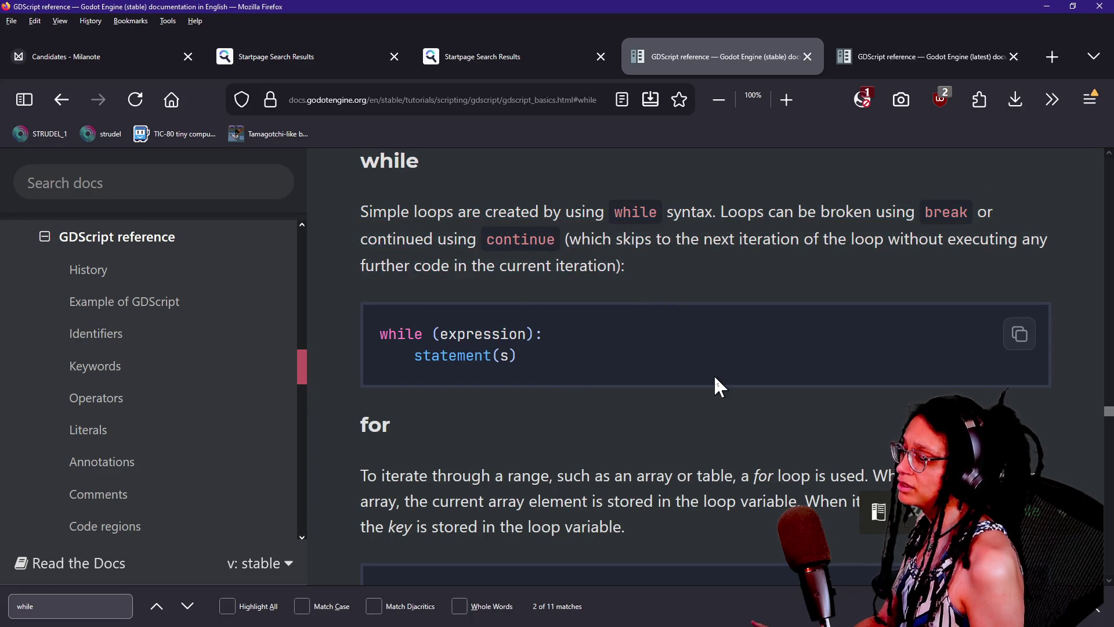
pyautogui.scroll(3, 1109, 418)
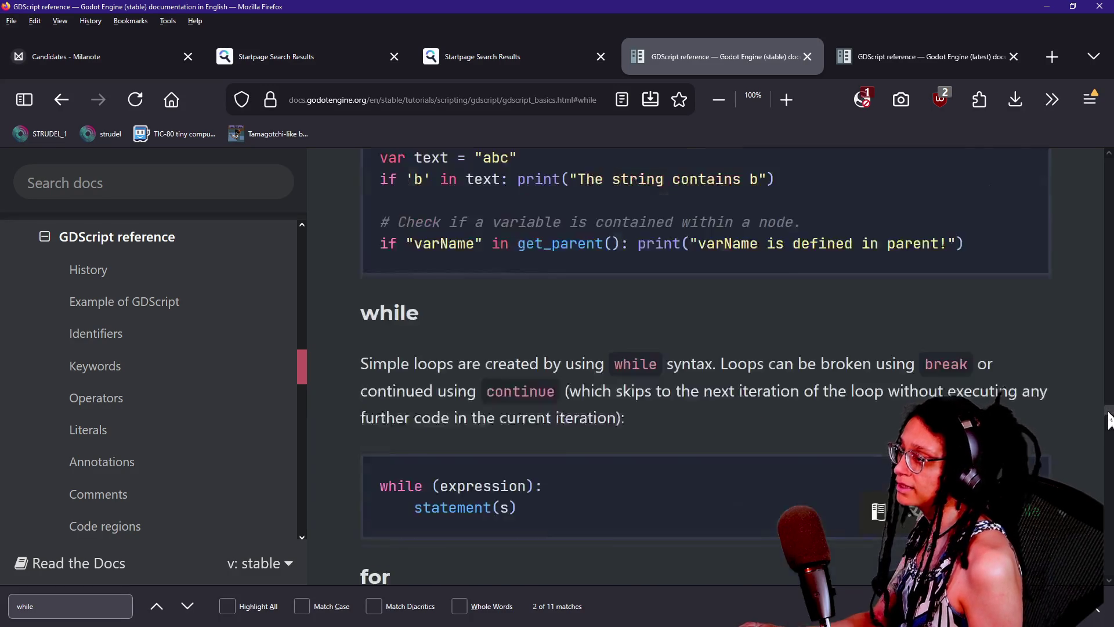
pyautogui.scroll(-2, 1108, 418)
pyautogui.scroll(4, 1109, 417)
pyautogui.scroll(-3, 1108, 418)
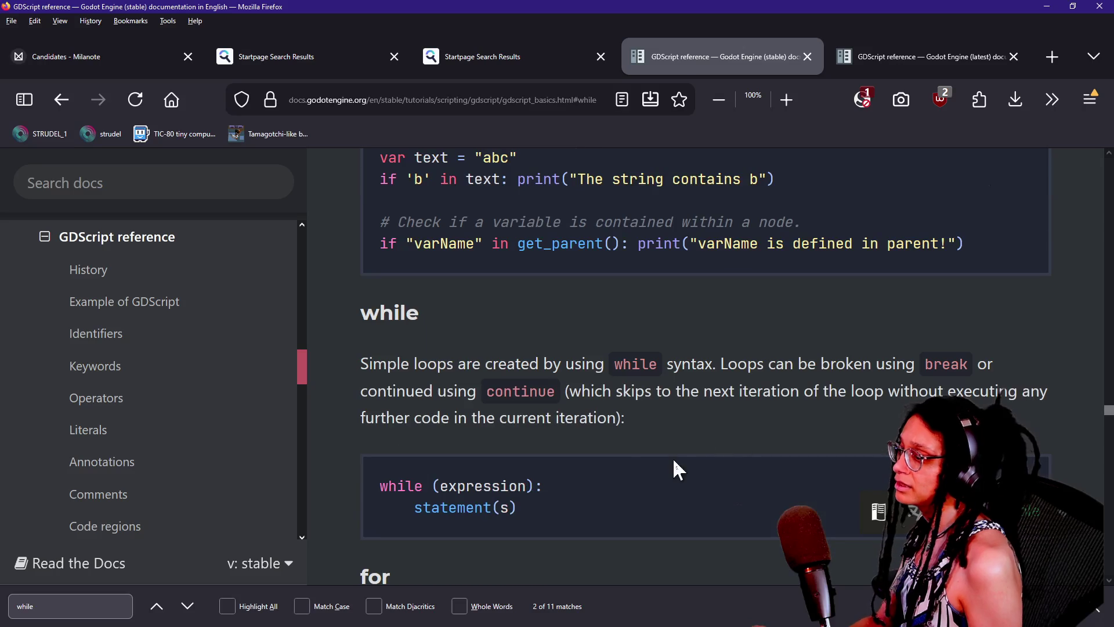
# Wrap the 'while' search to the sample script's `while param2 != 0:` loop and study it.
pyautogui.click(58, 604)
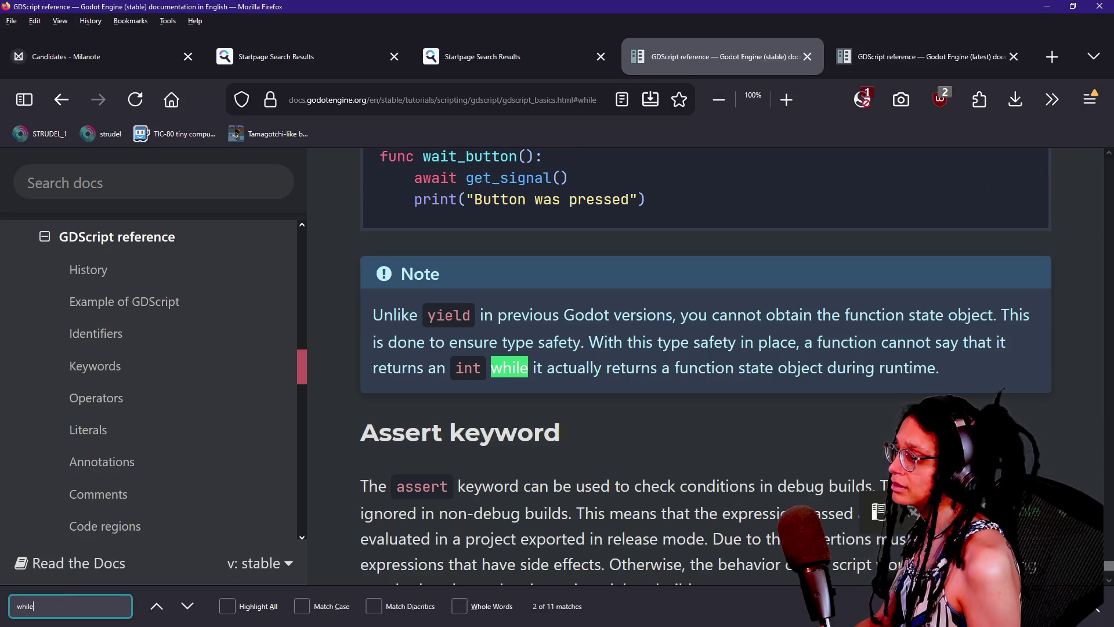
pyautogui.press('Return')
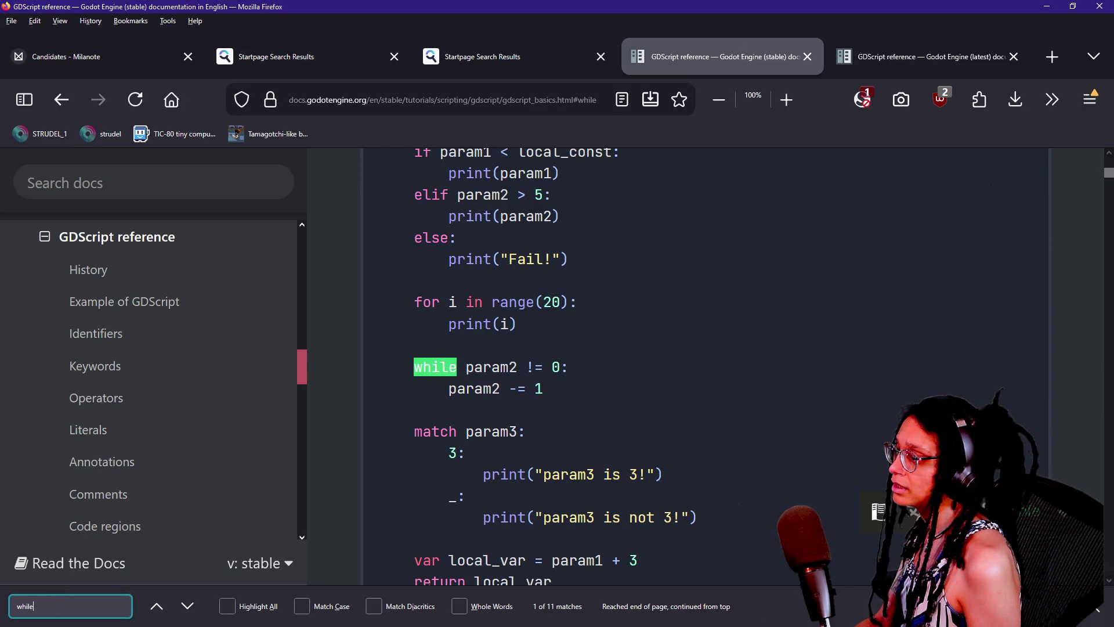
pyautogui.moveTo(465, 368); pyautogui.dragTo(583, 372)
pyautogui.click(479, 384)
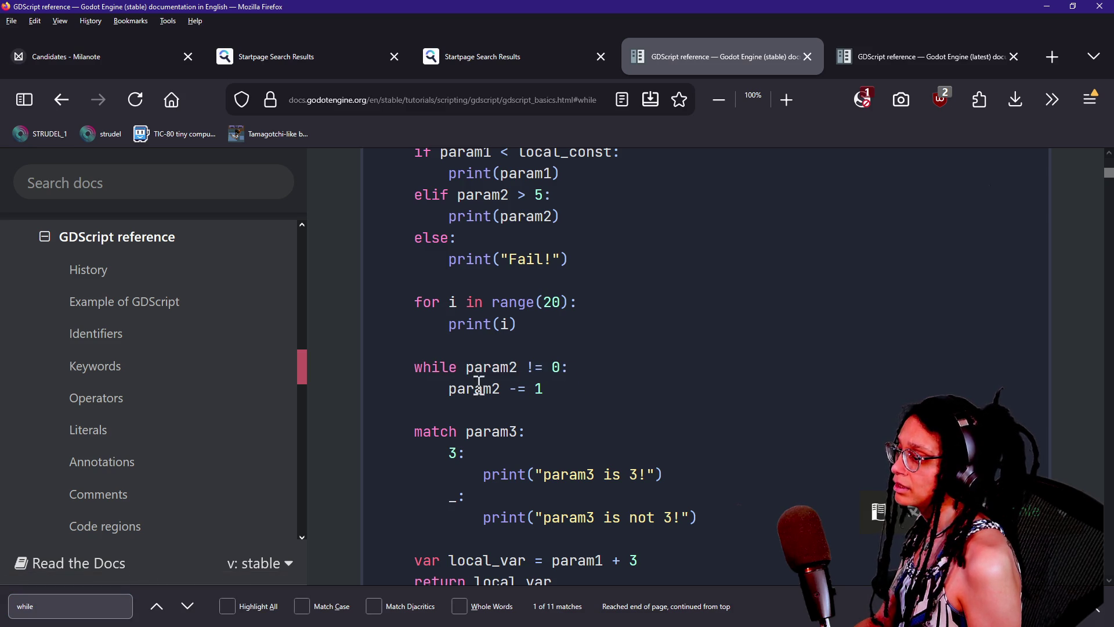
pyautogui.moveTo(452, 390); pyautogui.dragTo(493, 390)
pyautogui.scroll(5, 493, 390)
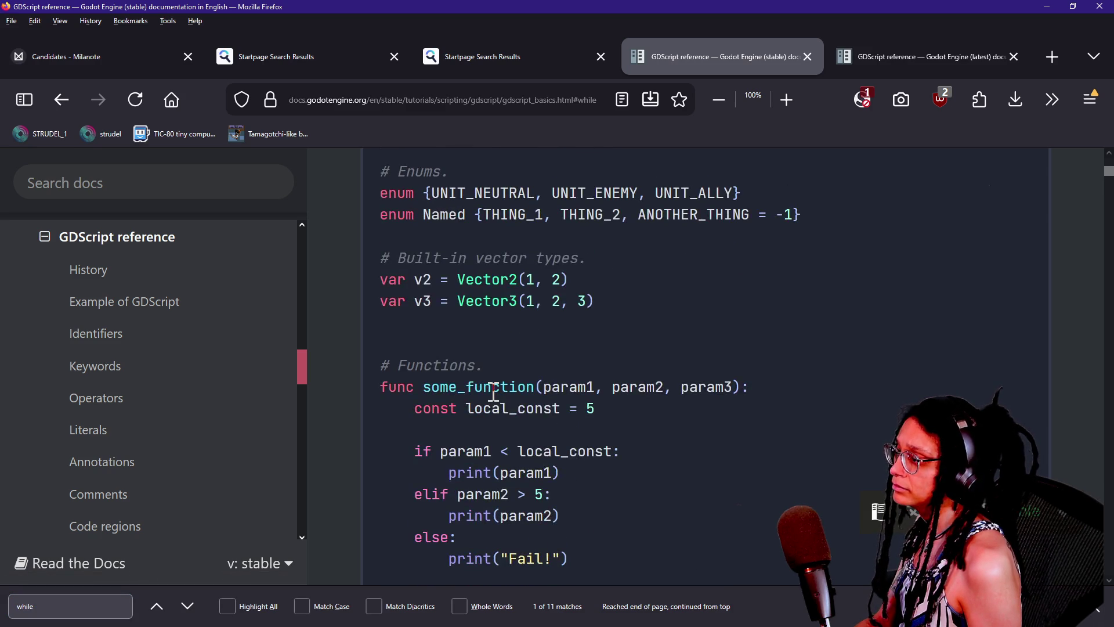
pyautogui.scroll(-2, 493, 393)
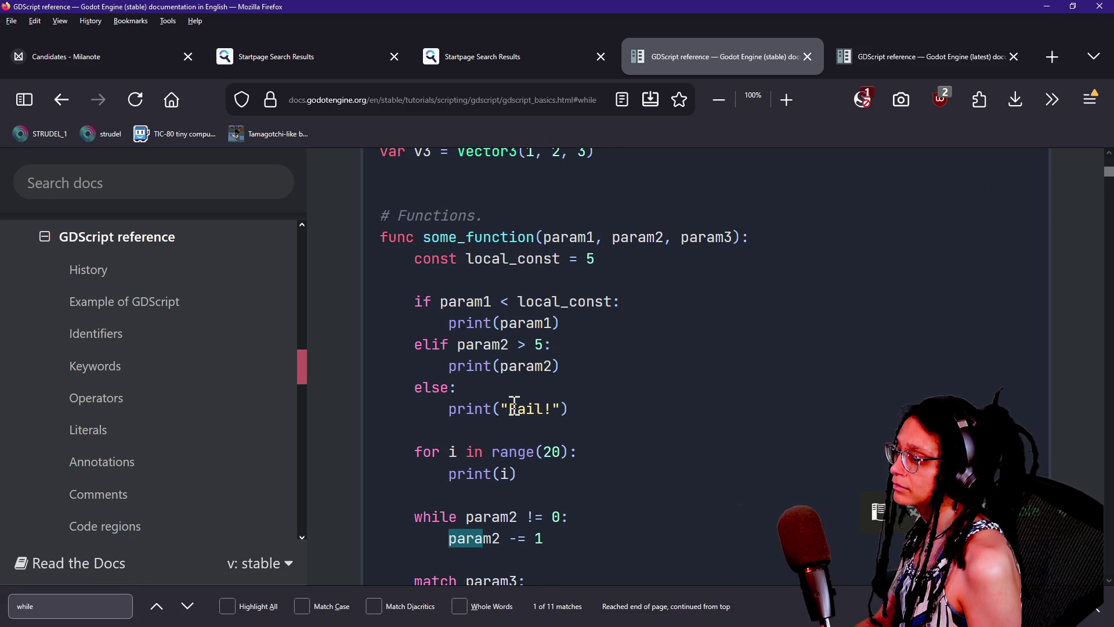
pyautogui.scroll(-3, 491, 463)
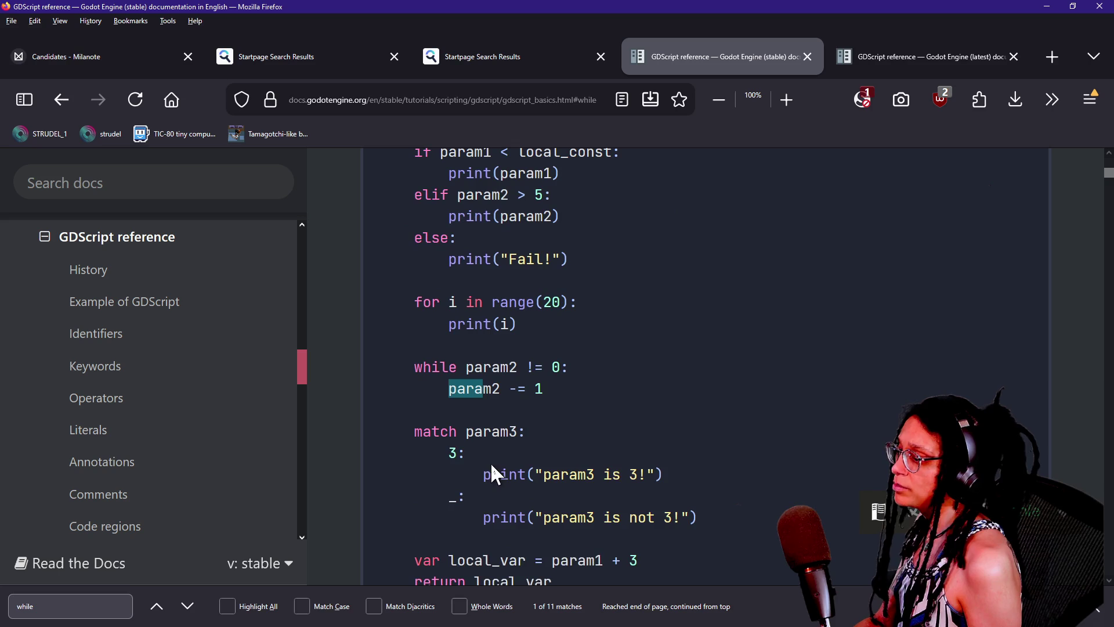
pyautogui.tripleClick(528, 358)
pyautogui.click(406, 398)
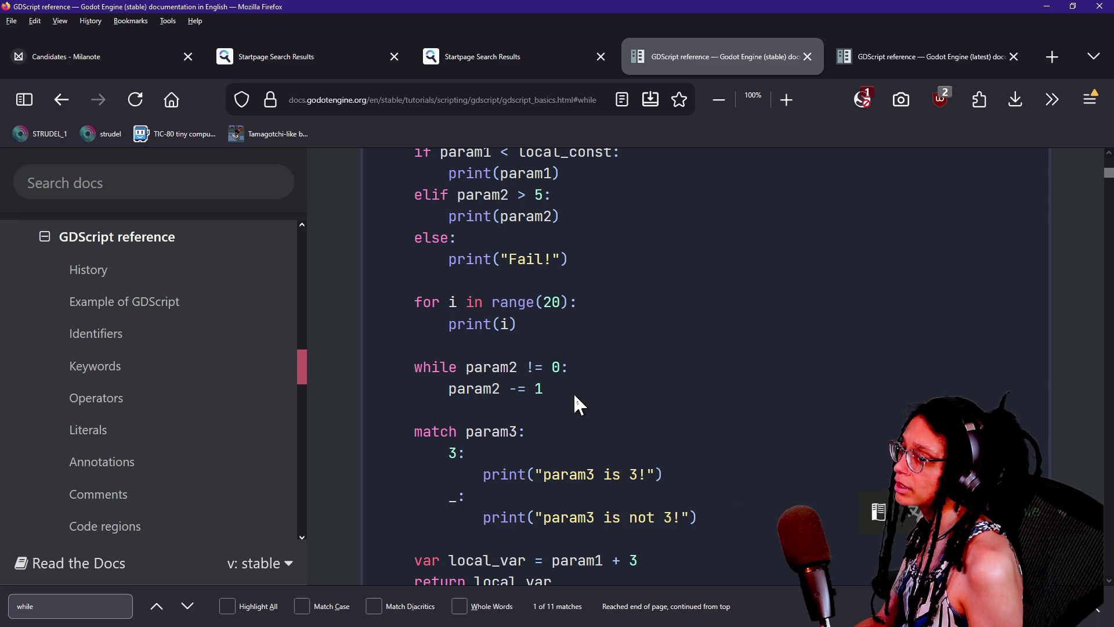
pyautogui.hotkey('alt', 'Tab')
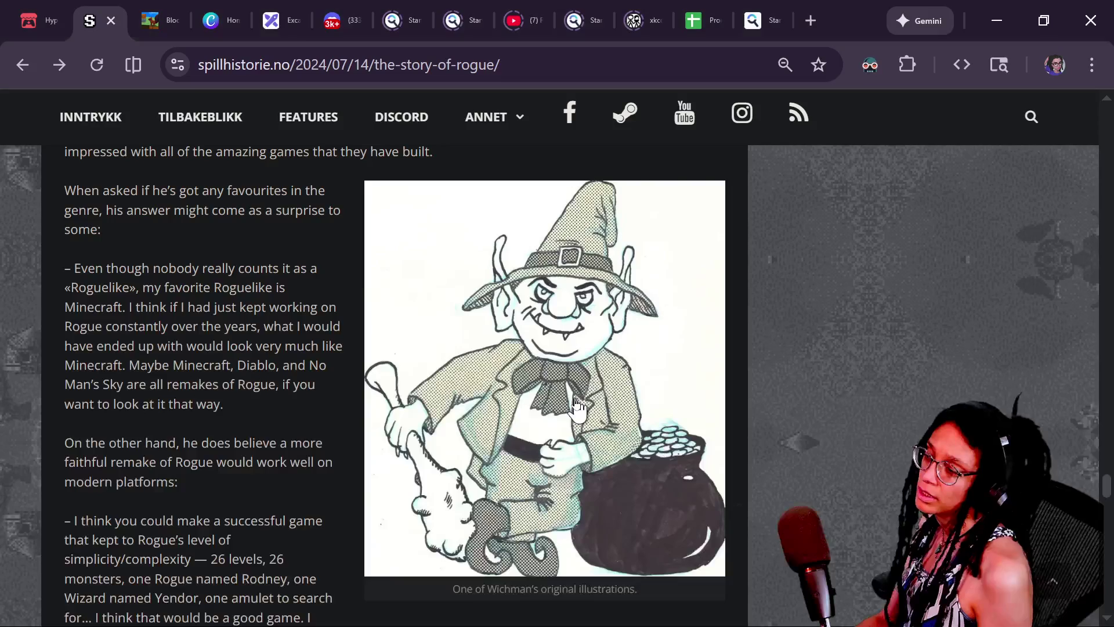
# Glance at the stream chat, then replace 'while' with 'for' on line 433.
pyautogui.hotkey('alt', 'Tab')
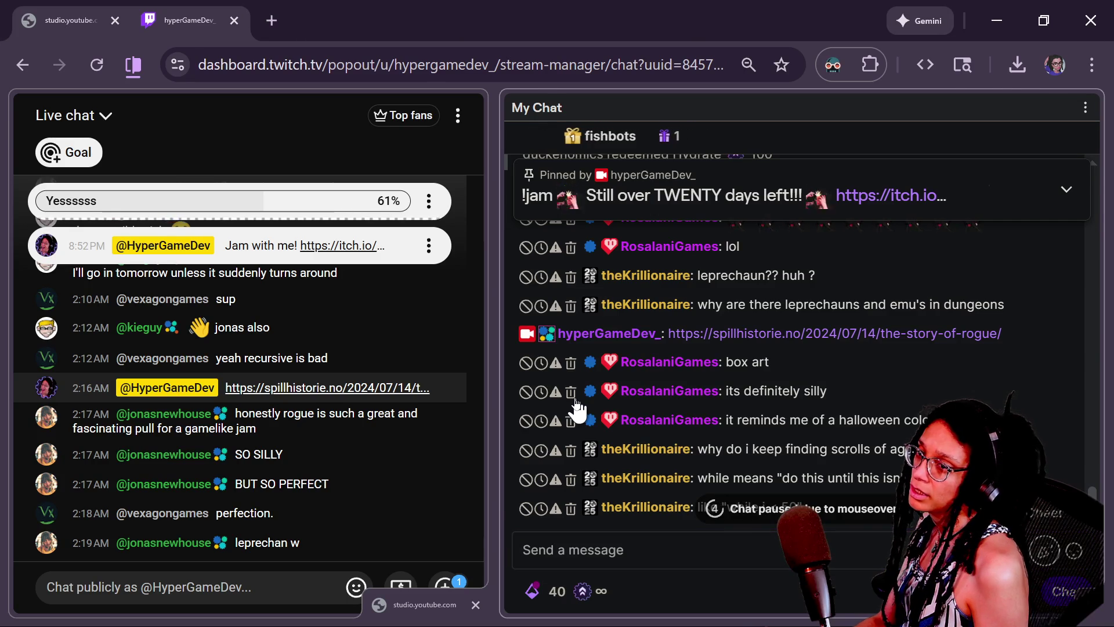
pyautogui.hotkey('alt', 'Tab')
pyautogui.press('BackSpace')
pyautogui.press('BackSpace')
pyautogui.press('BackSpace')
pyautogui.write('for')
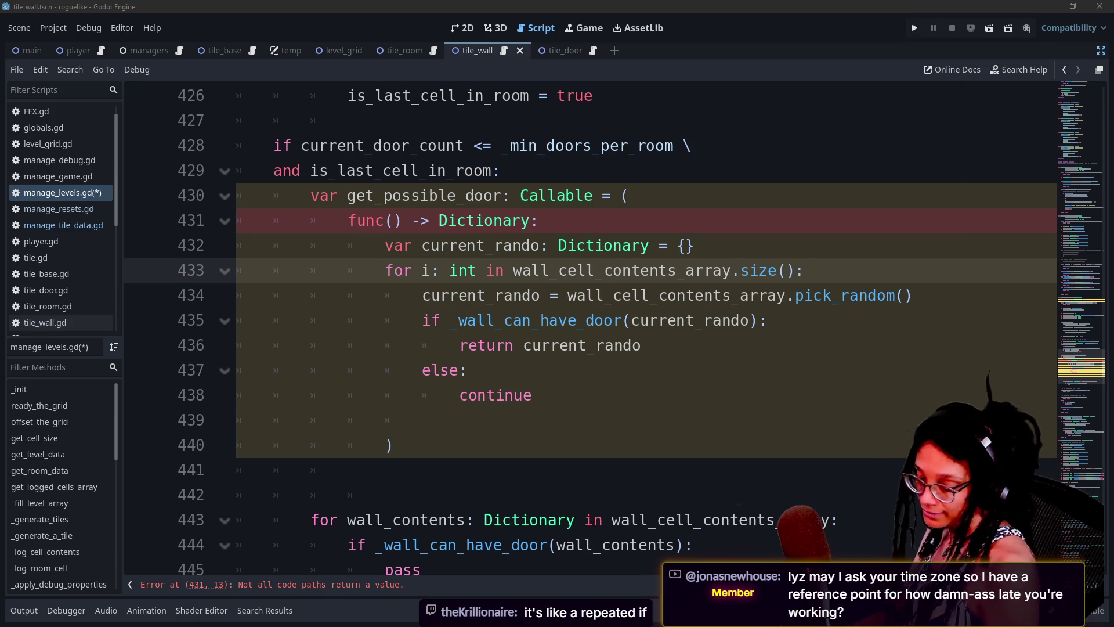
pyautogui.click(704, 342)
pyautogui.click(748, 223)
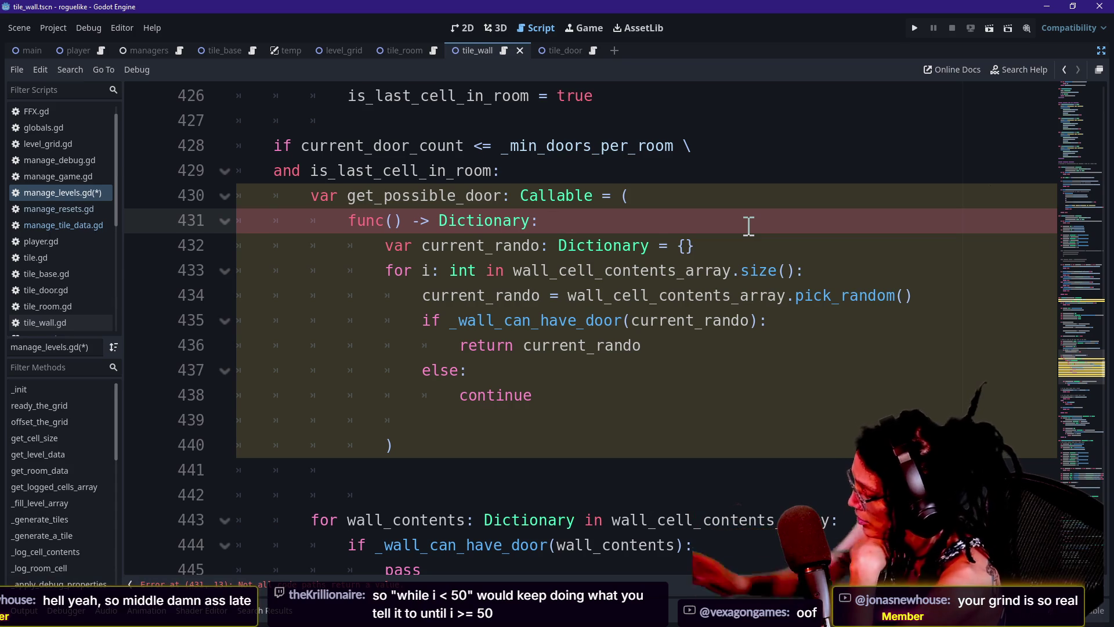
# Check the stream chat, then go to the hypergame.dev site from the browser.
pyautogui.hotkey('alt', 'Tab')
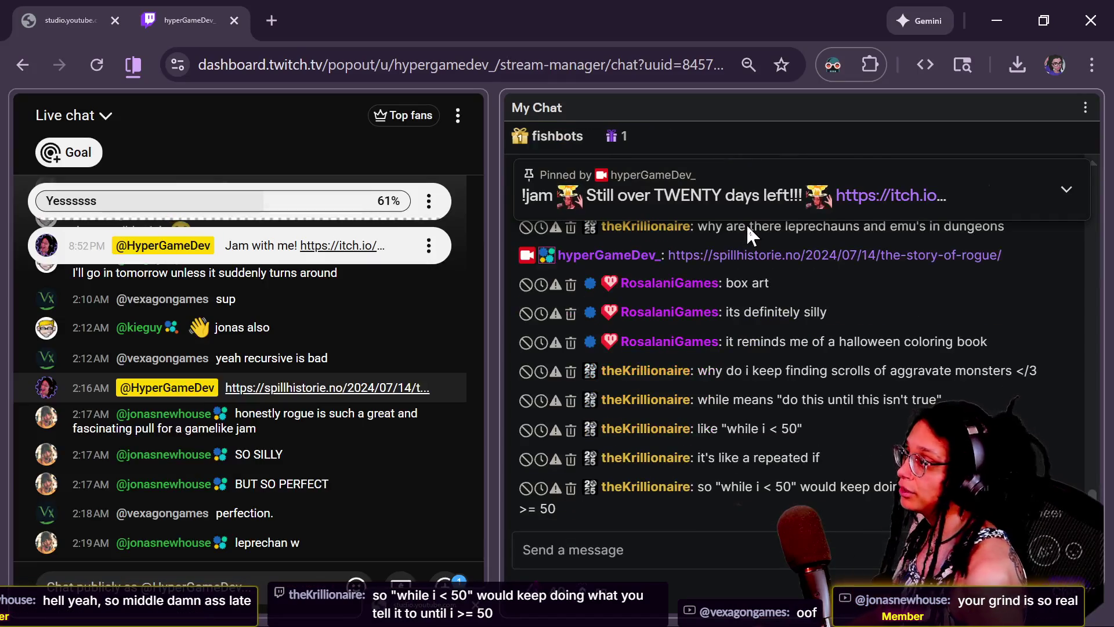
pyautogui.hotkey('alt', 'Tab')
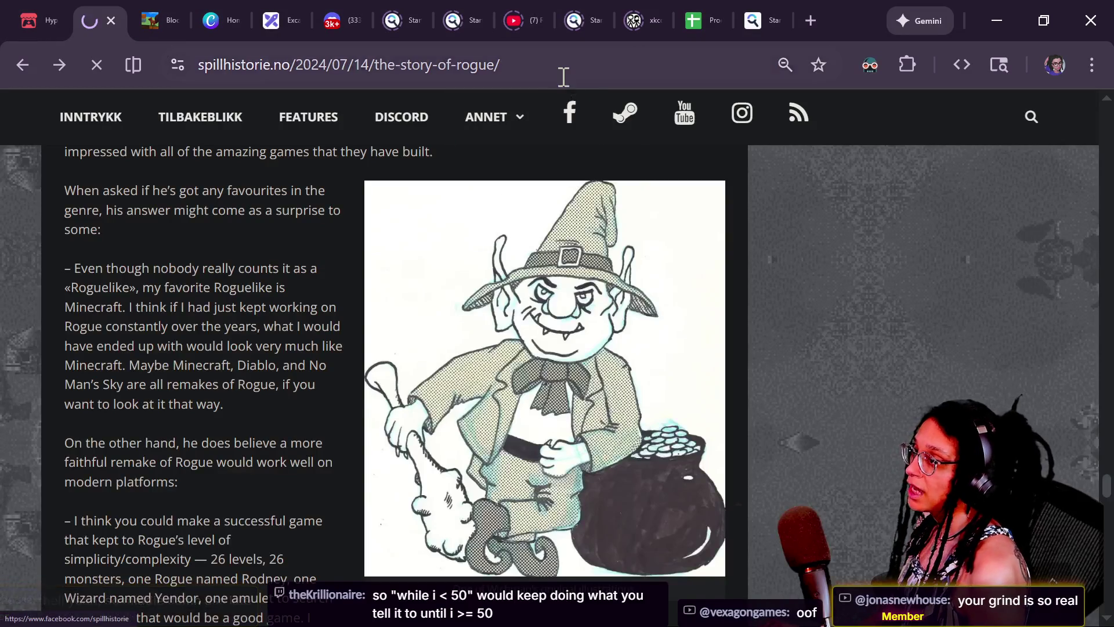
pyautogui.click(563, 76)
pyautogui.write('hyperg')
pyautogui.press('Return')
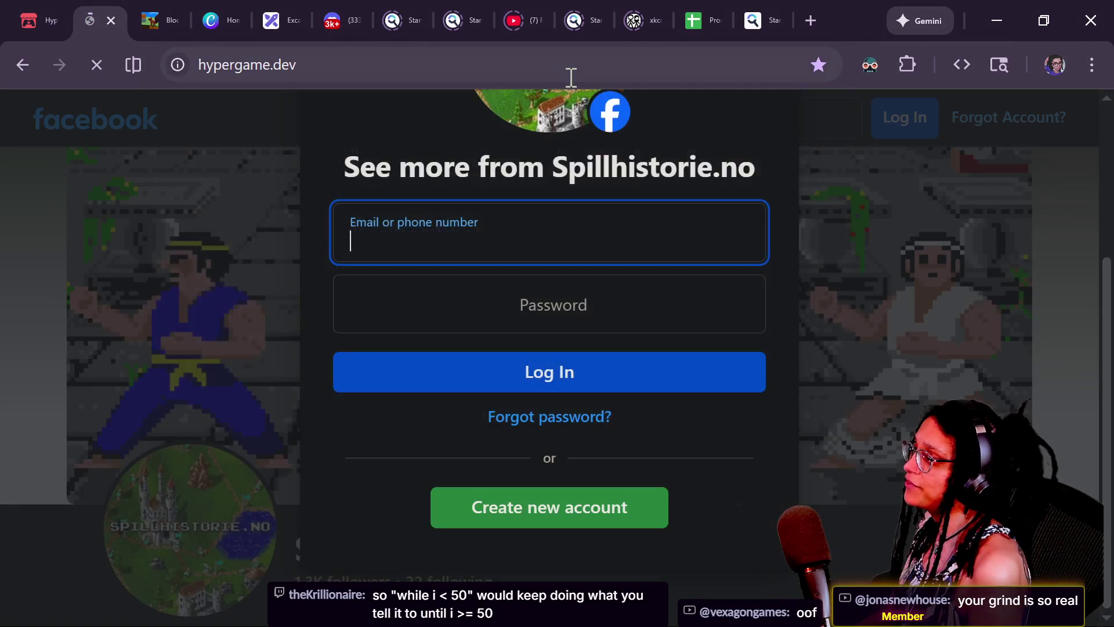
# Search Startpage for 'hyperfocus definition'.
pyautogui.click(412, 65)
pyautogui.write('h')
pyautogui.press('BackSpace')
pyautogui.write('ypergou')
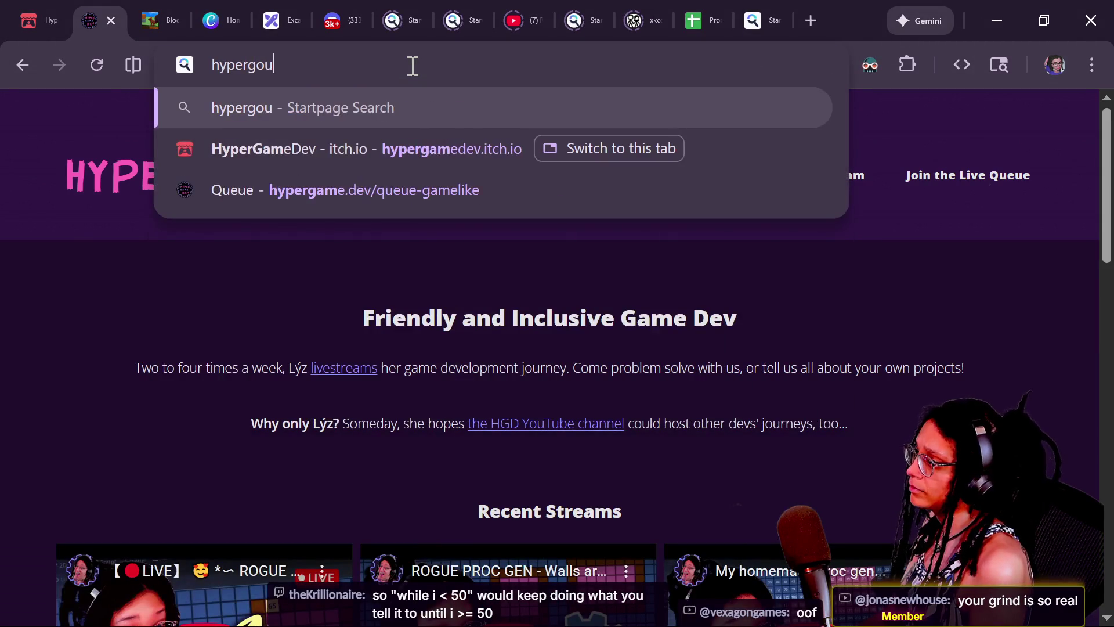
pyautogui.write('s')
pyautogui.press('BackSpace')
pyautogui.press('BackSpace')
pyautogui.press('BackSpace')
pyautogui.write('focus definition')
pyautogui.press('Return')
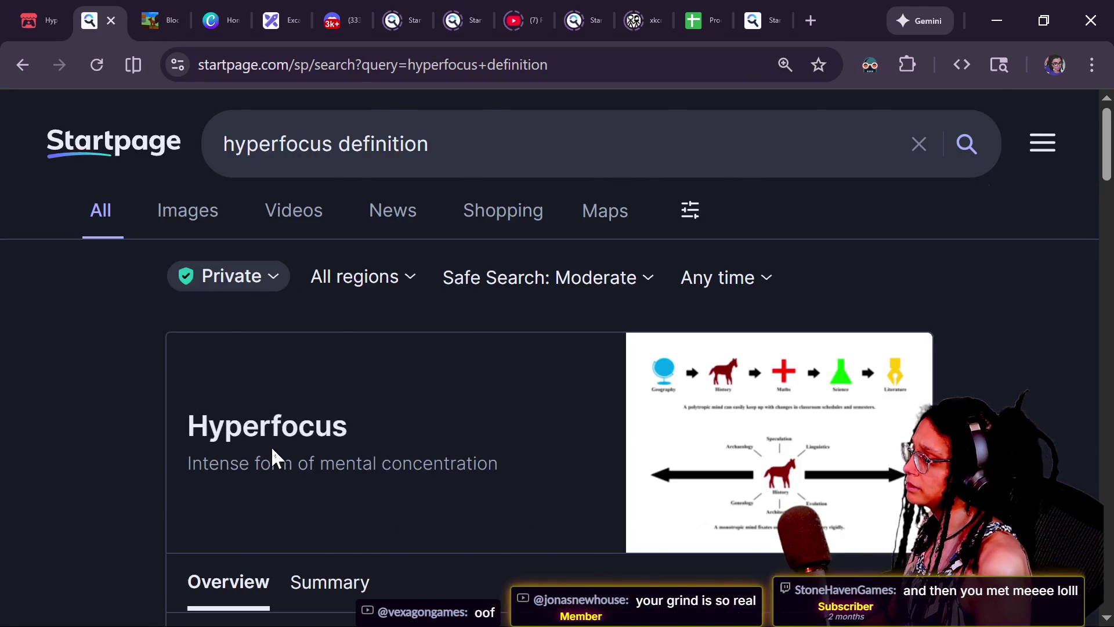
# Open the Hyperfocus Wikipedia article and find 'adhd' to reach its ADHD section.
pyautogui.scroll(-5, 270, 446)
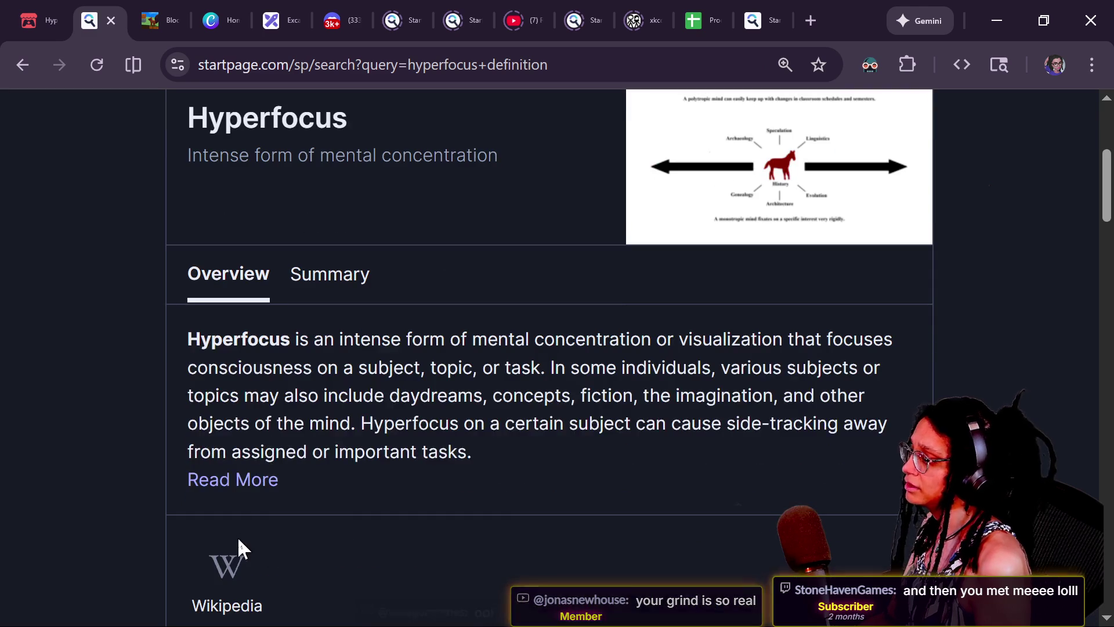
pyautogui.click(238, 545)
pyautogui.scroll(-5, 537, 380)
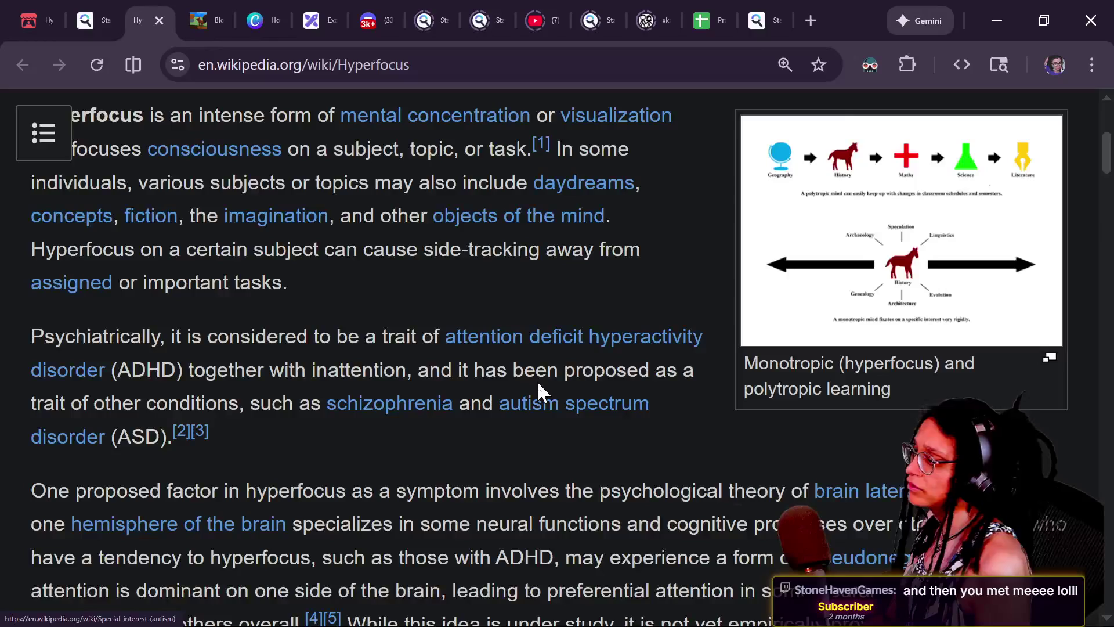
pyautogui.hotkey('ctrl', 'f')
pyautogui.write('adhd')
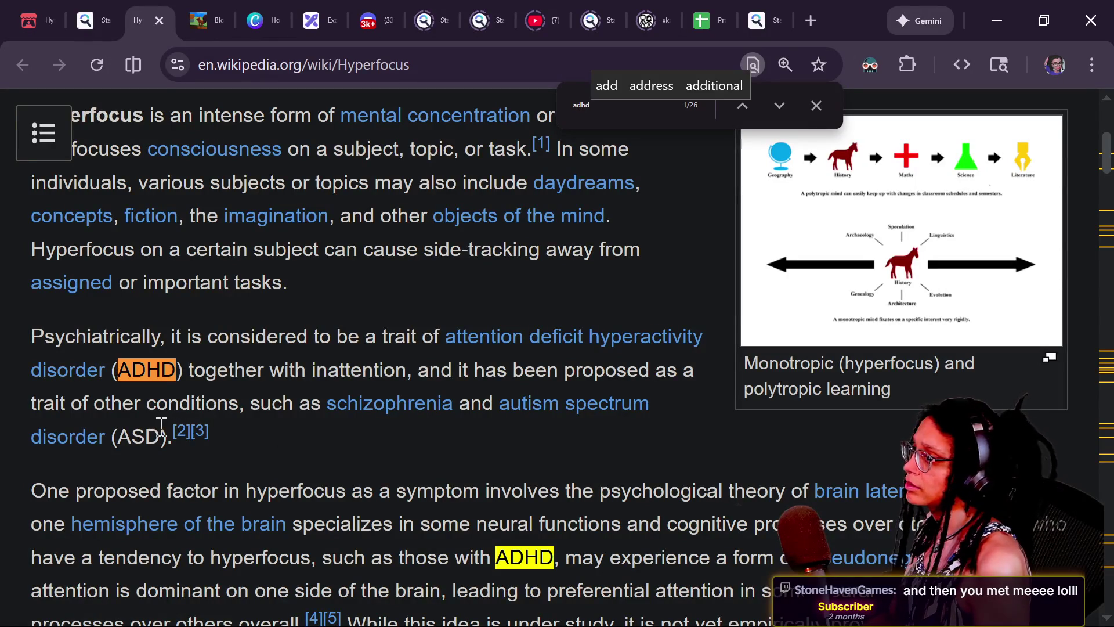
pyautogui.press('Return')
pyautogui.press('Return')
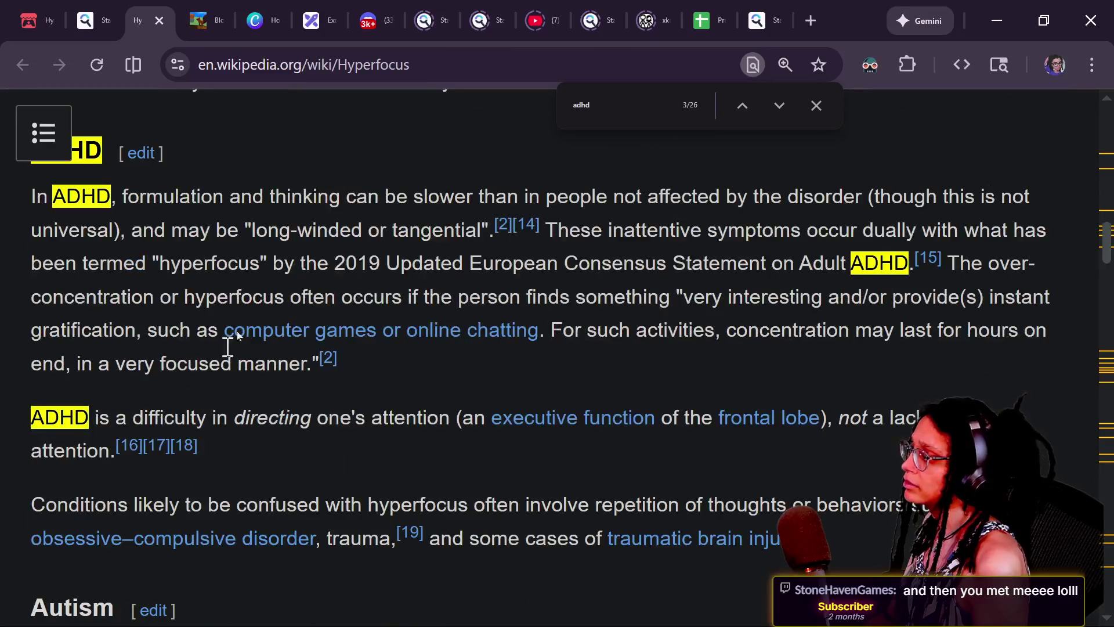
pyautogui.click(815, 105)
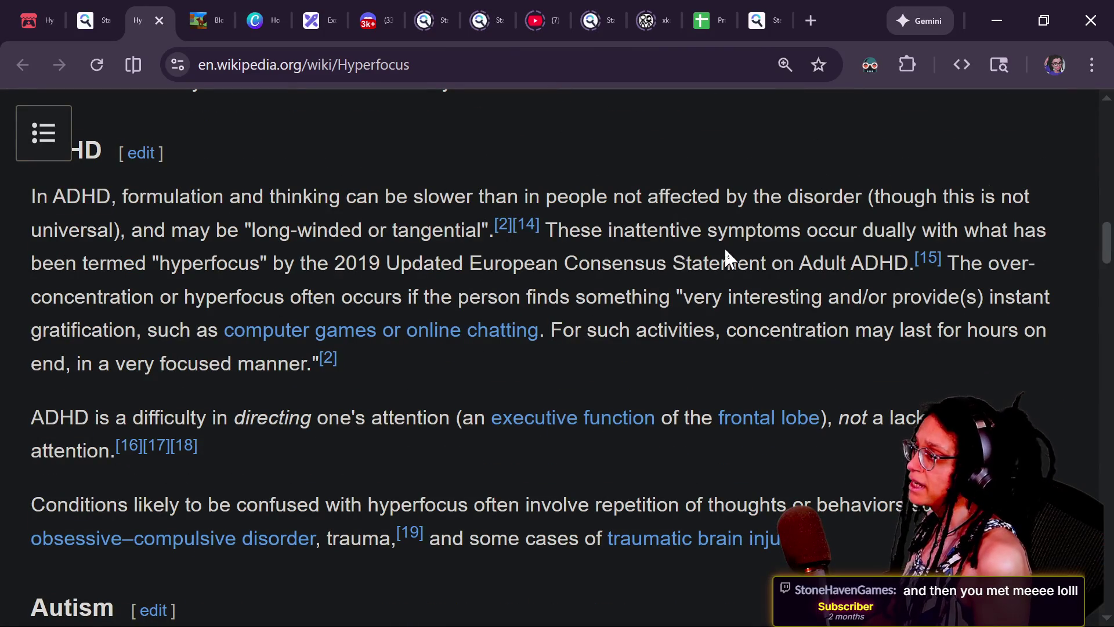
pyautogui.scroll(1, 725, 250)
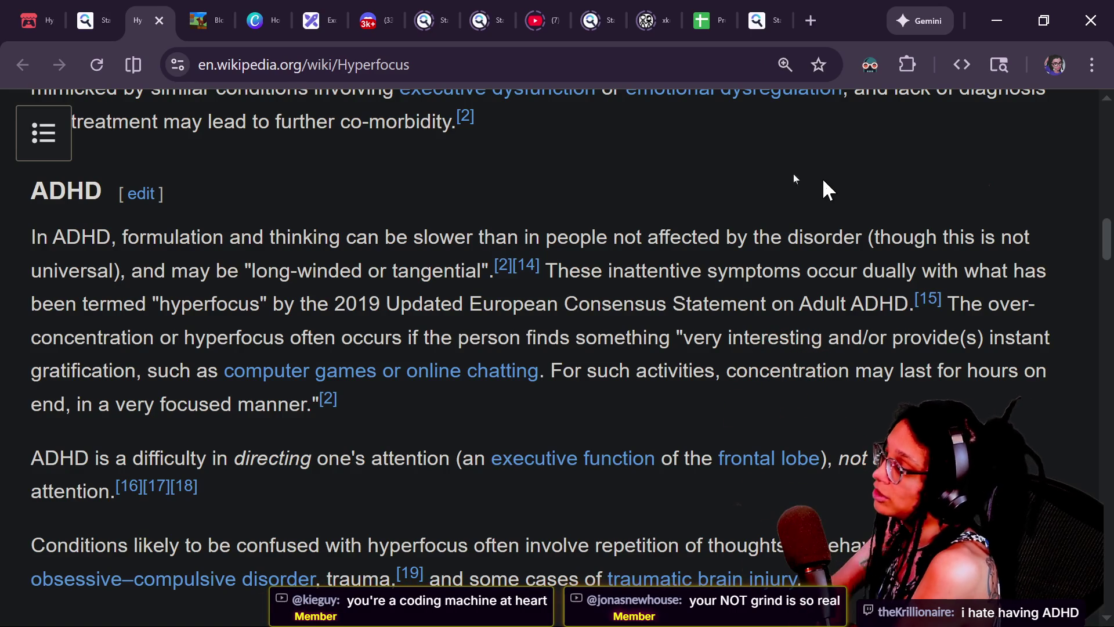
pyautogui.moveTo(129, 235)
pyautogui.mouseDown()
pyautogui.moveTo(473, 268)
pyautogui.moveTo(483, 238)
pyautogui.mouseUp()
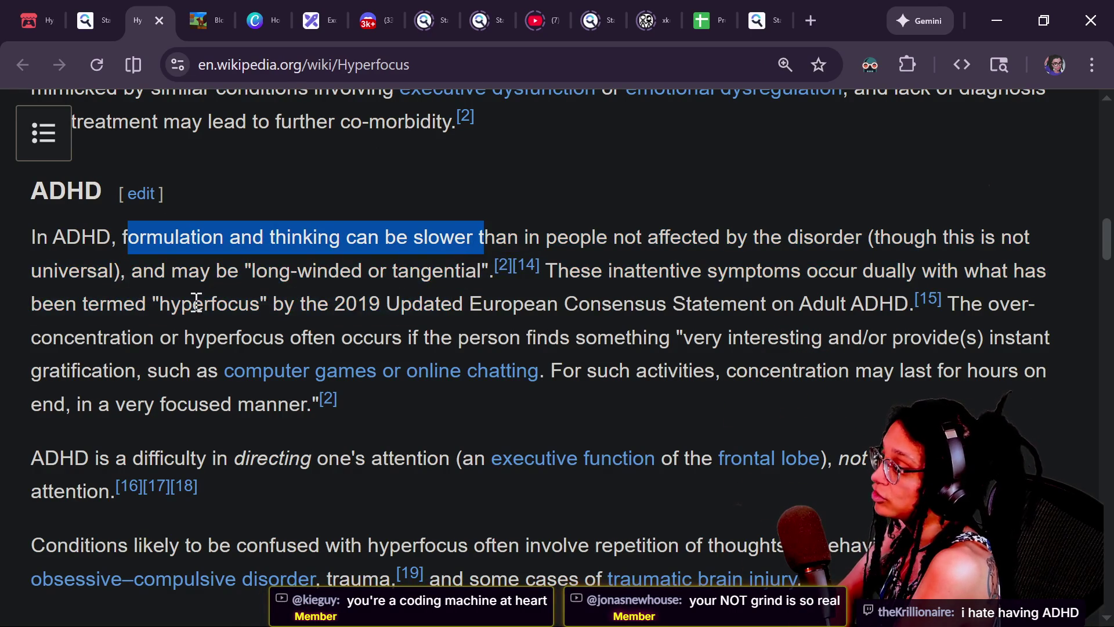
pyautogui.moveTo(238, 270); pyautogui.dragTo(495, 272)
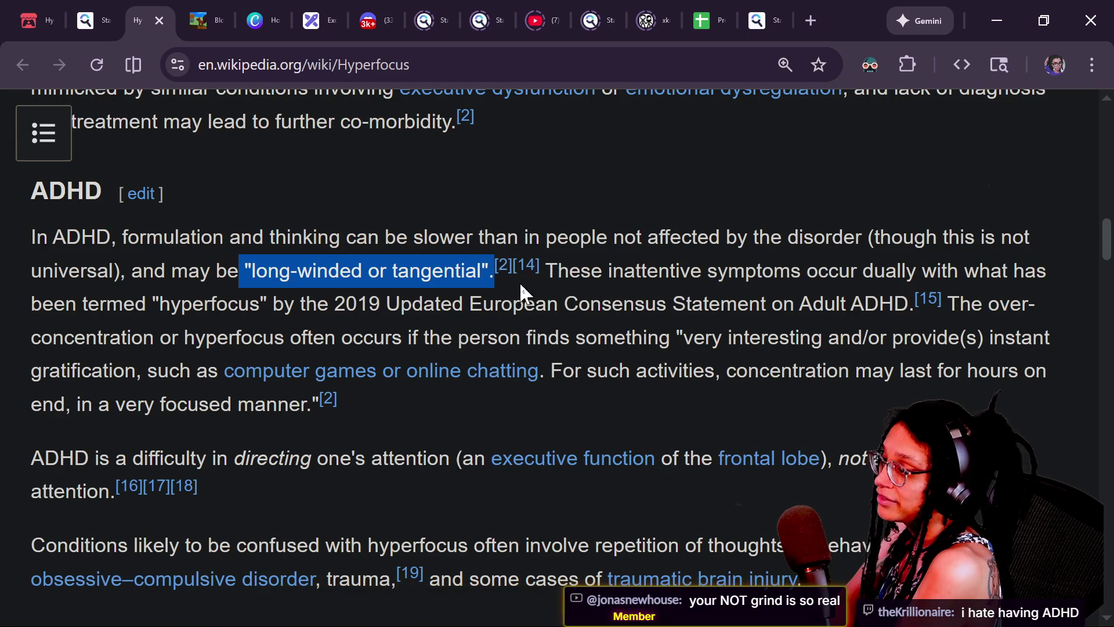
pyautogui.click(546, 268)
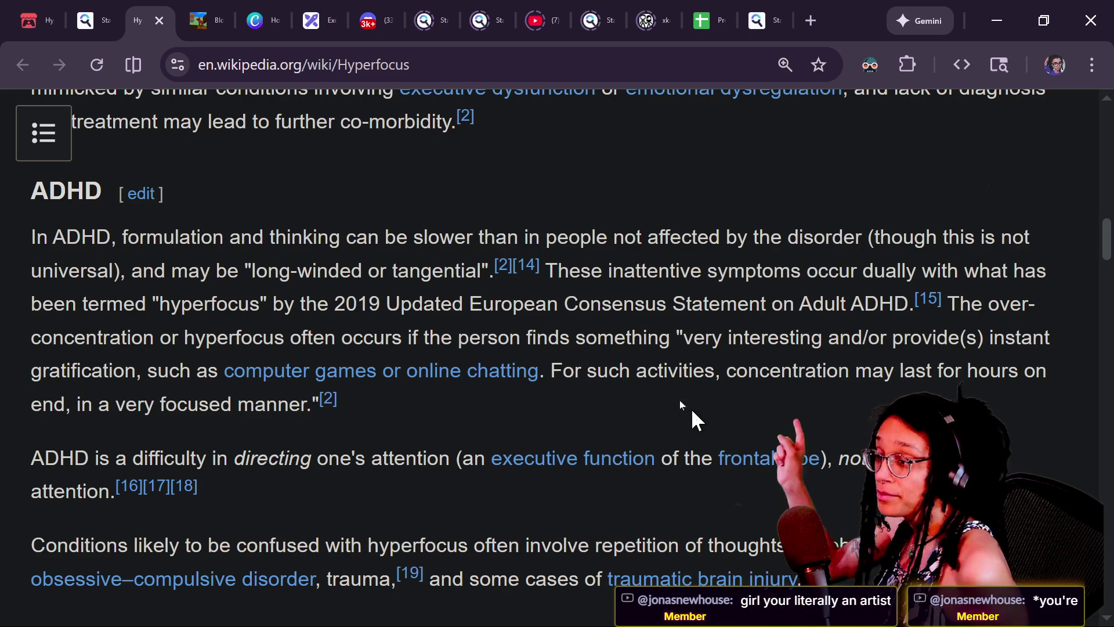
pyautogui.moveTo(676, 335); pyautogui.dragTo(1070, 360)
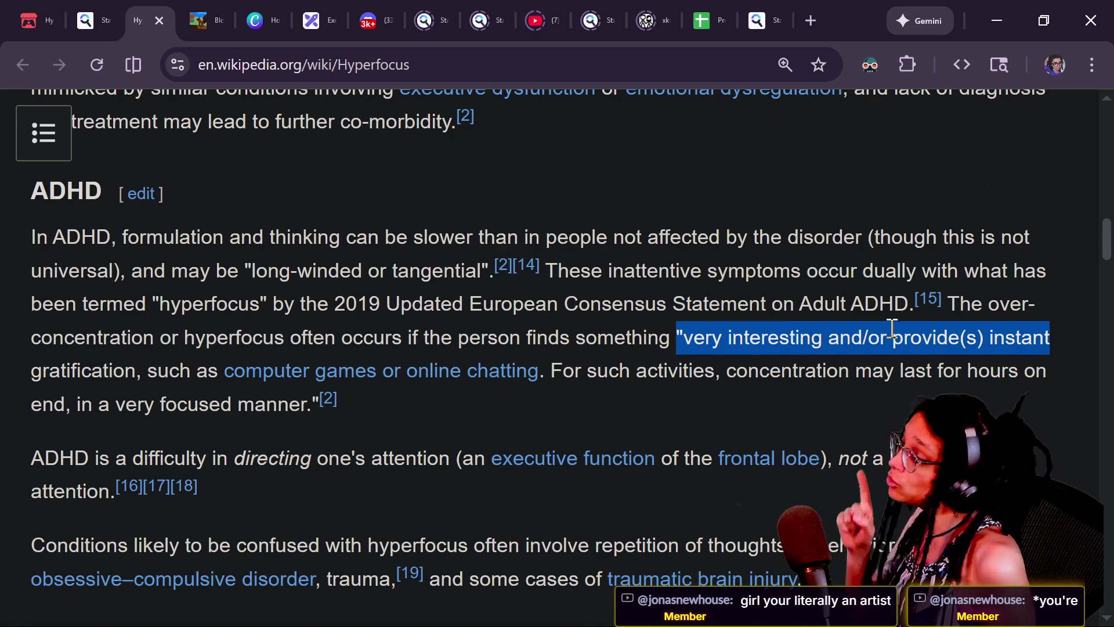
pyautogui.moveTo(29, 369); pyautogui.dragTo(206, 378)
pyautogui.click(197, 376)
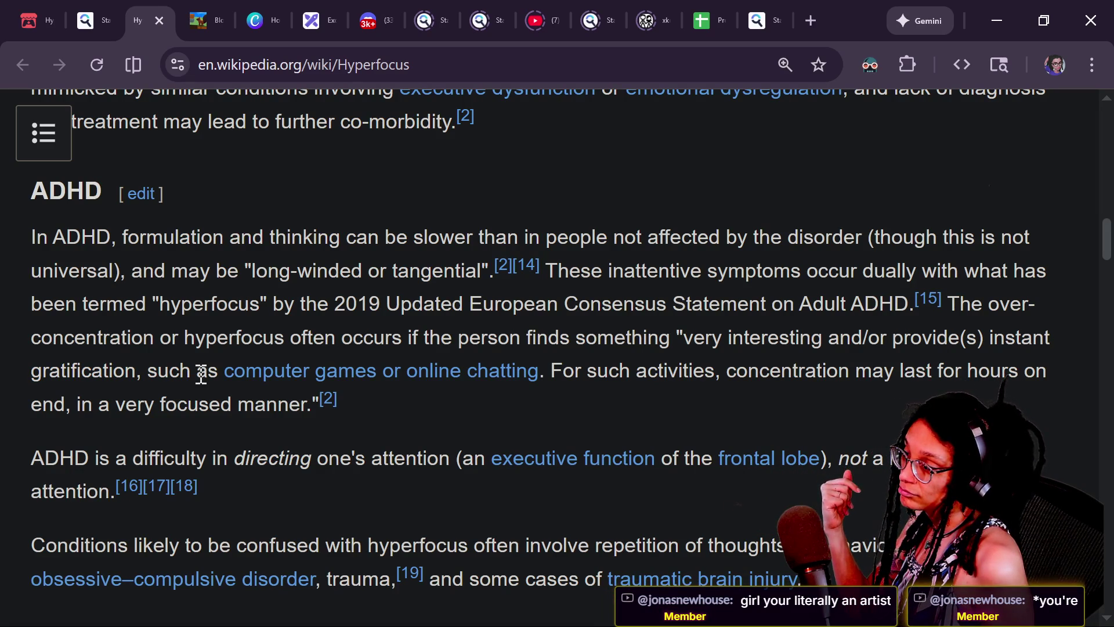
pyautogui.moveTo(545, 367)
pyautogui.mouseDown()
pyautogui.moveTo(359, 405)
pyautogui.moveTo(401, 380)
pyautogui.mouseUp()
pyautogui.moveTo(425, 397)
pyautogui.click(571, 407)
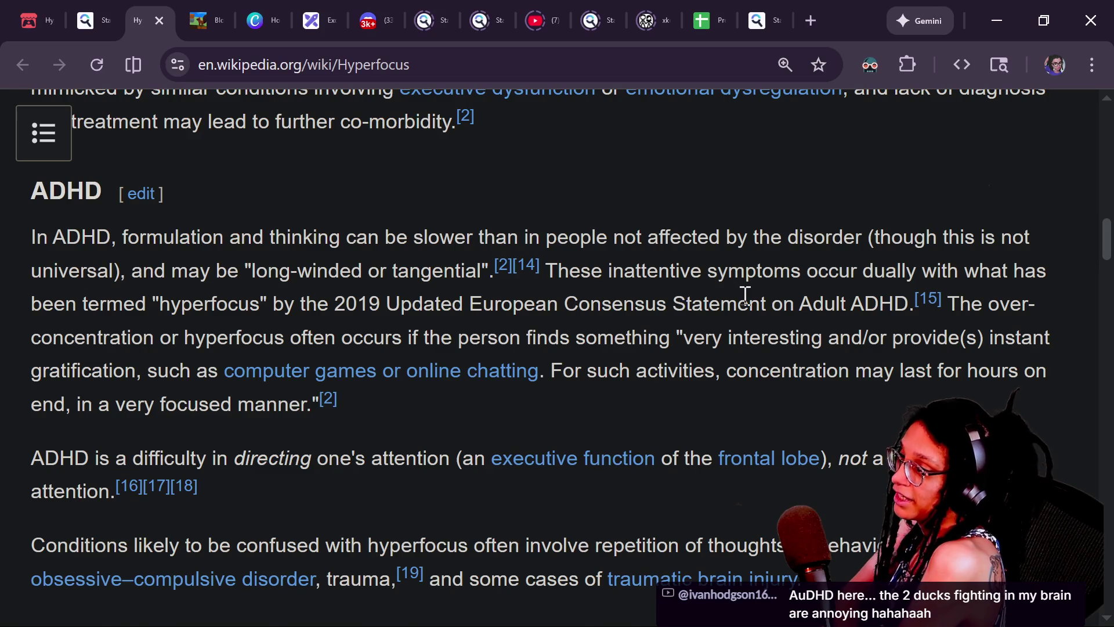
pyautogui.scroll(1, 743, 293)
pyautogui.scroll(-1, 742, 294)
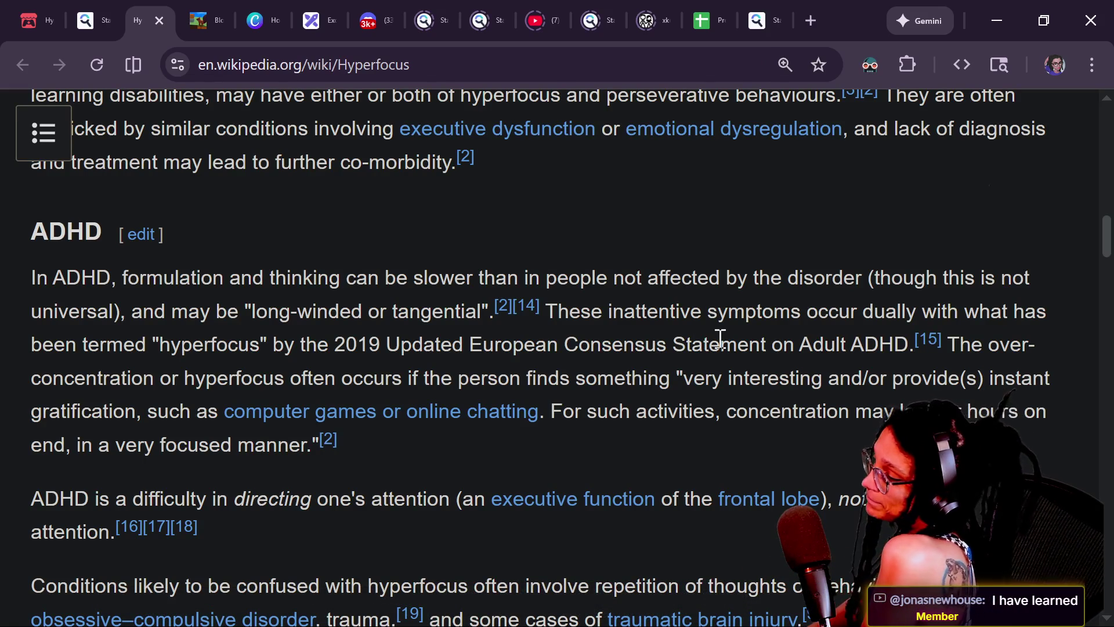
# Return from the stream chat to the lambda code and view the Dictionary documentation popup.
pyautogui.hotkey('alt', 'Tab')
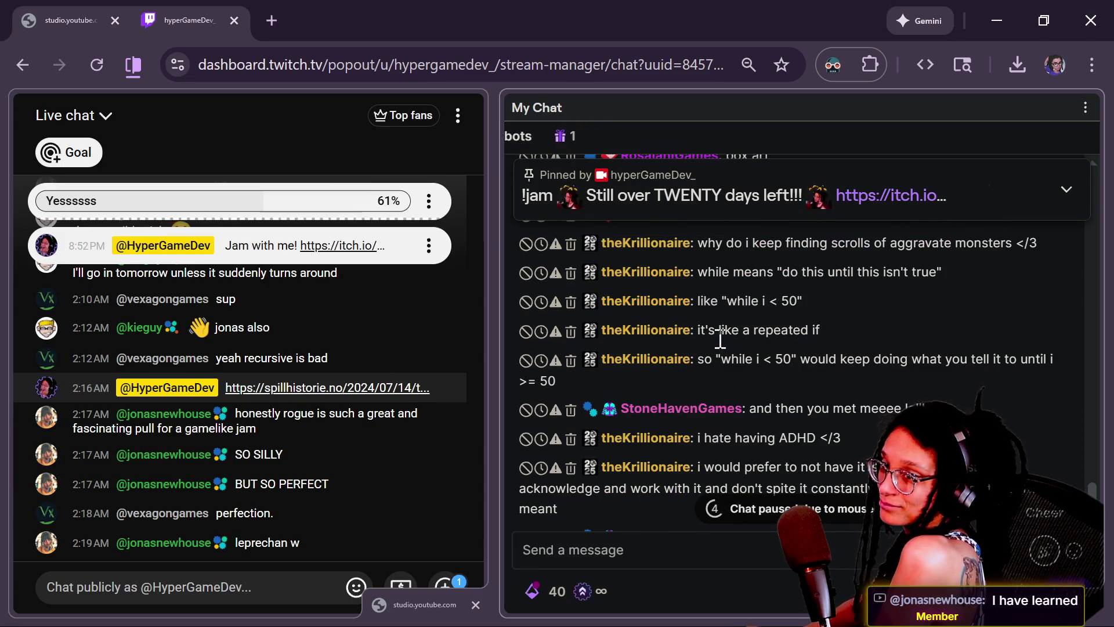
pyautogui.hotkey('alt', 'Tab')
pyautogui.click(595, 198)
pyautogui.click(645, 250)
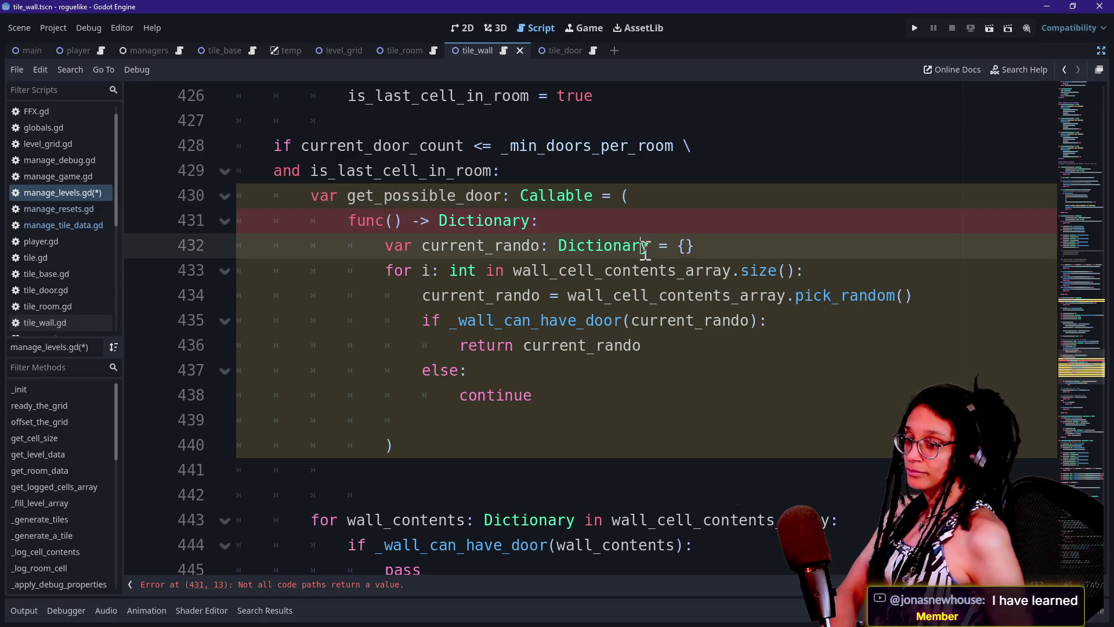
pyautogui.moveTo(645, 250)
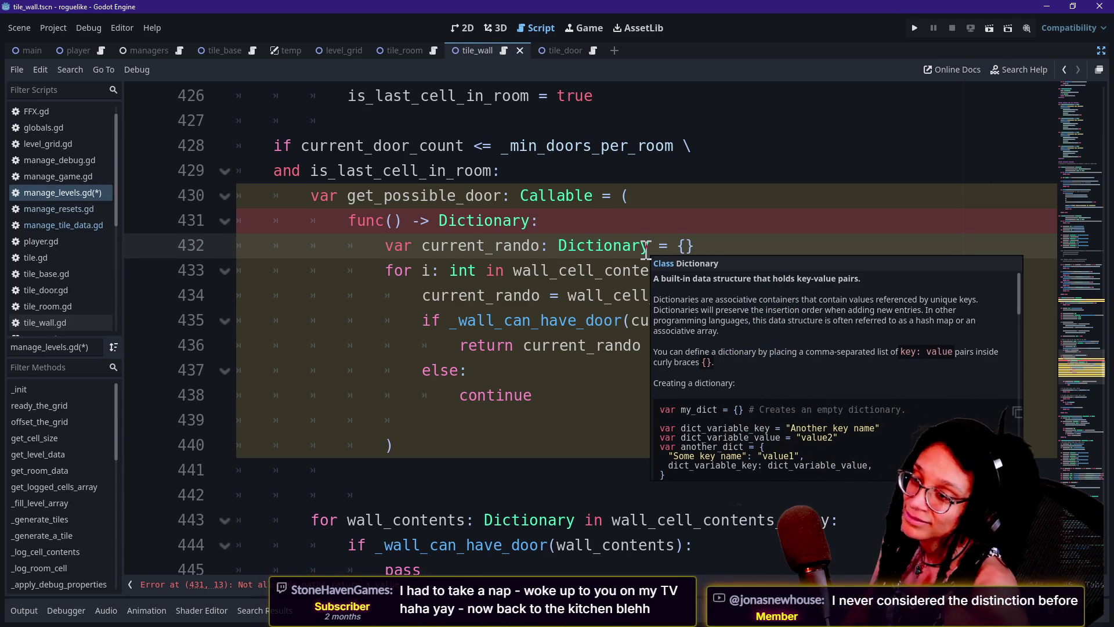
pyautogui.click(547, 173)
pyautogui.click(594, 260)
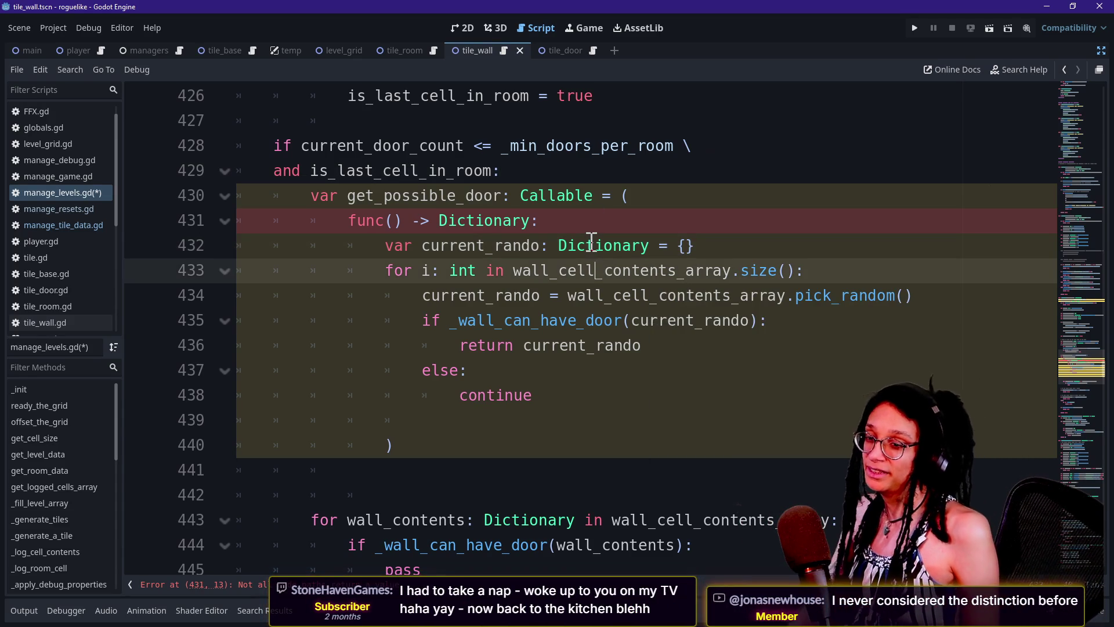
pyautogui.click(589, 243)
# Review the func declaration and continue line, then open a new line below current_rando.
pyautogui.click(578, 231)
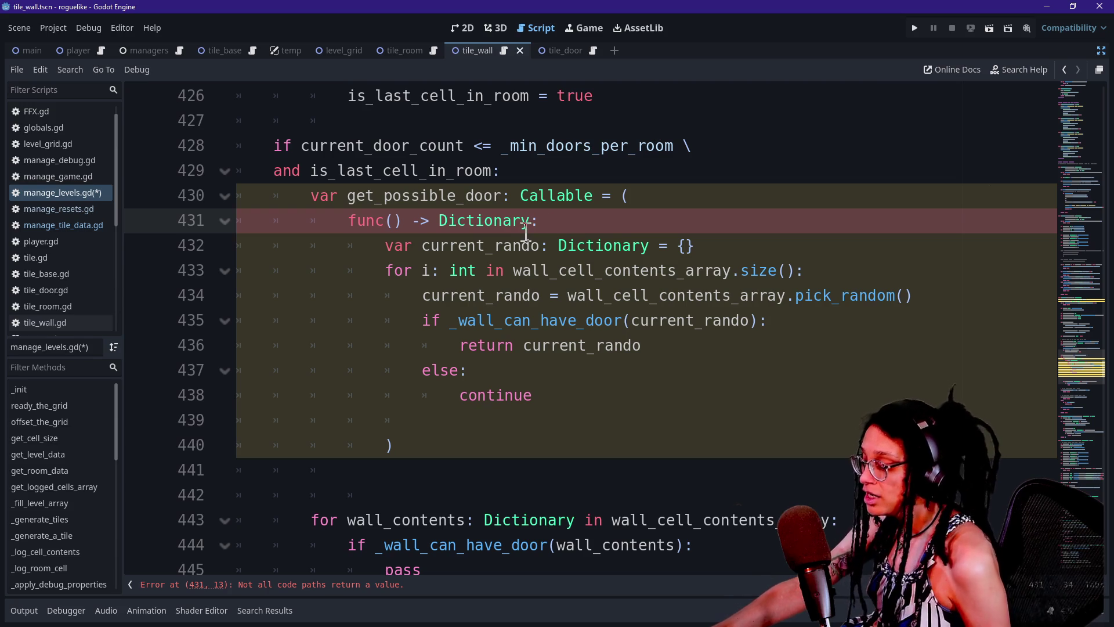
pyautogui.moveTo(519, 228)
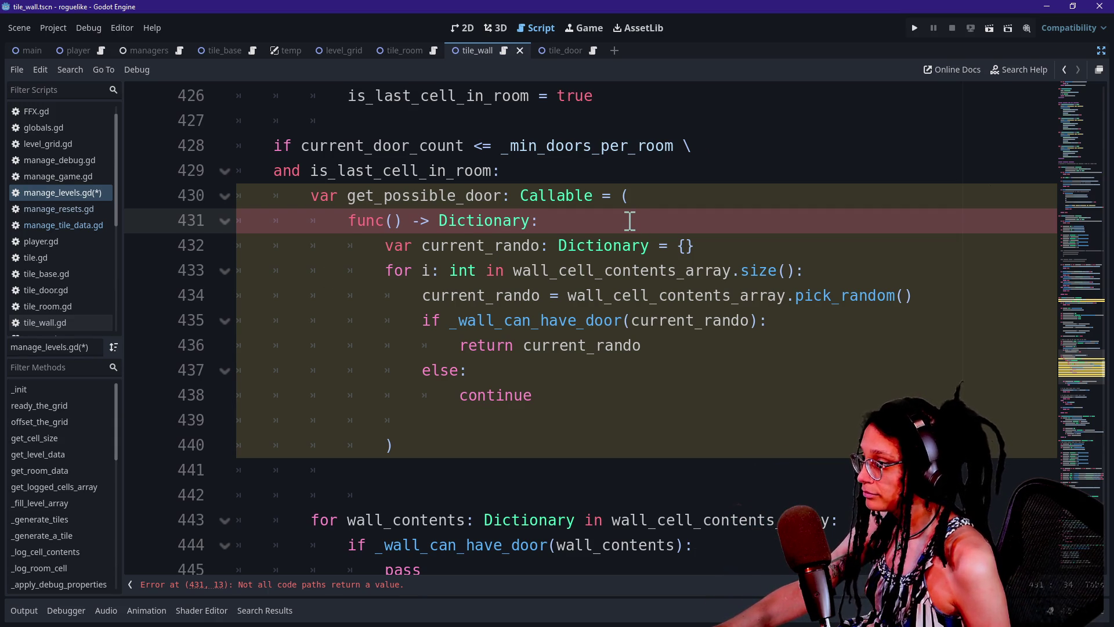
pyautogui.click(556, 394)
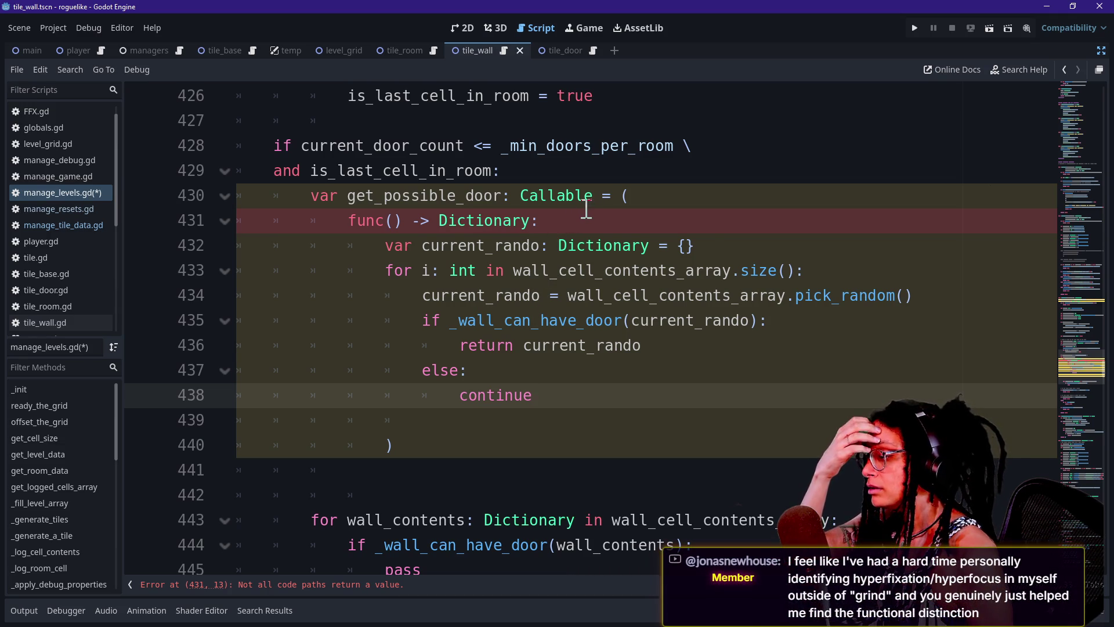
pyautogui.moveTo(586, 208)
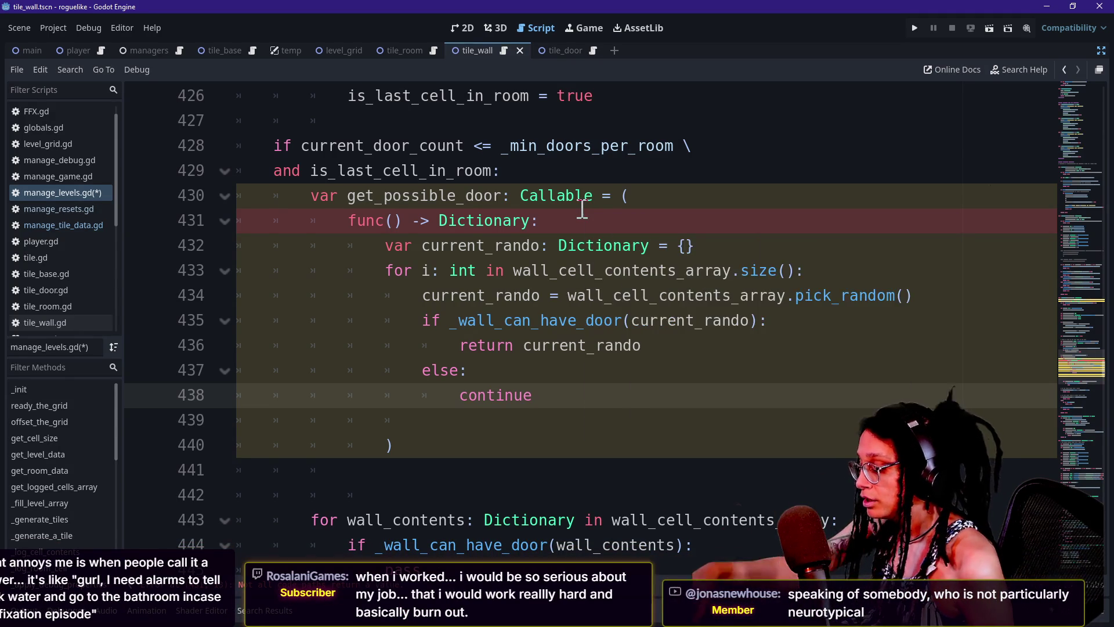
pyautogui.click(547, 220)
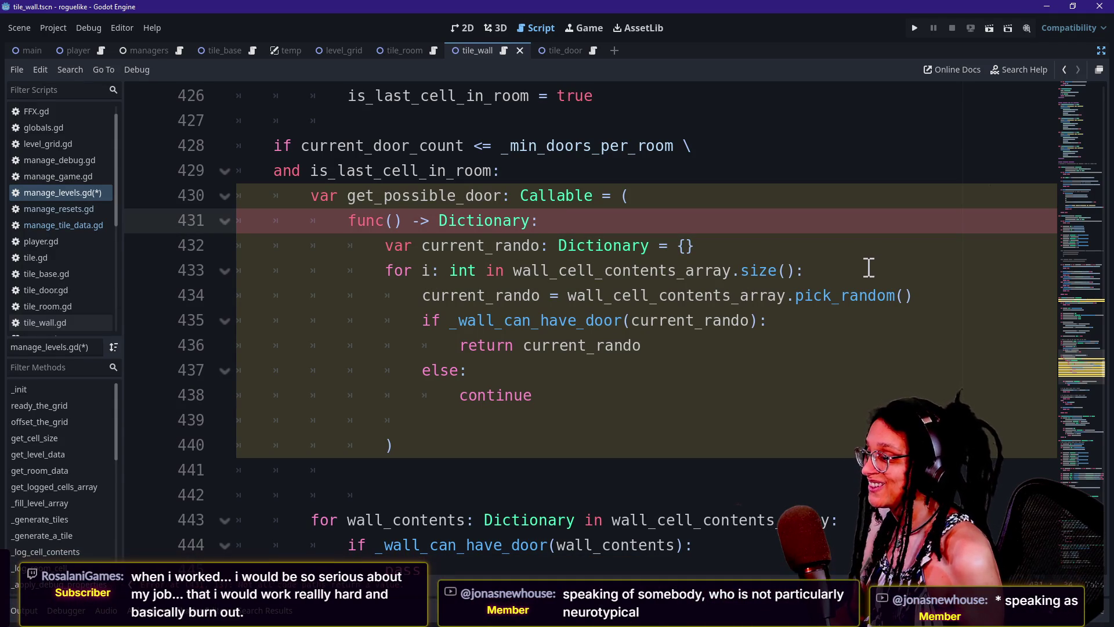
pyautogui.click(826, 239)
pyautogui.press('Return')
# Begin a 'while _walk' line, then cut it as misplaced.
pyautogui.write('whie')
pyautogui.press('BackSpace')
pyautogui.press('BackSpace')
pyautogui.write('le')
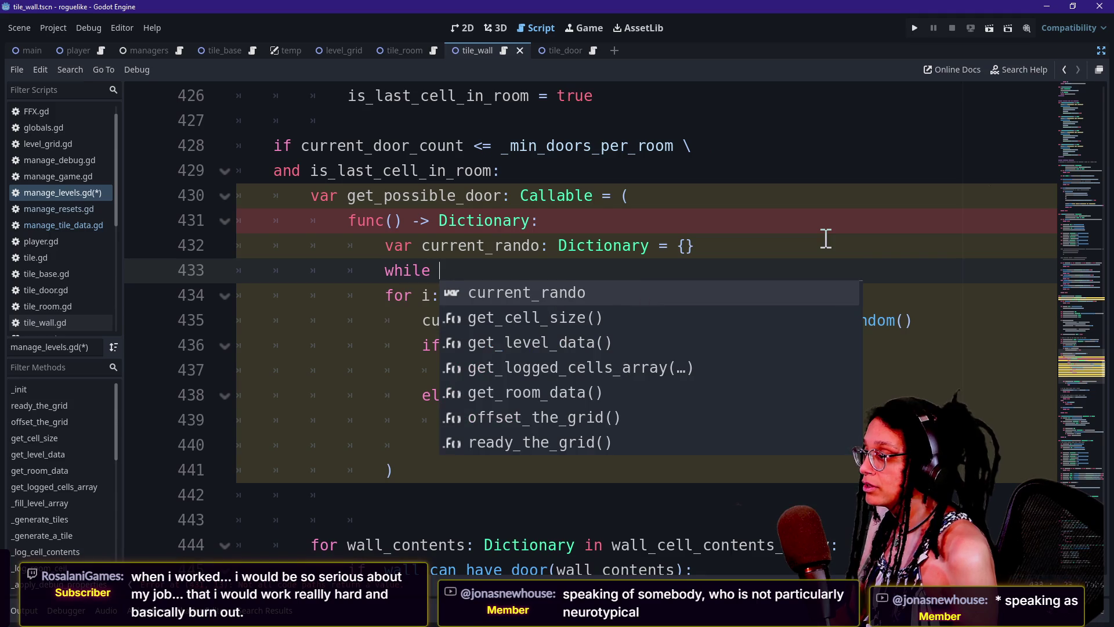
pyautogui.click(684, 244)
pyautogui.click(672, 262)
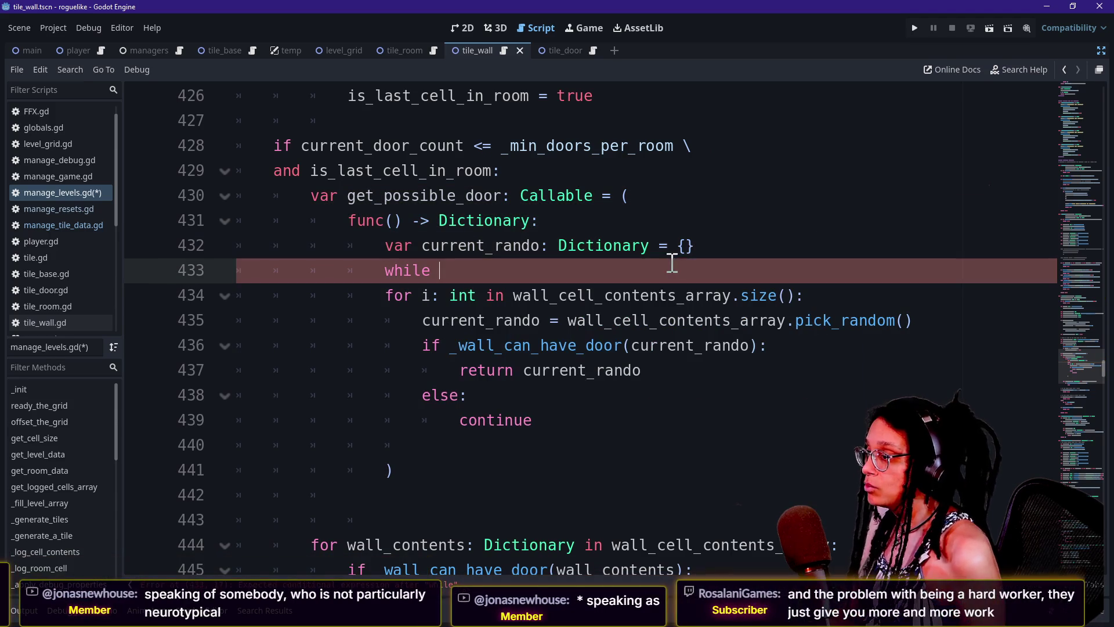
pyautogui.write('cu')
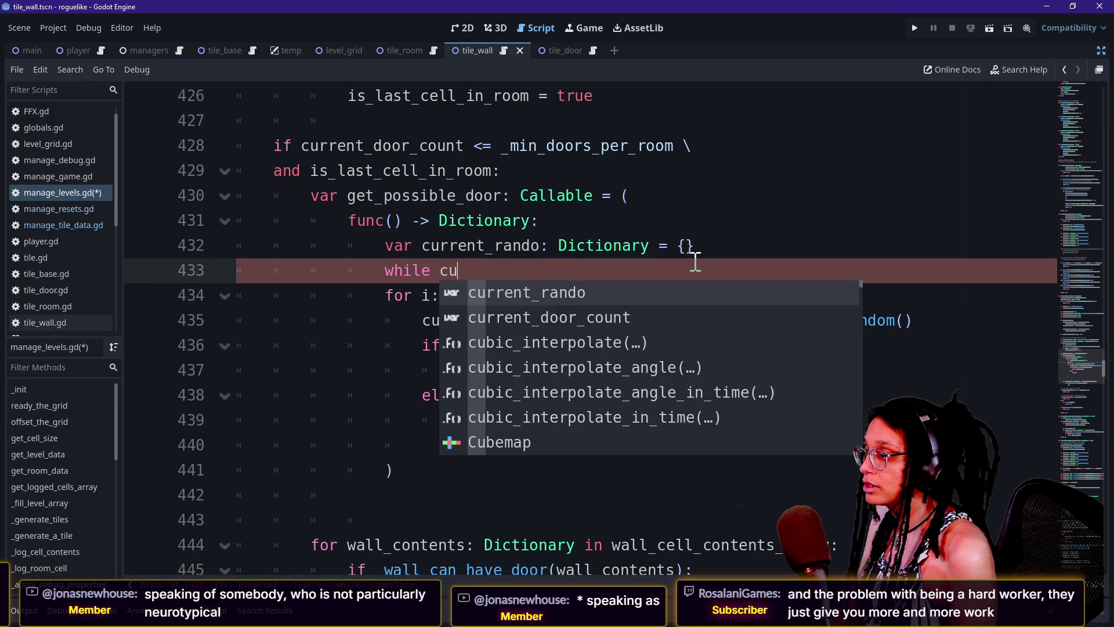
pyautogui.press('BackSpace')
pyautogui.press('BackSpace')
pyautogui.write('_walk')
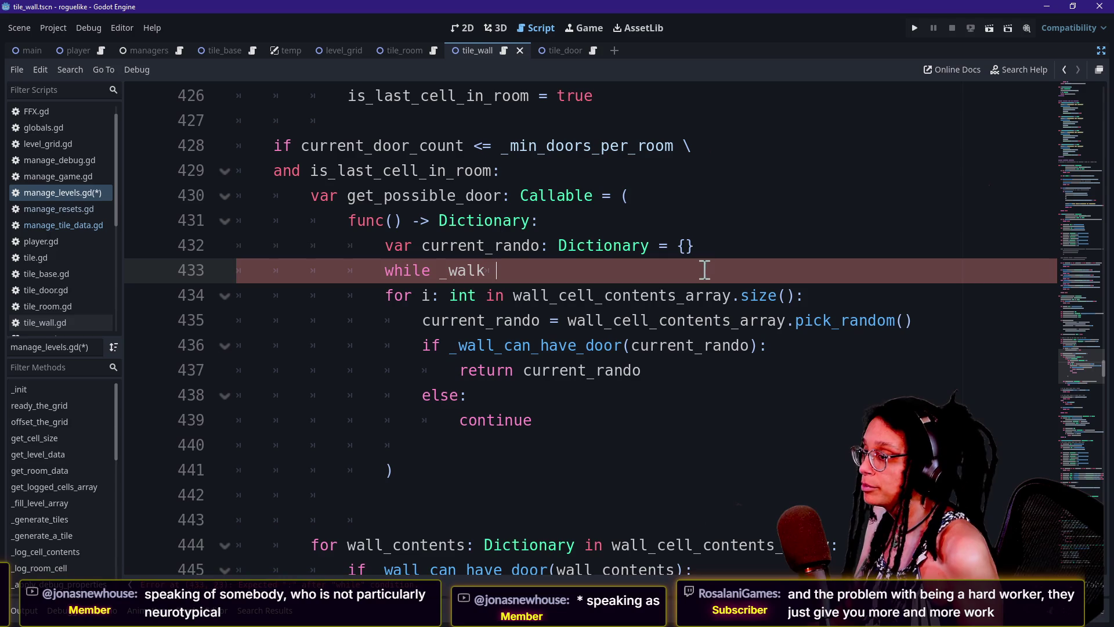
pyautogui.moveTo(704, 270); pyautogui.dragTo(729, 245)
pyautogui.hotkey('ctrl', 'c')
pyautogui.press('BackSpace')
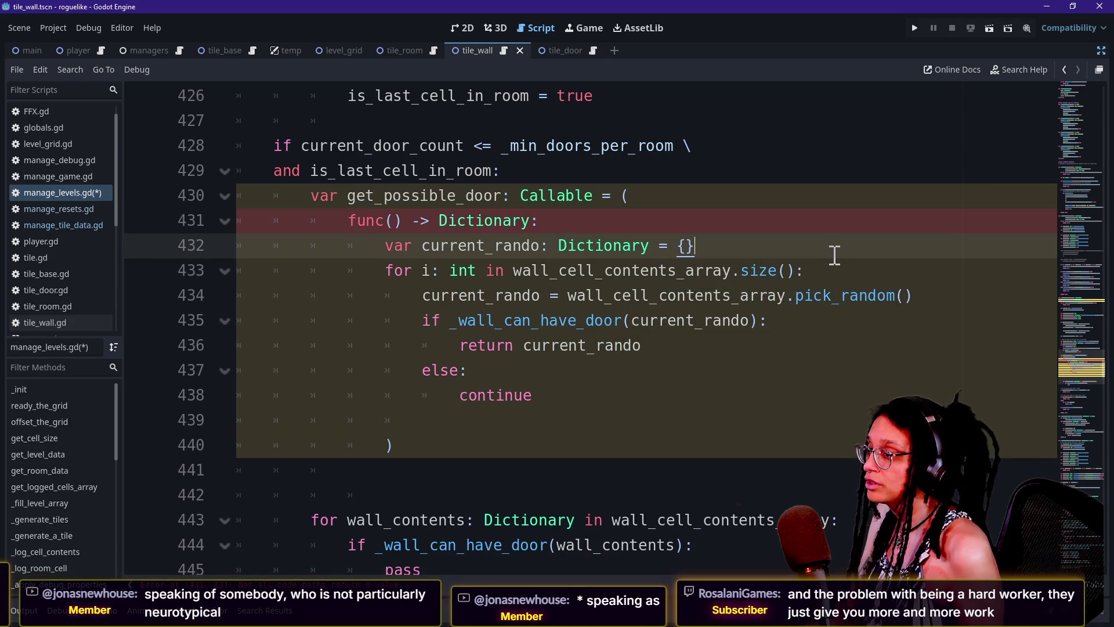
# Paste the while line directly under the pick_random line at the correct indent.
pyautogui.click(940, 296)
pyautogui.press('Return')
pyautogui.hotkey('ctrl', 'v')
pyautogui.press('Tab')
pyautogui.press('Tab')
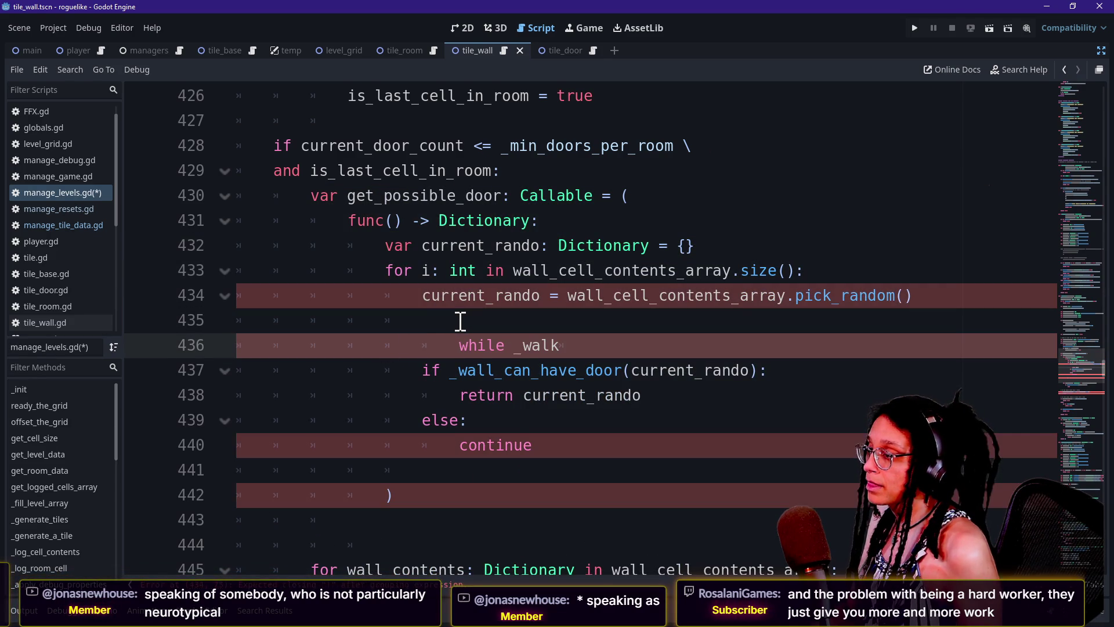
pyautogui.press('BackSpace')
pyautogui.click(461, 320)
pyautogui.press('BackSpace')
pyautogui.press('BackSpace')
pyautogui.press('BackSpace')
pyautogui.press('BackSpace')
pyautogui.press('BackSpace')
pyautogui.press('BackSpace')
pyautogui.click(539, 319)
pyautogui.press('BackSpace')
# Complete the condition as `_wall_can_have_door(current_rando):` and fix the 'walll' typo.
pyautogui.write('ll_d')
pyautogui.write('an_have_do')
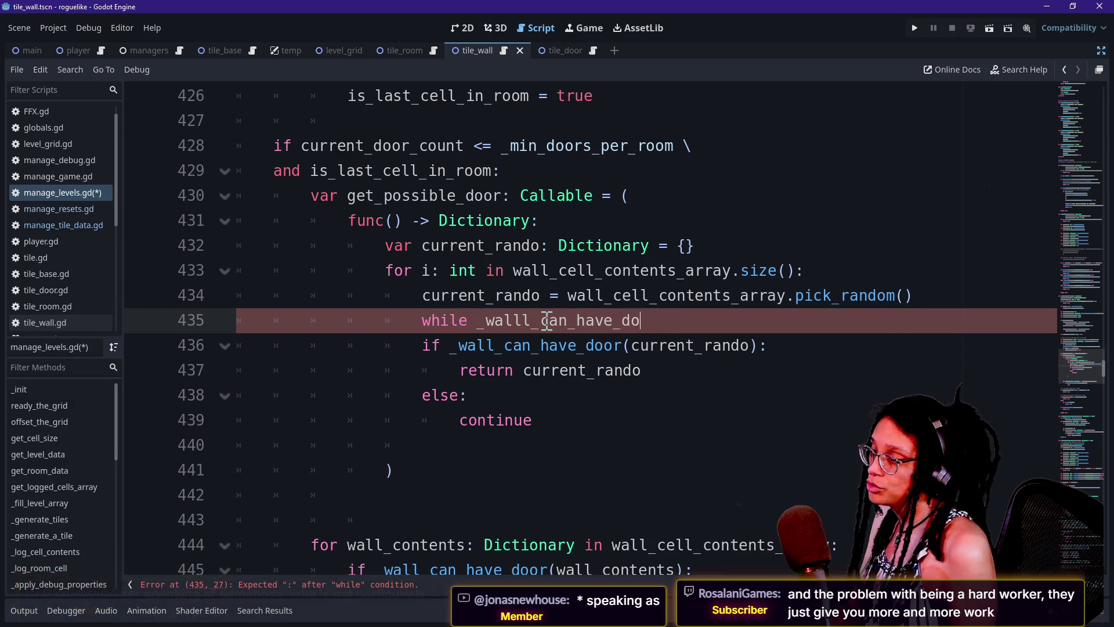
pyautogui.write('or(current_')
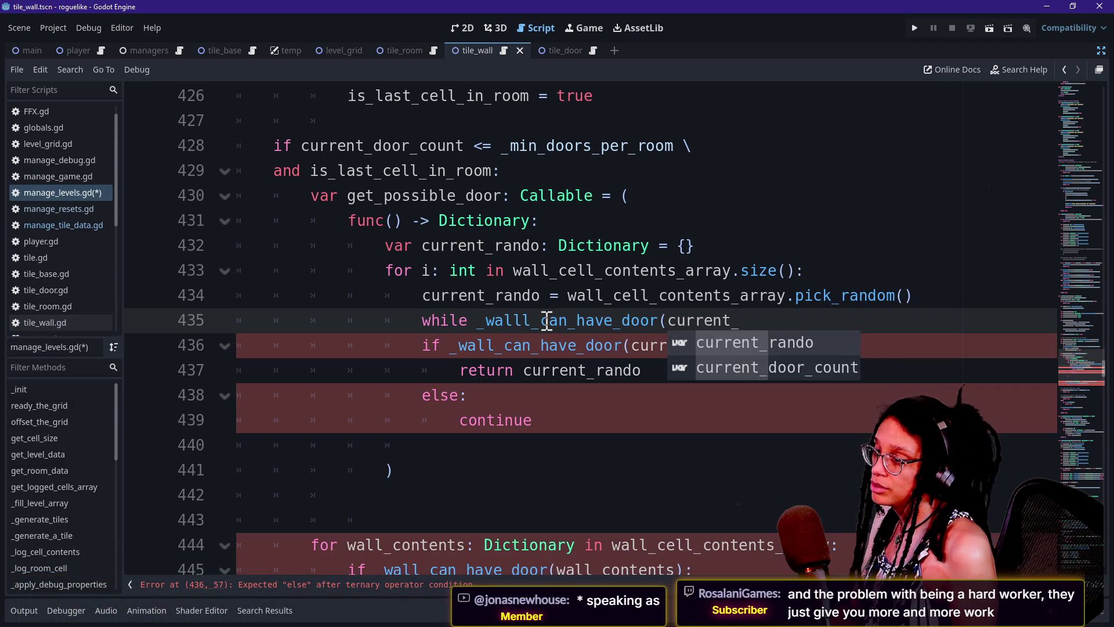
pyautogui.press('Return')
pyautogui.write(')')
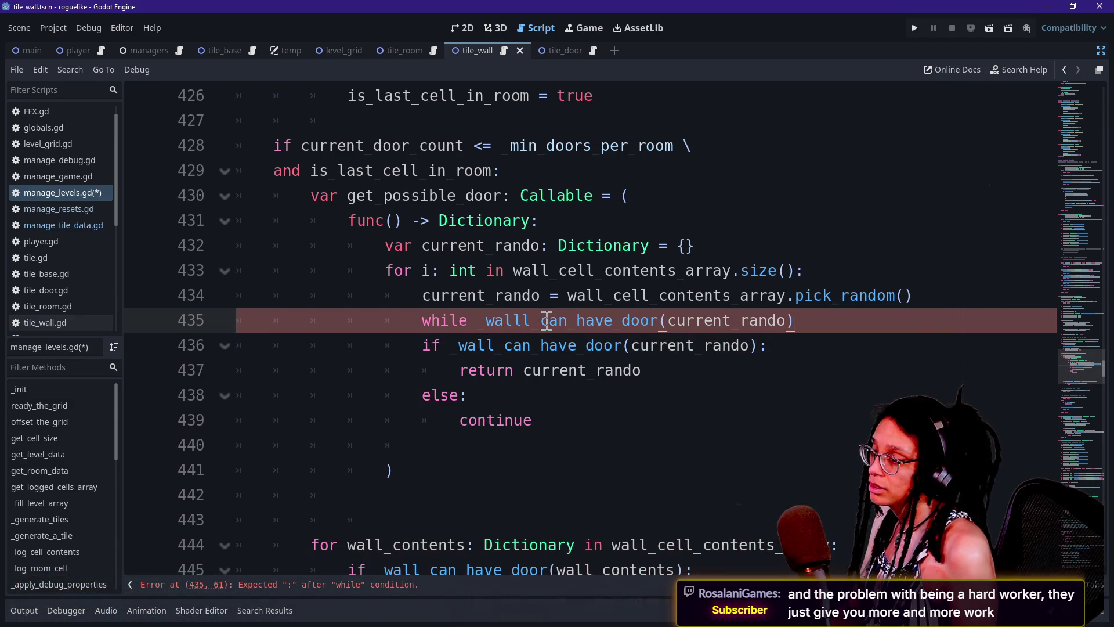
pyautogui.write(':')
pyautogui.press('Return')
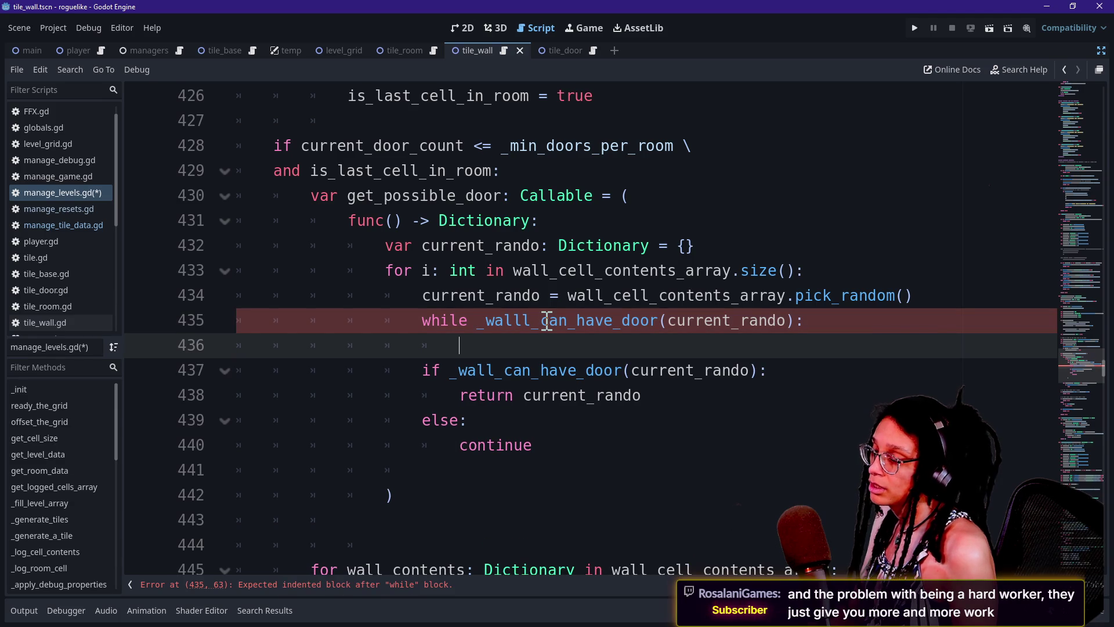
pyautogui.click(533, 321)
pyautogui.press('BackSpace')
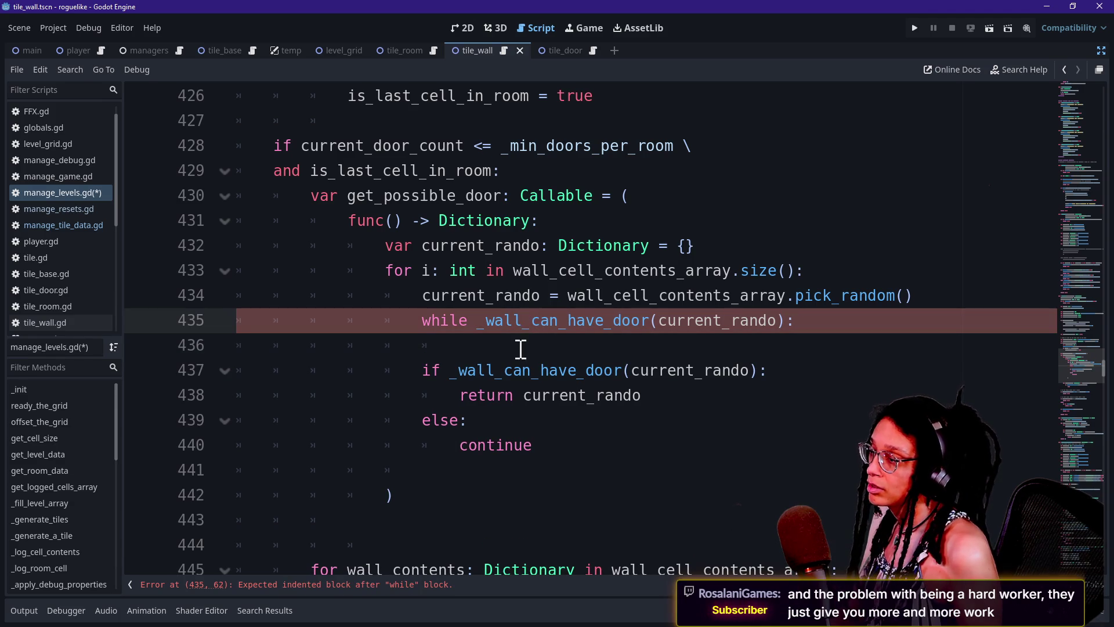
pyautogui.click(521, 348)
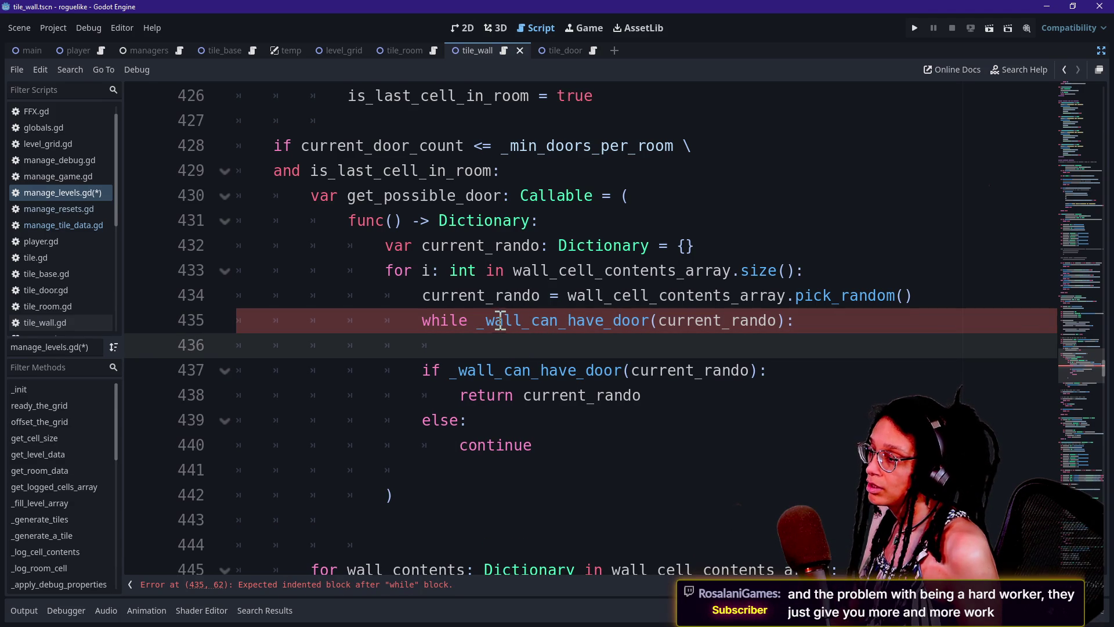
pyautogui.click(477, 321)
# Type 'not' before the call and paste a copy of the for-loop header under the while line.
pyautogui.write('mp')
pyautogui.press('BackSpace')
pyautogui.press('BackSpace')
pyautogui.write('not')
pyautogui.moveTo(476, 321); pyautogui.dragTo(672, 340)
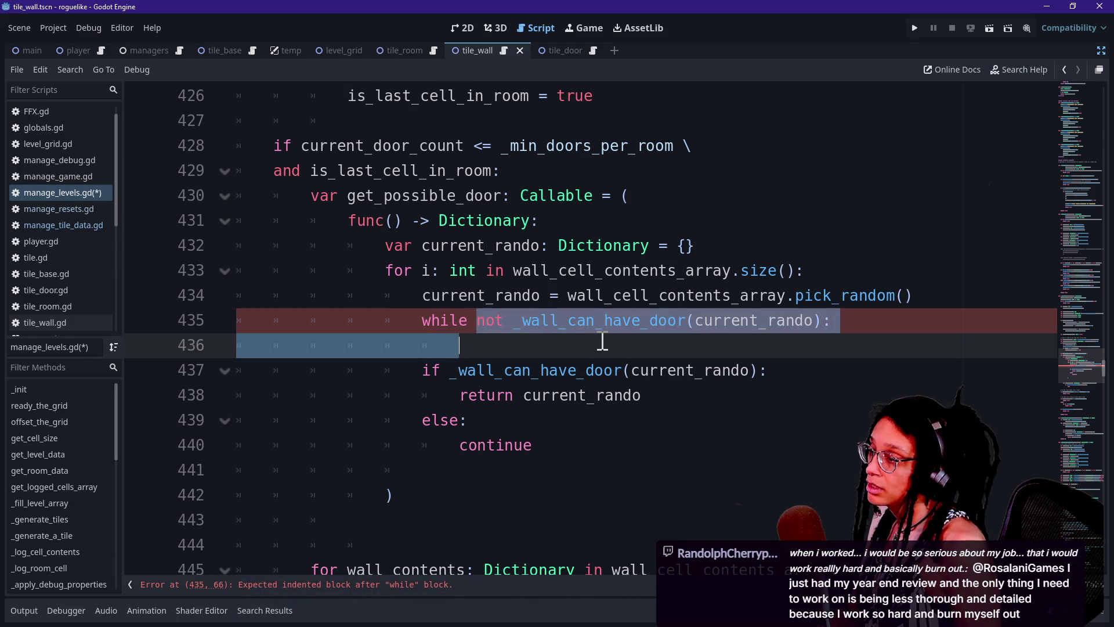
pyautogui.moveTo(380, 270); pyautogui.dragTo(833, 281)
pyautogui.hotkey('ctrl', 'c')
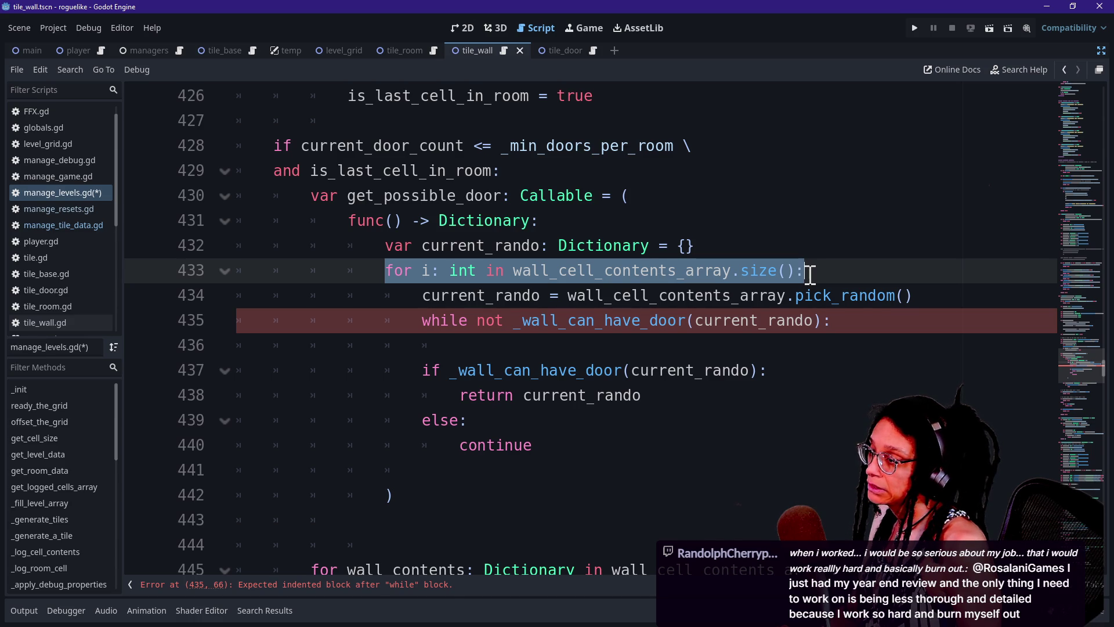
pyautogui.click(836, 320)
pyautogui.press('Return')
pyautogui.hotkey('ctrl', 'v')
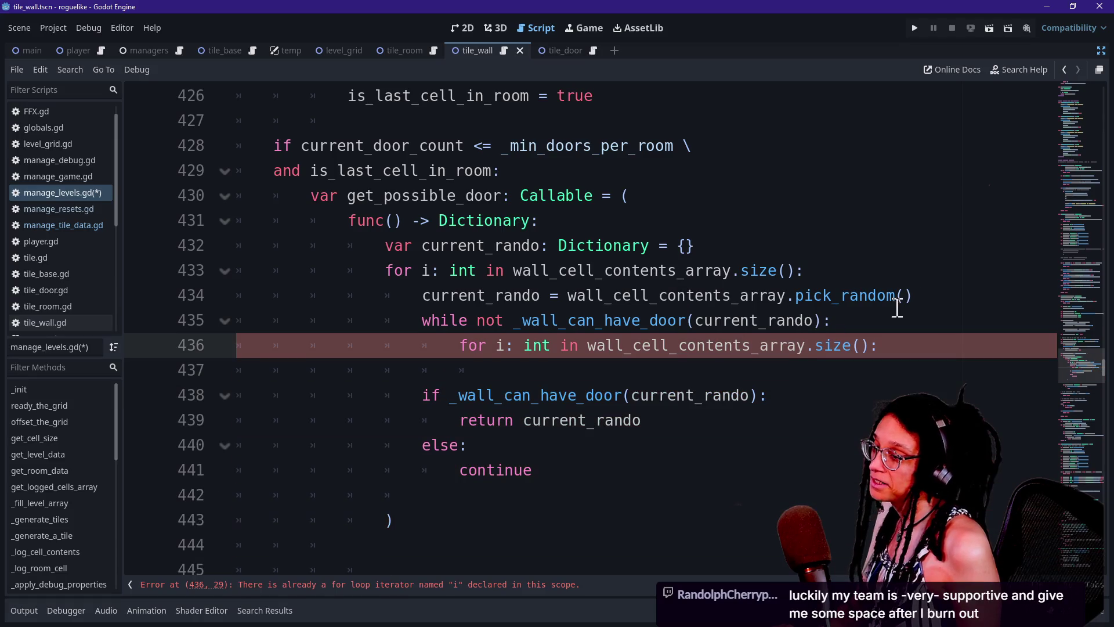
# Copy the current_rando pick_random() line into the new inner loop body, indented correctly.
pyautogui.click(923, 295)
pyautogui.hotkey('shift', 'Up')
pyautogui.hotkey('ctrl', 'c')
pyautogui.click(790, 369)
pyautogui.hotkey('ctrl', 'v')
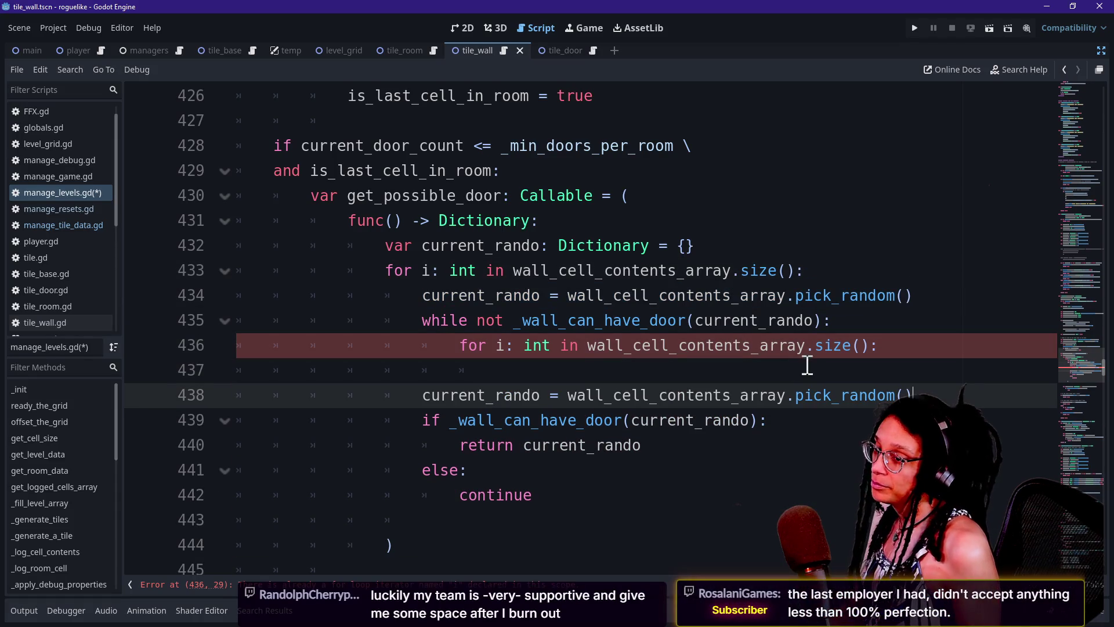
pyautogui.click(419, 391)
pyautogui.hotkey('shift', 'Tab')
pyautogui.press('BackSpace')
pyautogui.press('BackSpace')
pyautogui.press('BackSpace')
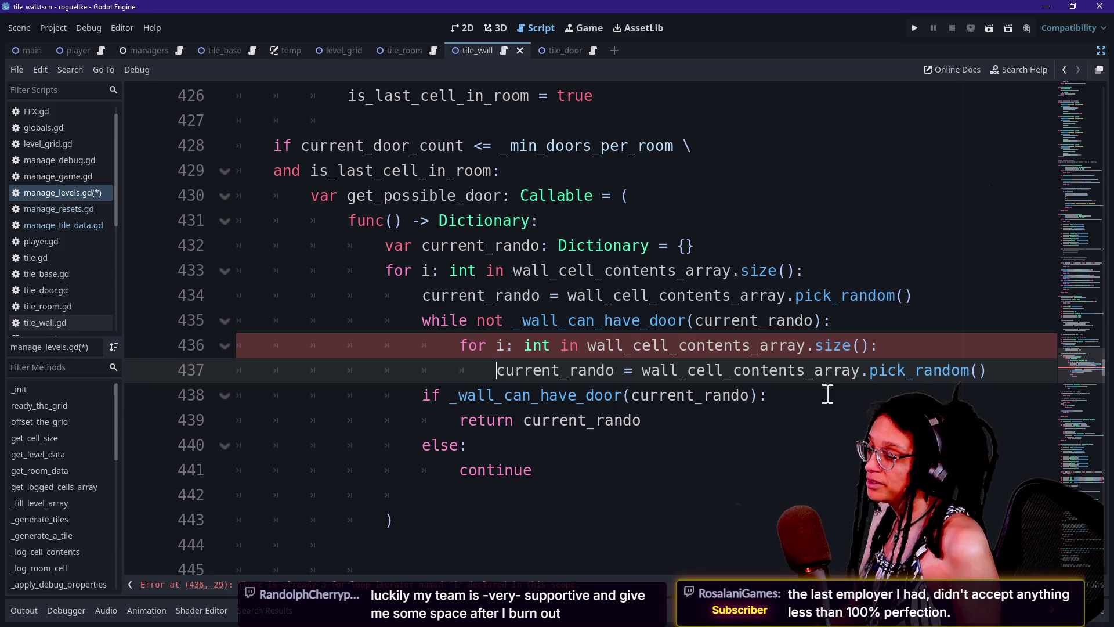
# Rename the inner loop variable to j: for j: int in wall_cell_contents_array.size().
pyautogui.click(503, 345)
pyautogui.write('2: int in wall_')
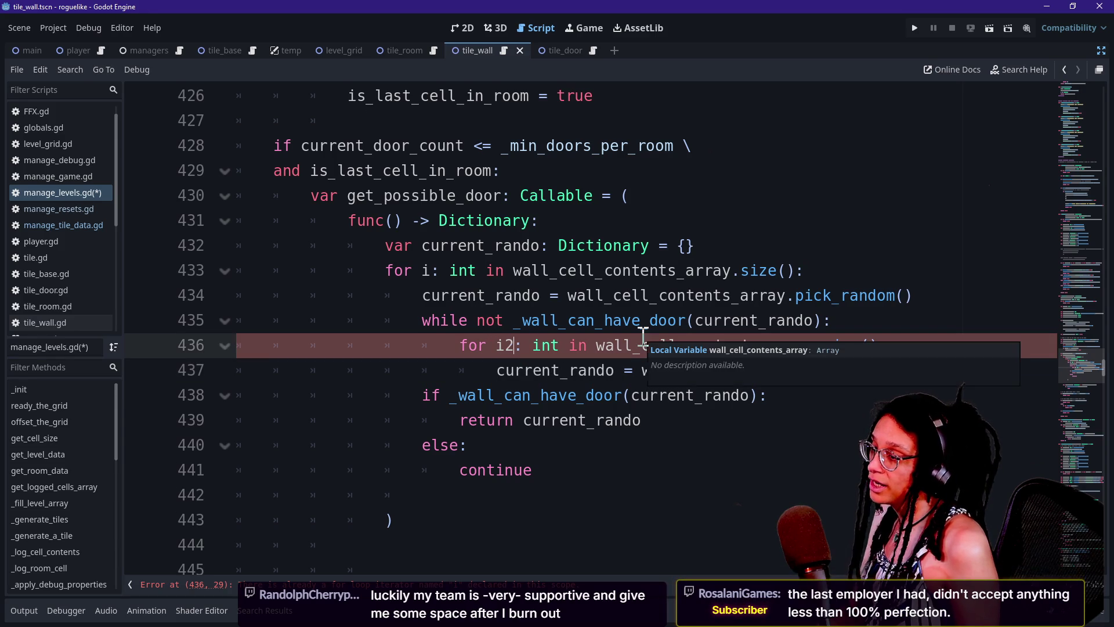
pyautogui.moveTo(596, 347); pyautogui.dragTo(598, 361)
pyautogui.click(811, 342)
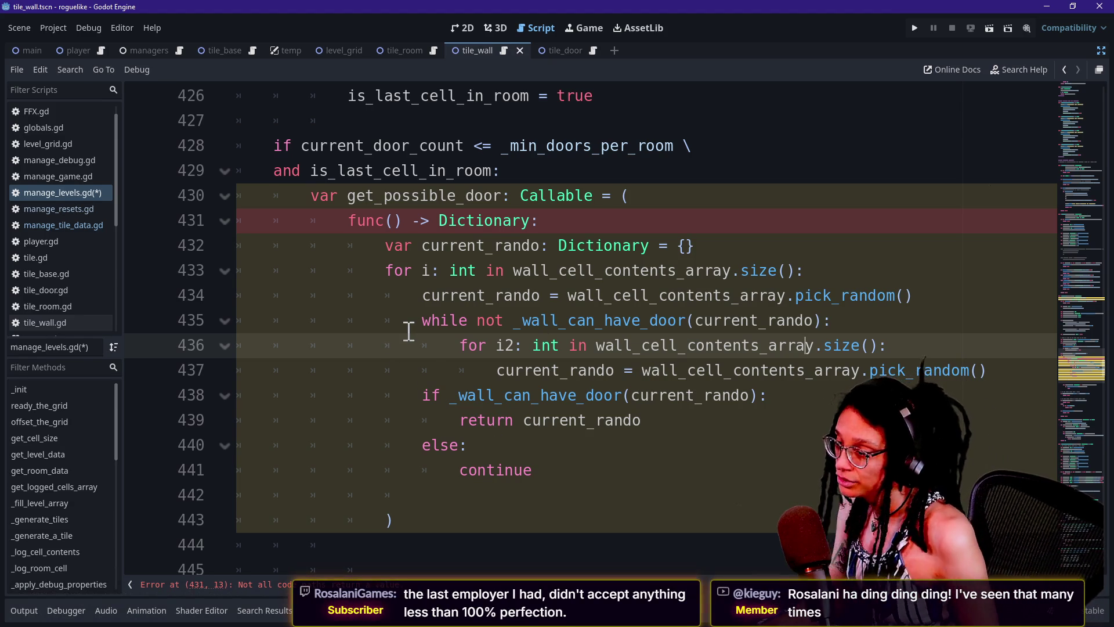
pyautogui.doubleClick(505, 345)
pyautogui.write('j')
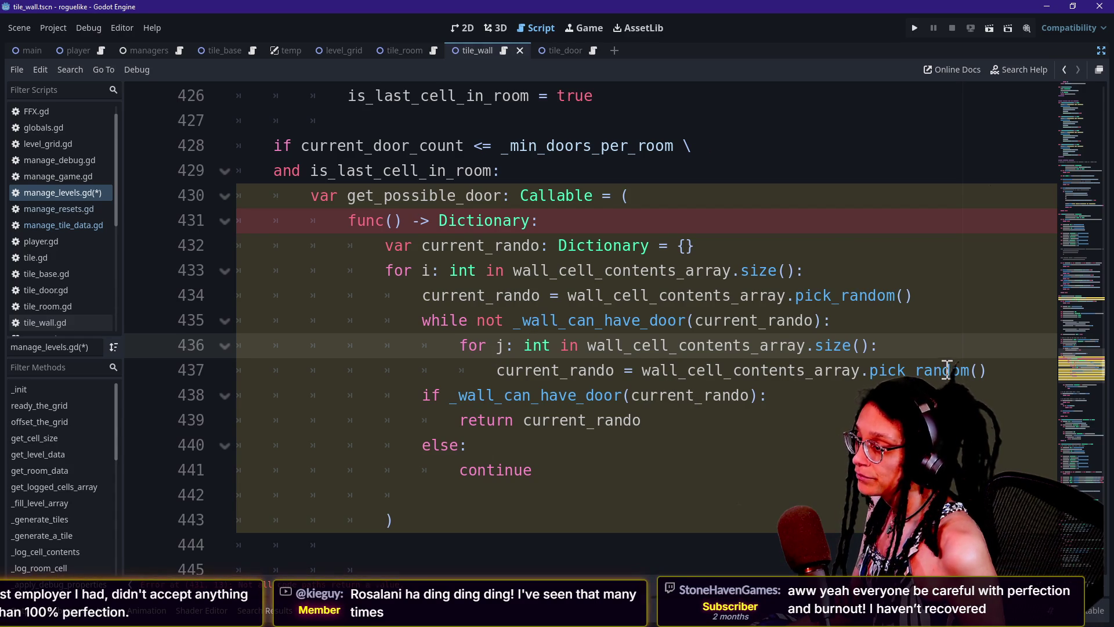
pyautogui.moveTo(477, 321); pyautogui.dragTo(643, 325)
pyautogui.click(643, 325)
pyautogui.press('Down')
pyautogui.press('Down')
pyautogui.press('Down')
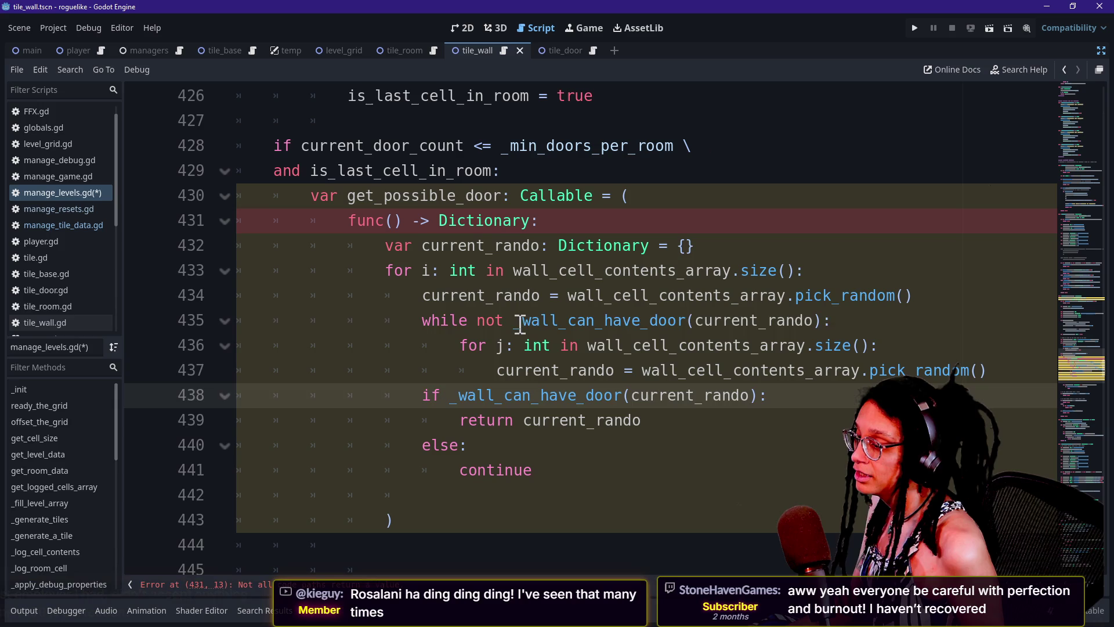
pyautogui.moveTo(518, 321); pyautogui.dragTo(612, 340)
pyautogui.click(624, 345)
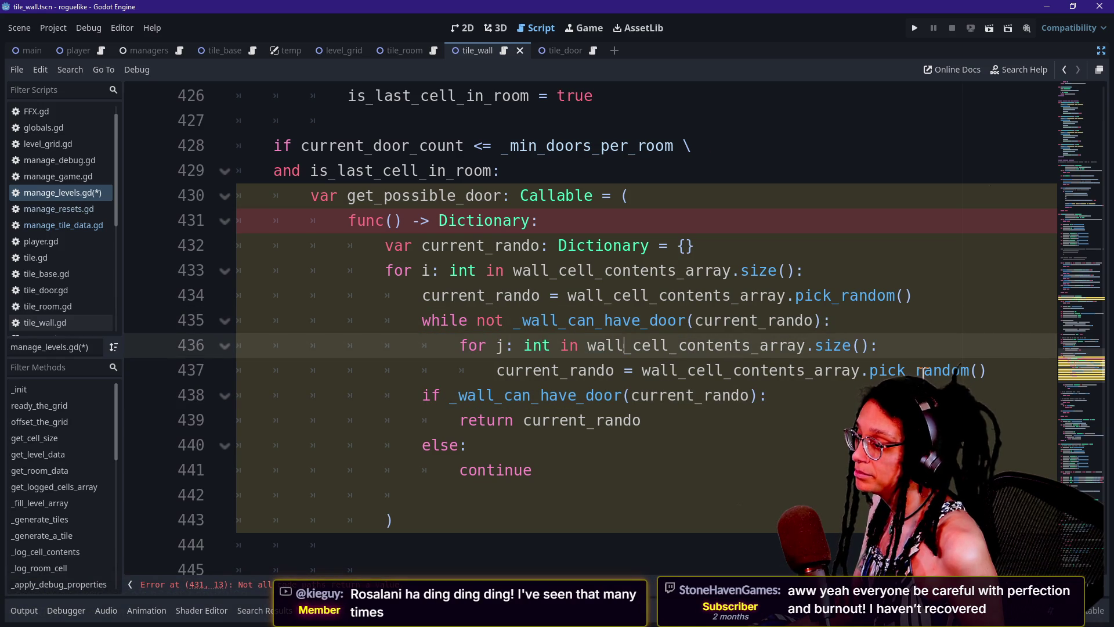
pyautogui.click(992, 370)
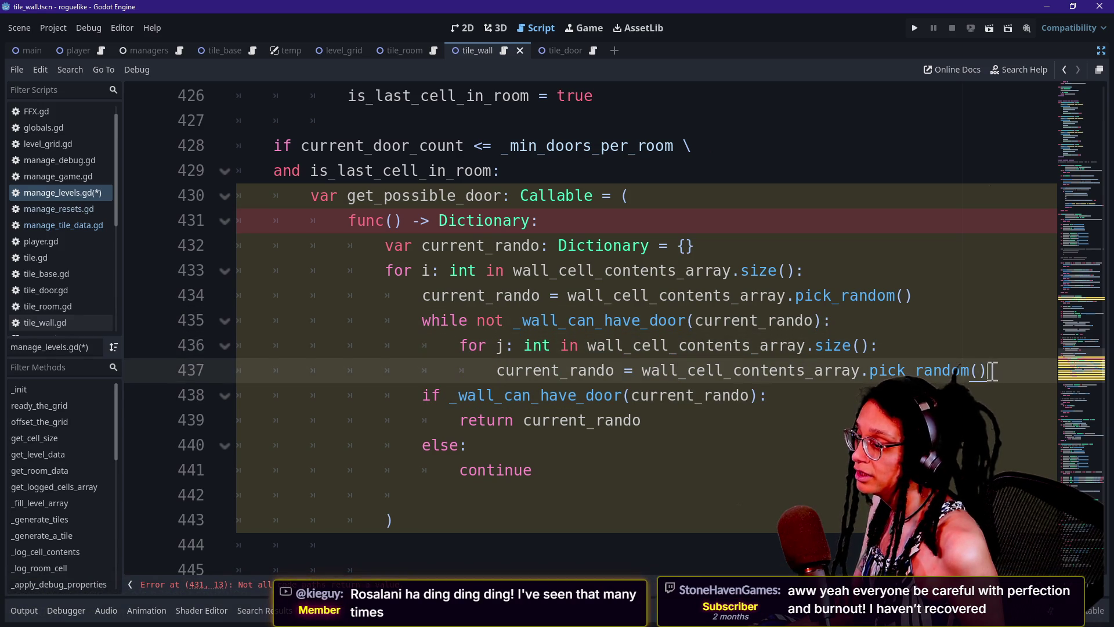
# Add a break line after the inner loop, at the while loop's indentation level.
pyautogui.press('Return')
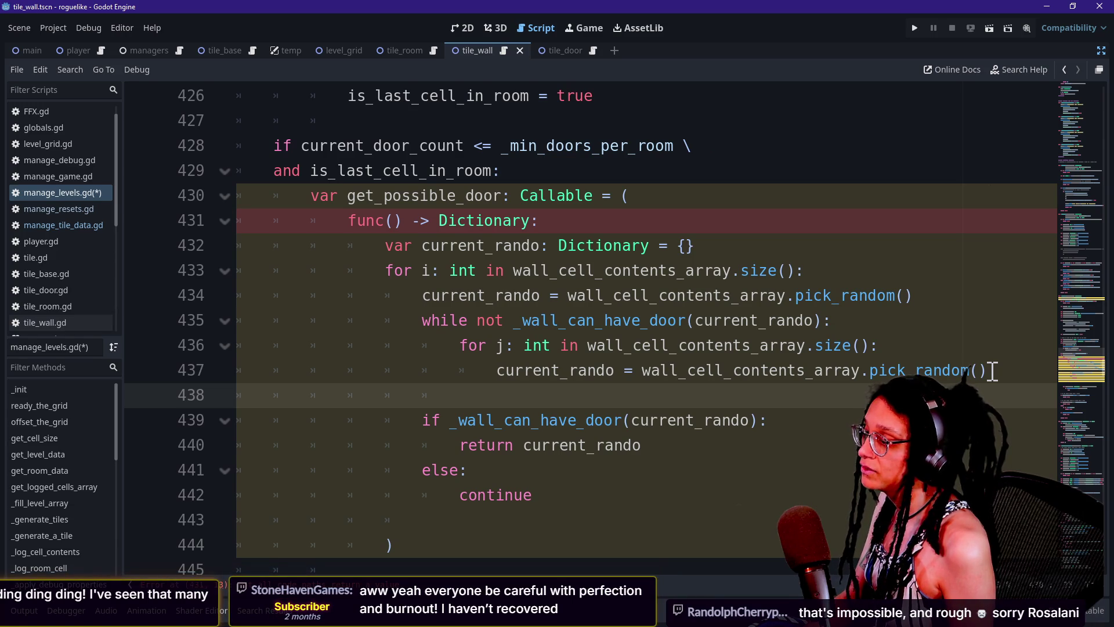
pyautogui.write('brea')
pyautogui.press('BackSpace')
pyautogui.press('BackSpace')
pyautogui.press('BackSpace')
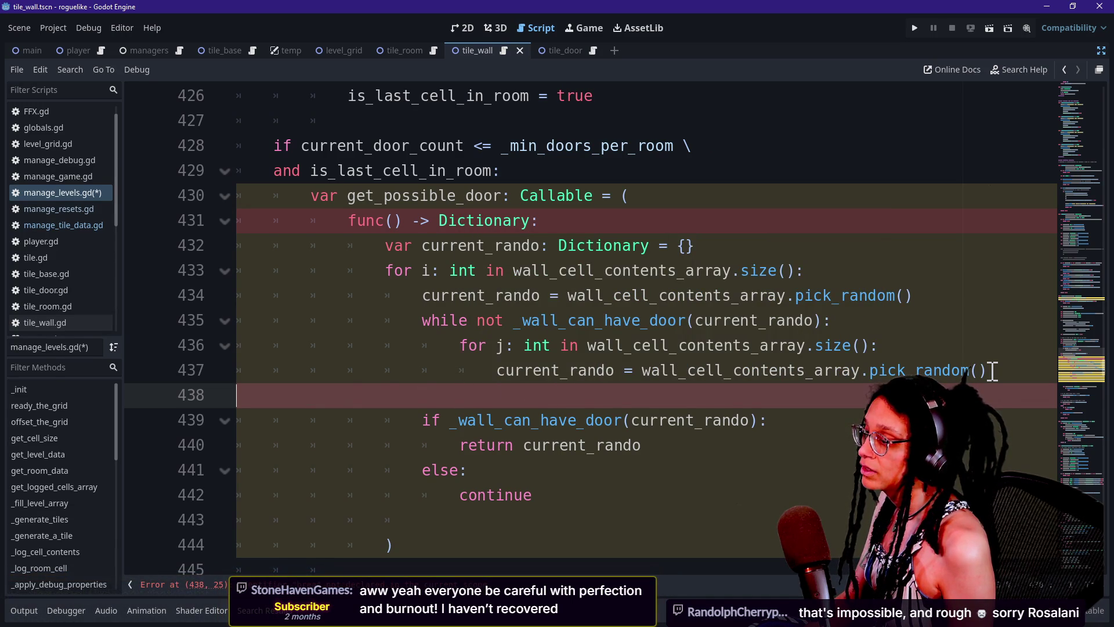
pyautogui.press('BackSpace')
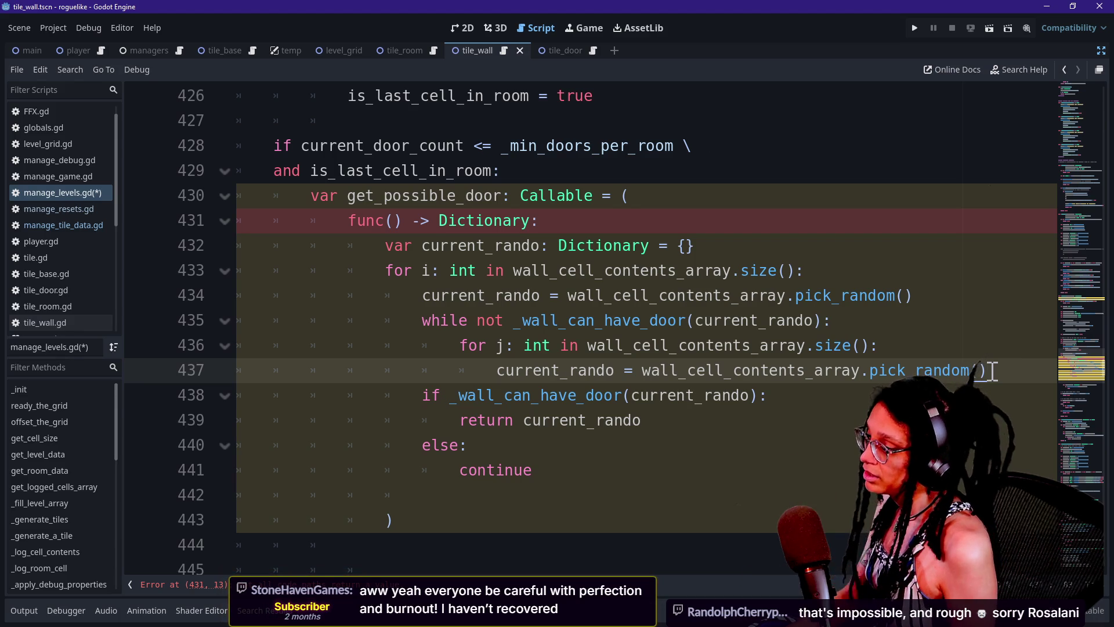
pyautogui.press('Return')
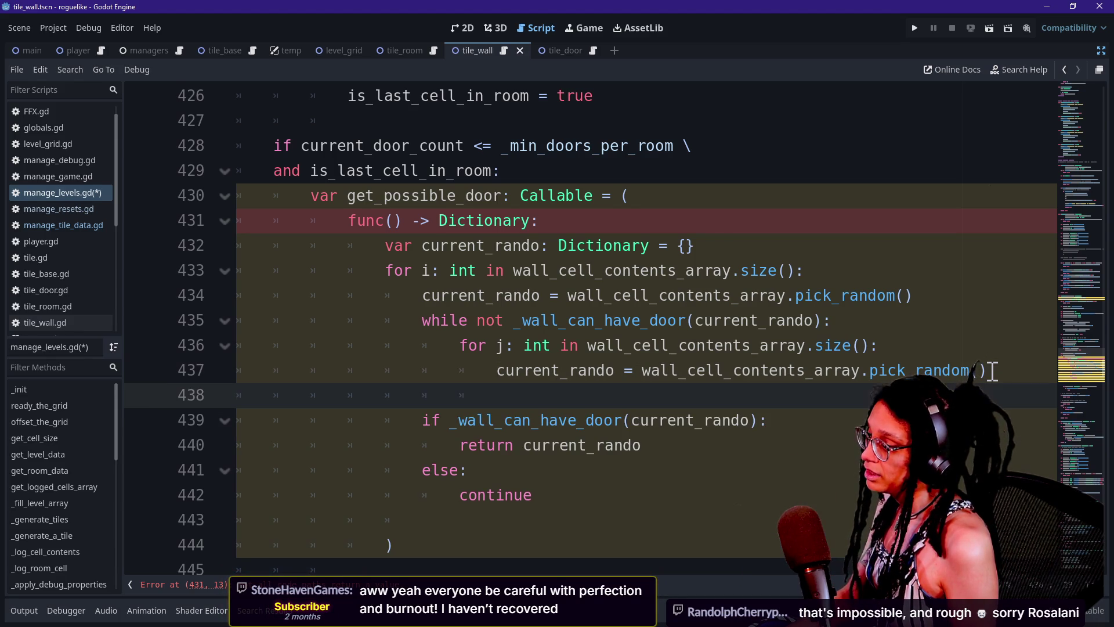
pyautogui.press('BackSpace')
pyautogui.press('BackSpace')
pyautogui.write('break')
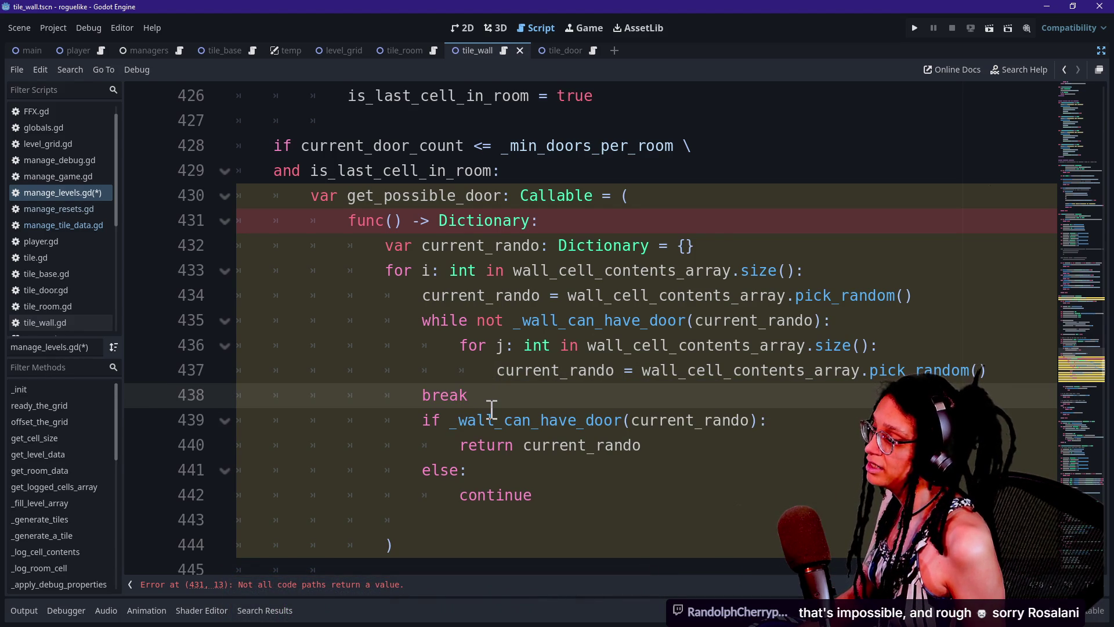
# Delete the if check and the else/continue branch, keeping return current_rando.
pyautogui.press('Down')
pyautogui.press('Down')
pyautogui.press('Down')
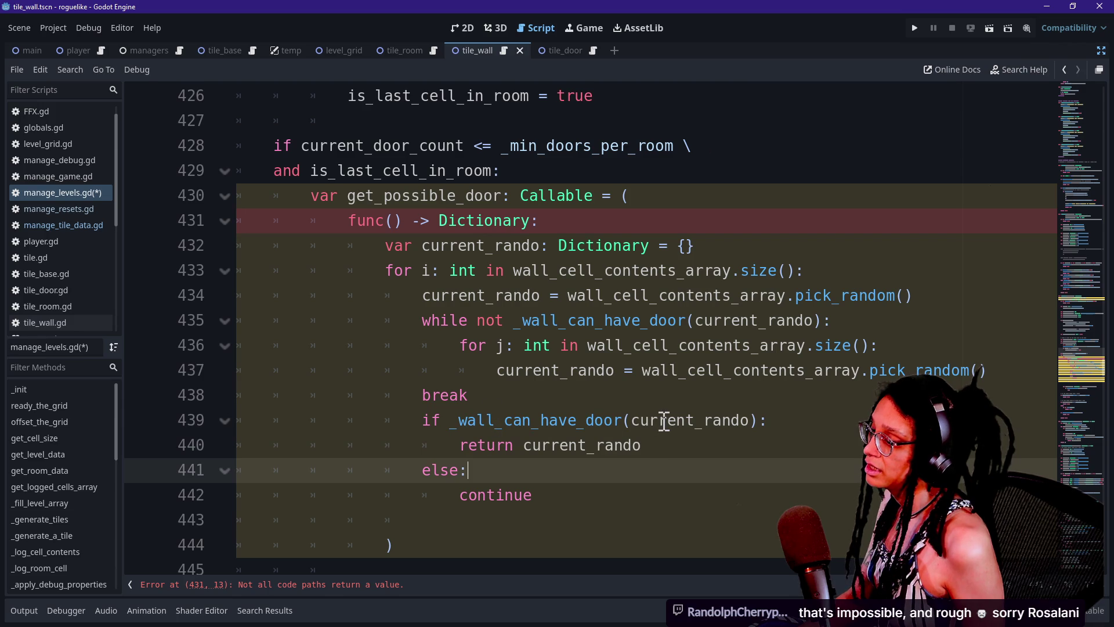
pyautogui.click(669, 444)
pyautogui.click(668, 419)
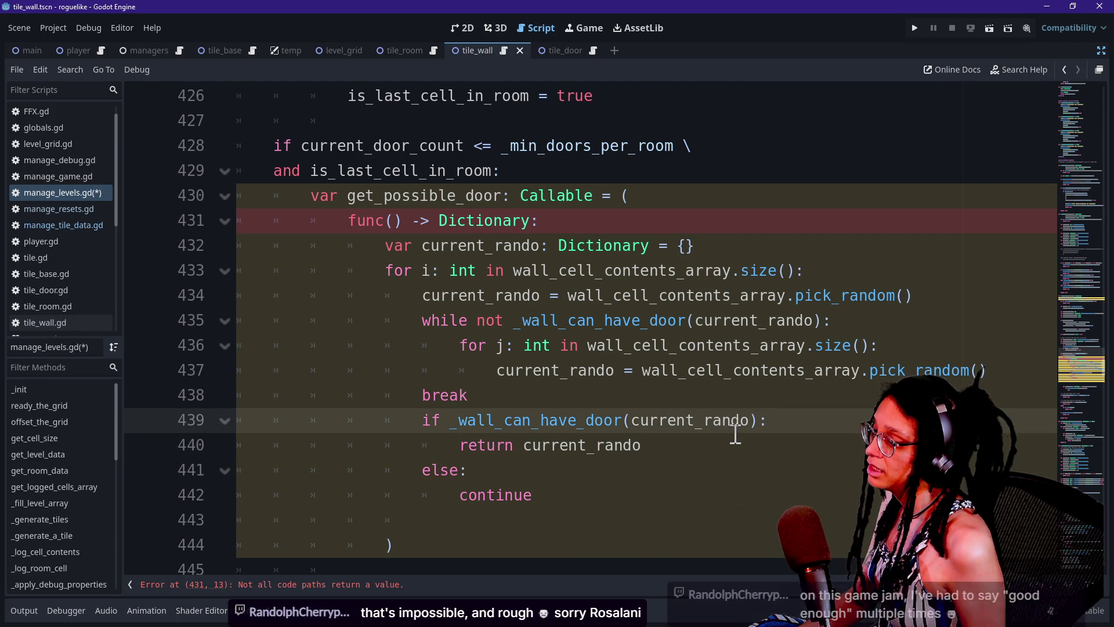
pyautogui.moveTo(466, 449)
pyautogui.mouseDown()
pyautogui.moveTo(499, 345)
pyautogui.moveTo(491, 394)
pyautogui.mouseUp()
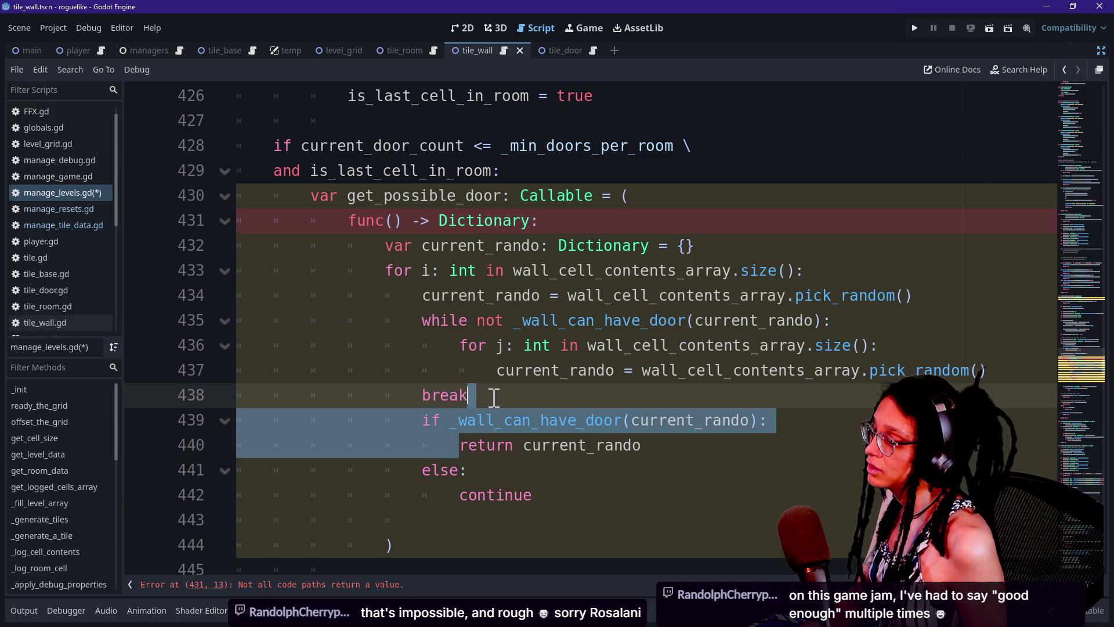
pyautogui.press('BackSpace')
pyautogui.click(667, 403)
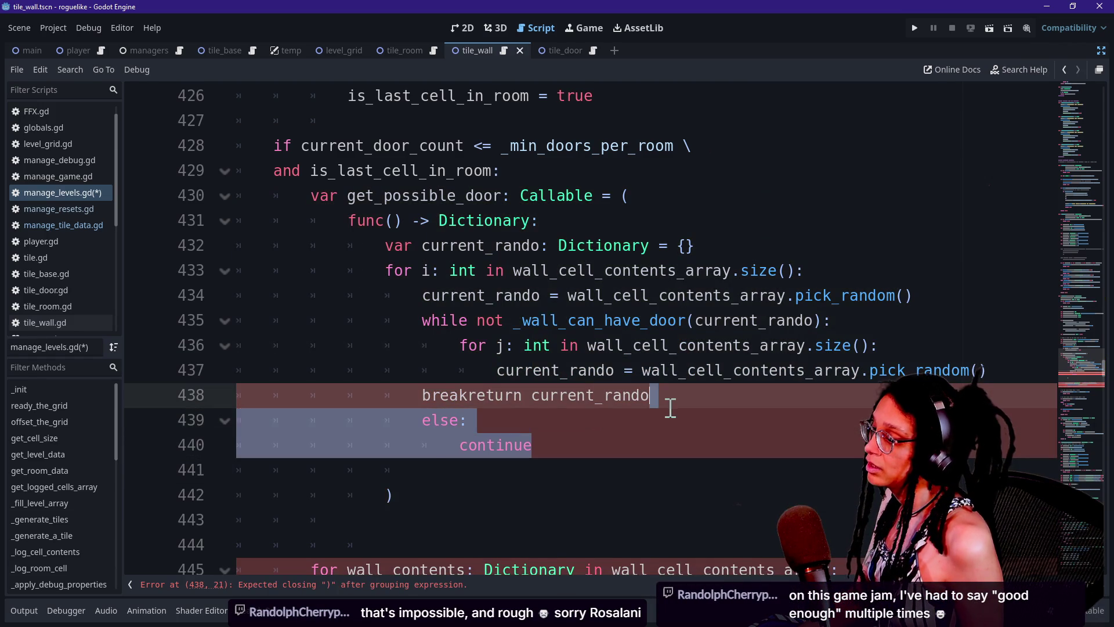
pyautogui.press('BackSpace')
pyautogui.moveTo(602, 447)
pyautogui.mouseDown()
pyautogui.moveTo(651, 423)
pyautogui.moveTo(666, 399)
pyautogui.mouseUp()
pyautogui.press('BackSpace')
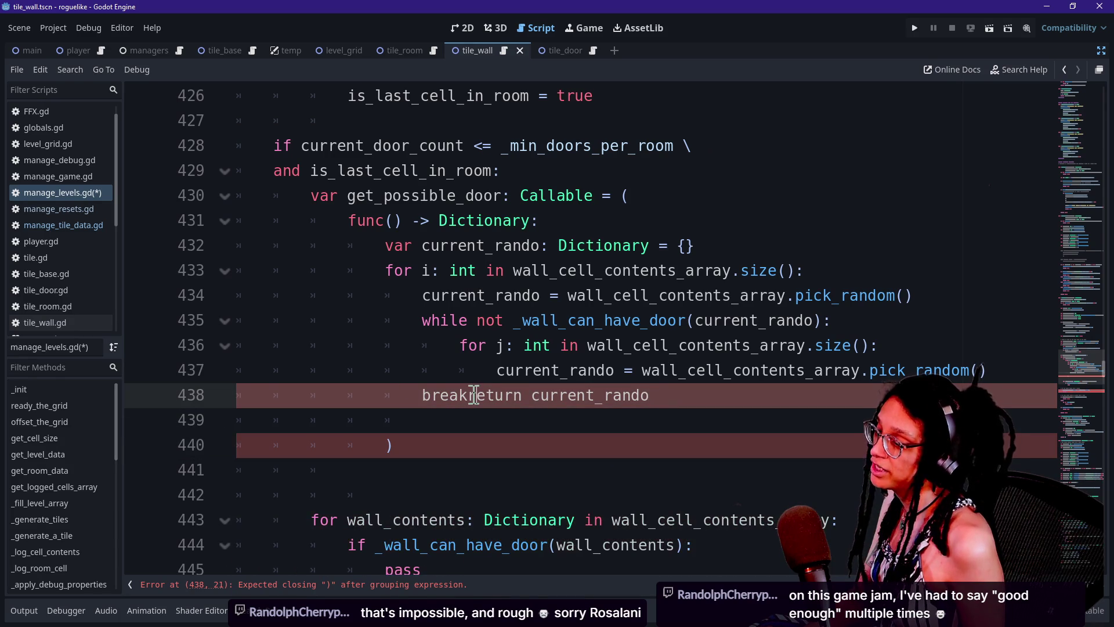
# Put return current_rando on its own line outside the loops and save manage_levels.gd.
pyautogui.click(473, 395)
pyautogui.press('Return')
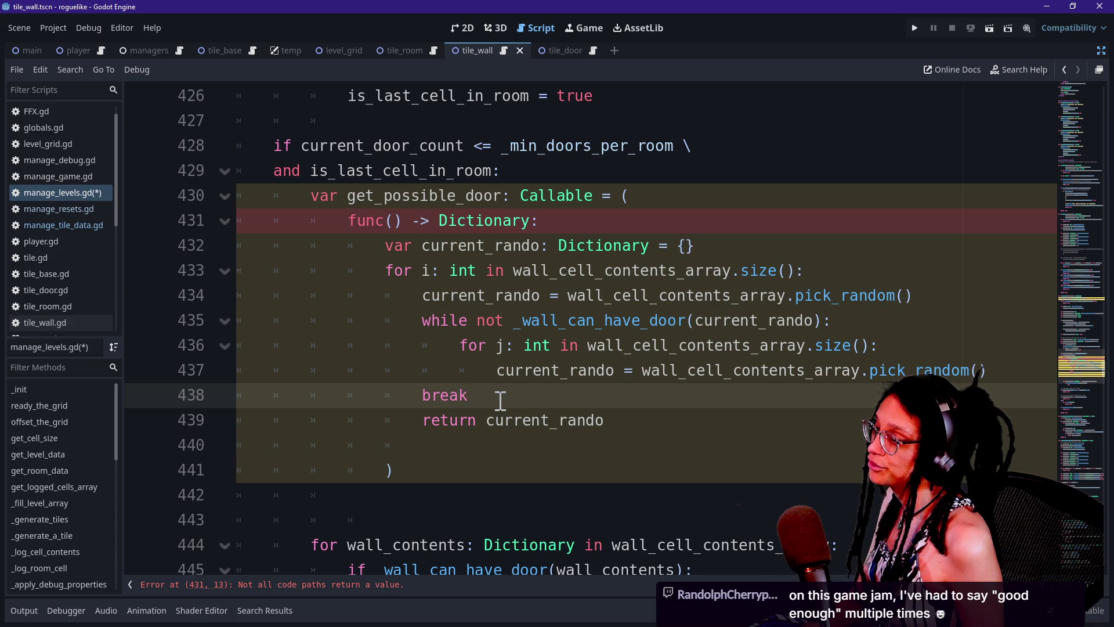
pyautogui.press('Return')
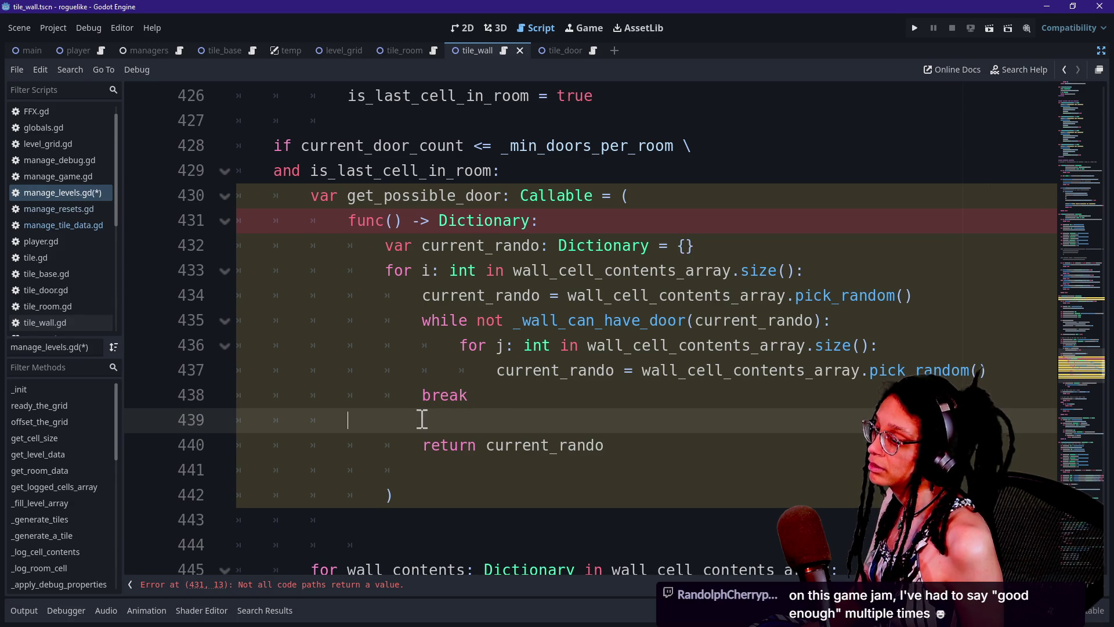
pyautogui.click(423, 441)
pyautogui.press('BackSpace')
pyautogui.click(522, 320)
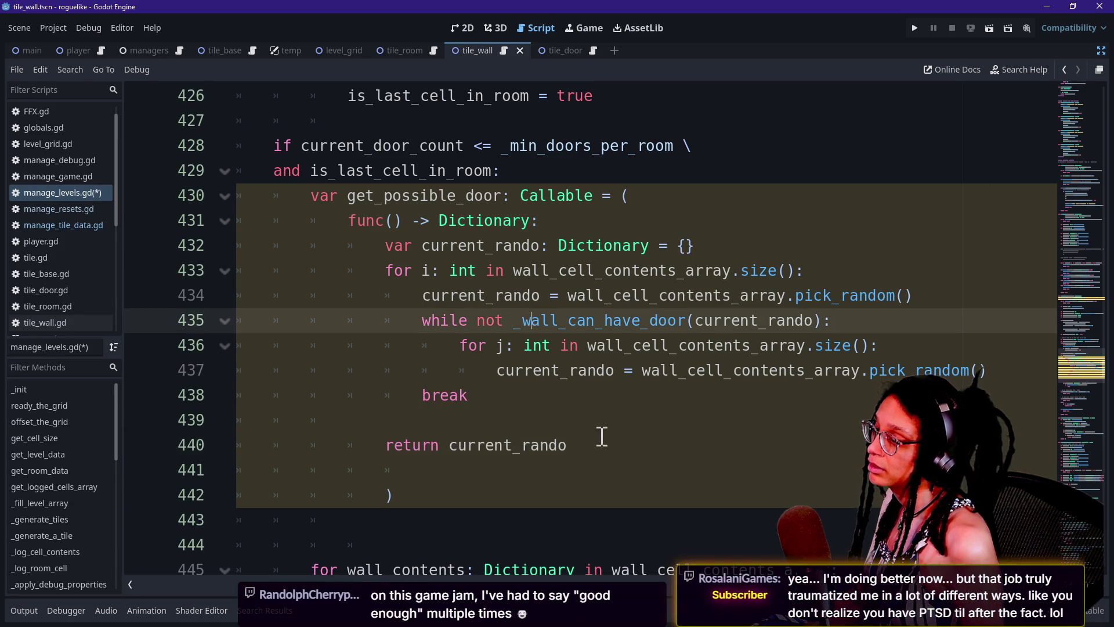
pyautogui.hotkey('ctrl', 's')
# Remove the blank line after the return and join the closing ')' onto it.
pyautogui.click(584, 452)
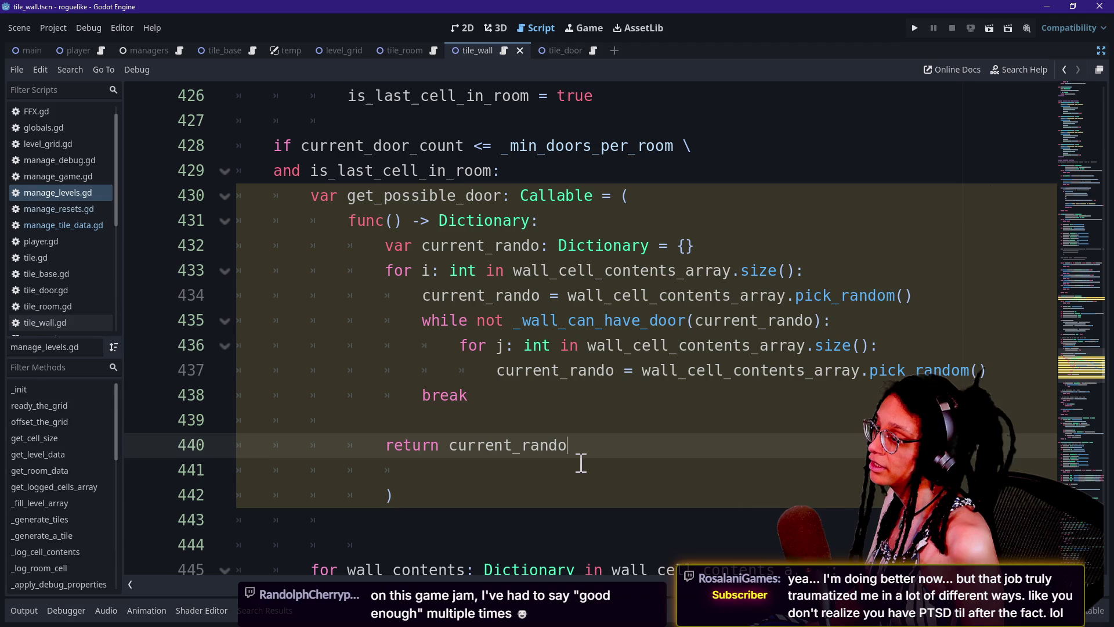
pyautogui.click(570, 463)
pyautogui.press('BackSpace')
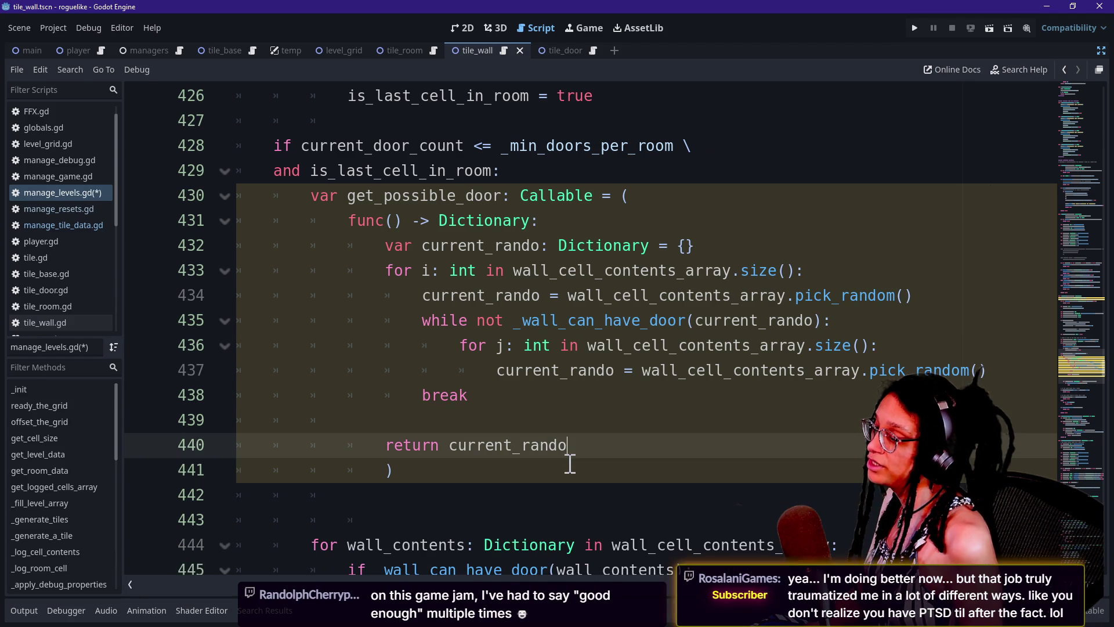
pyautogui.click(376, 474)
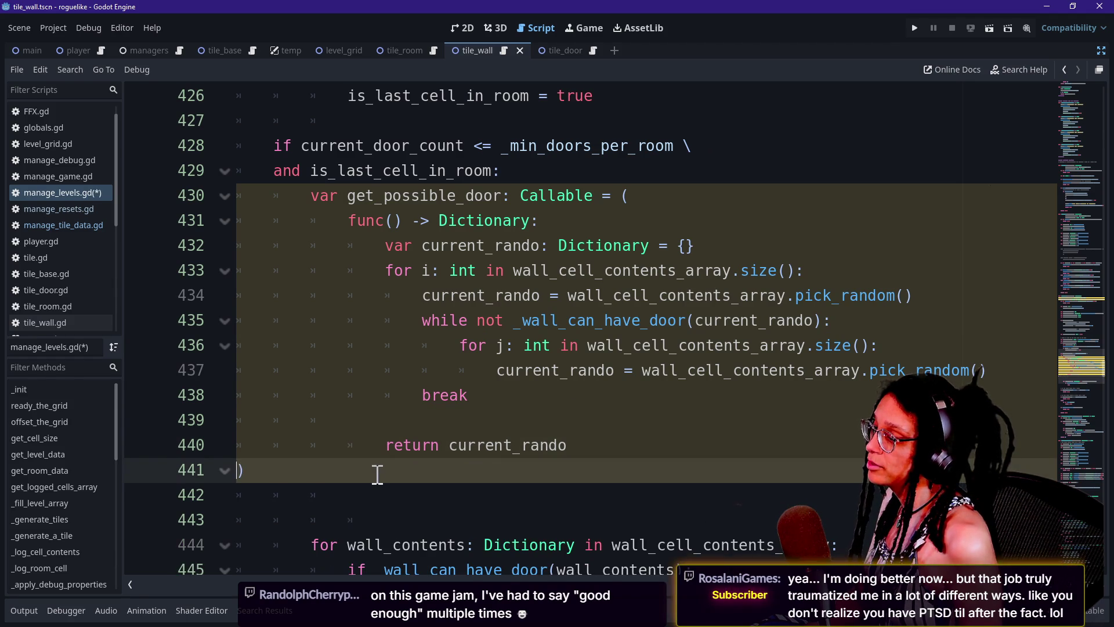
pyautogui.press('BackSpace')
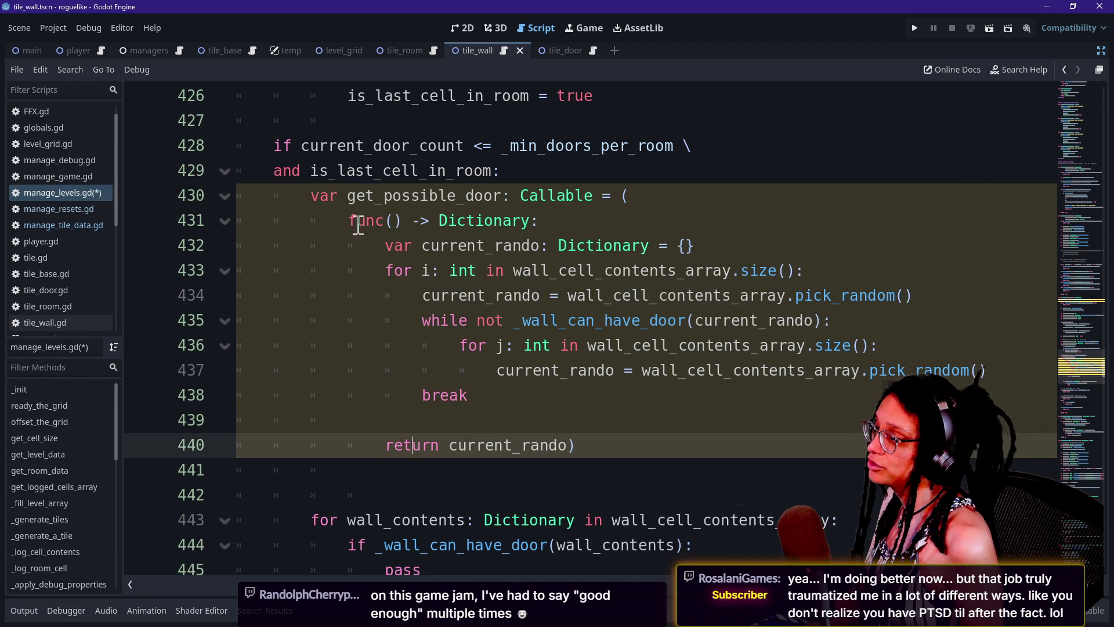
pyautogui.click(308, 149)
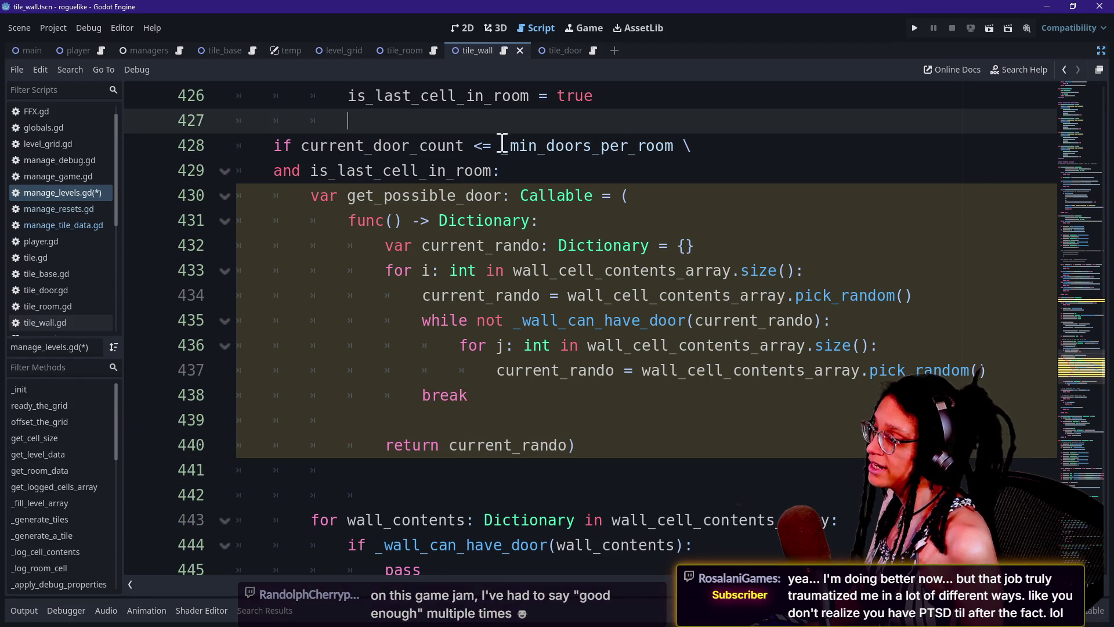
pyautogui.moveTo(512, 145); pyautogui.dragTo(739, 144)
pyautogui.click(739, 144)
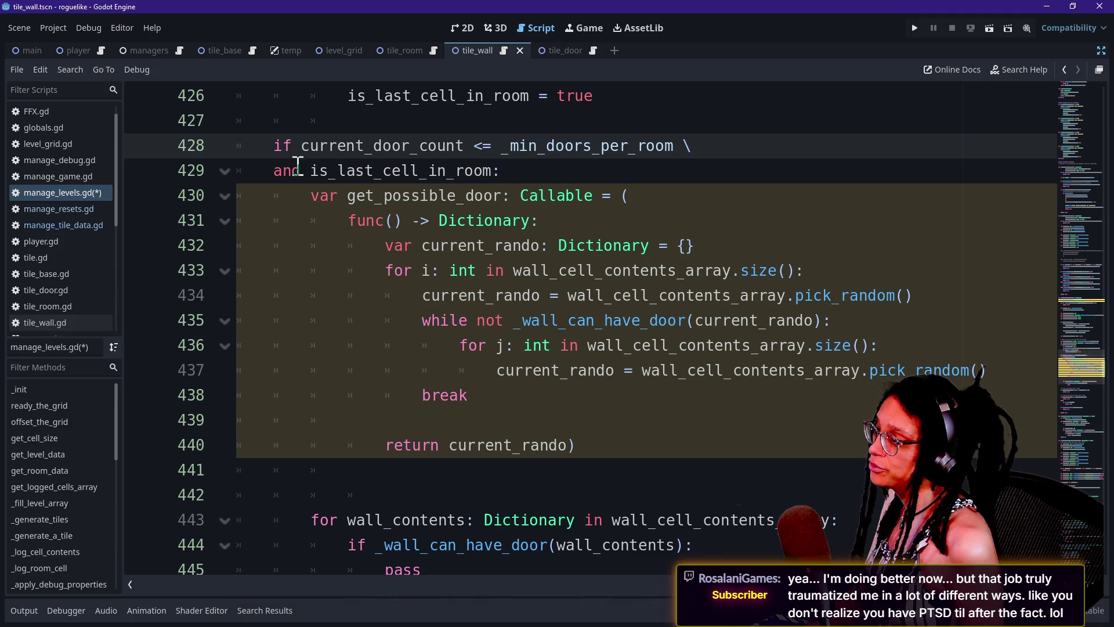
pyautogui.click(273, 174)
pyautogui.click(551, 168)
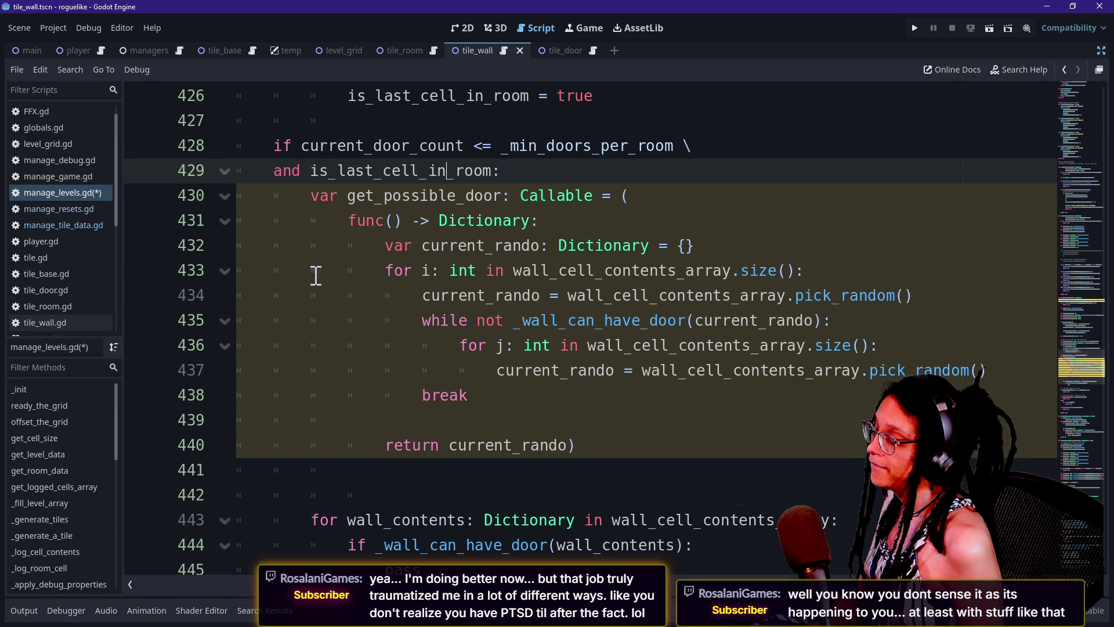
# Delete the extra blank line 442 and remove one indent level from line 441.
pyautogui.click(348, 490)
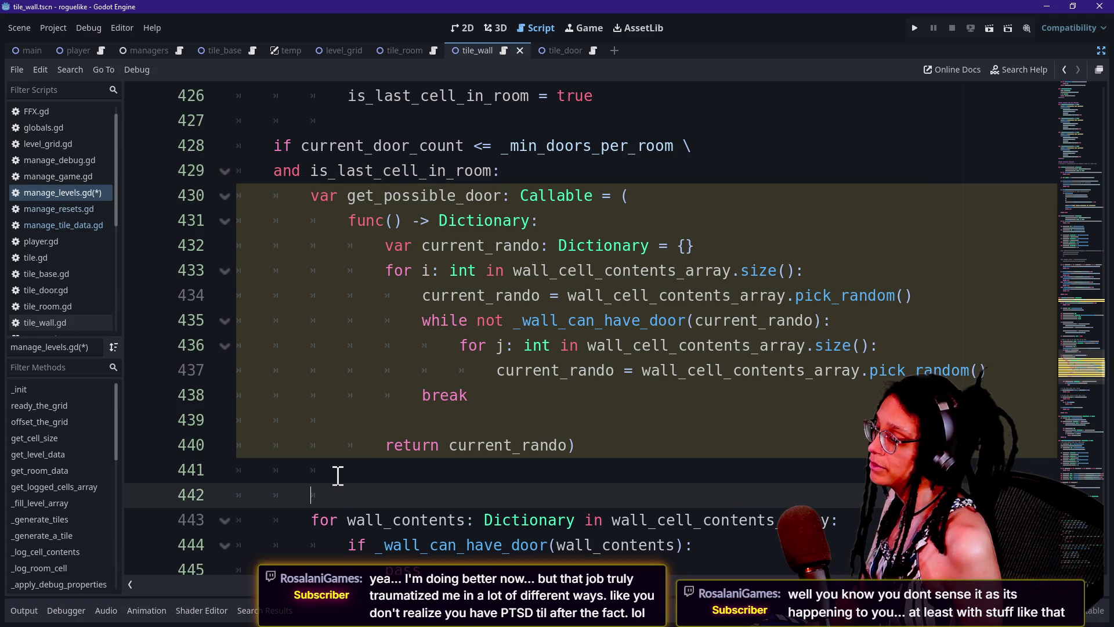
pyautogui.press('BackSpace')
pyautogui.press('BackSpace')
pyautogui.press('BackSpace')
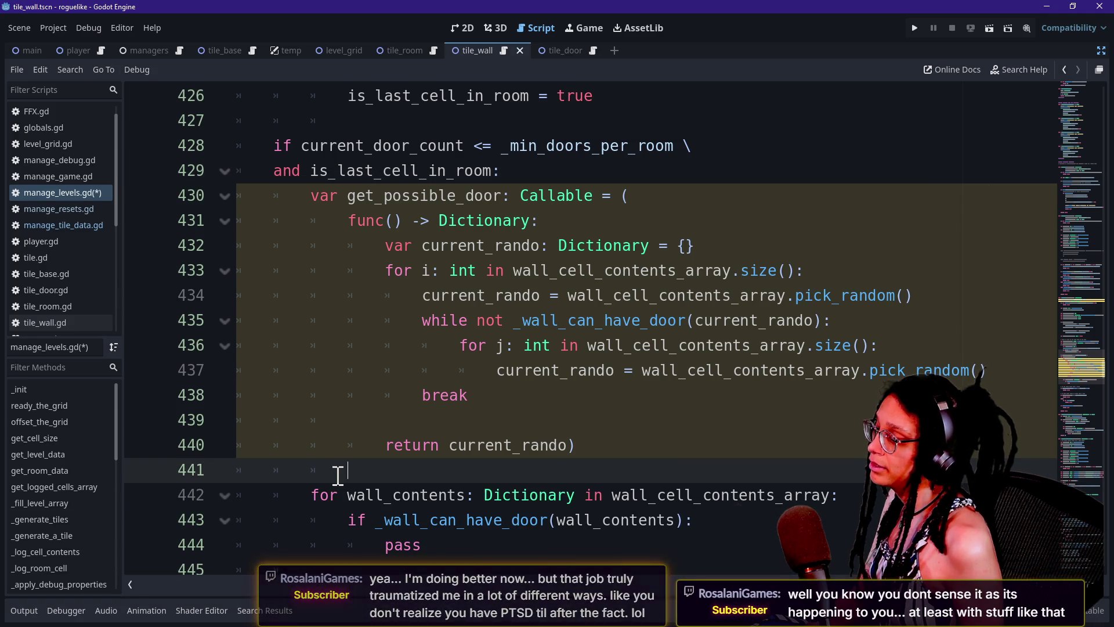
pyautogui.press('BackSpace')
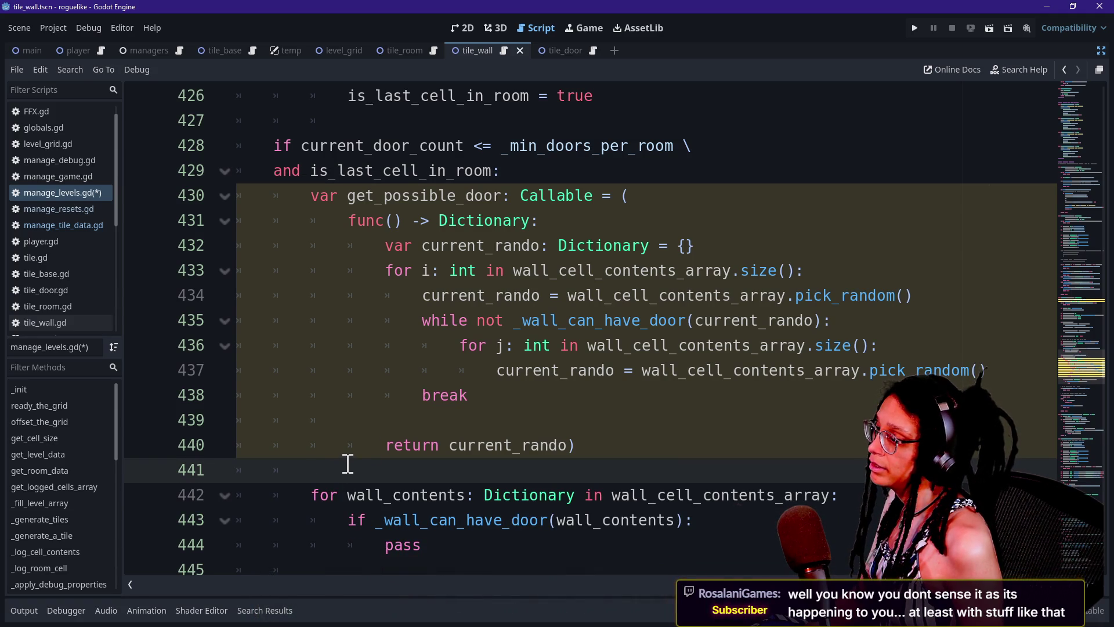
pyautogui.moveTo(602, 403); pyautogui.dragTo(410, 195)
pyautogui.click(411, 196)
pyautogui.click(459, 295)
pyautogui.moveTo(451, 348)
pyautogui.mouseDown()
pyautogui.moveTo(417, 316)
pyautogui.moveTo(391, 194)
pyautogui.moveTo(612, 413)
pyautogui.mouseUp()
pyautogui.click(391, 194)
pyautogui.click(614, 421)
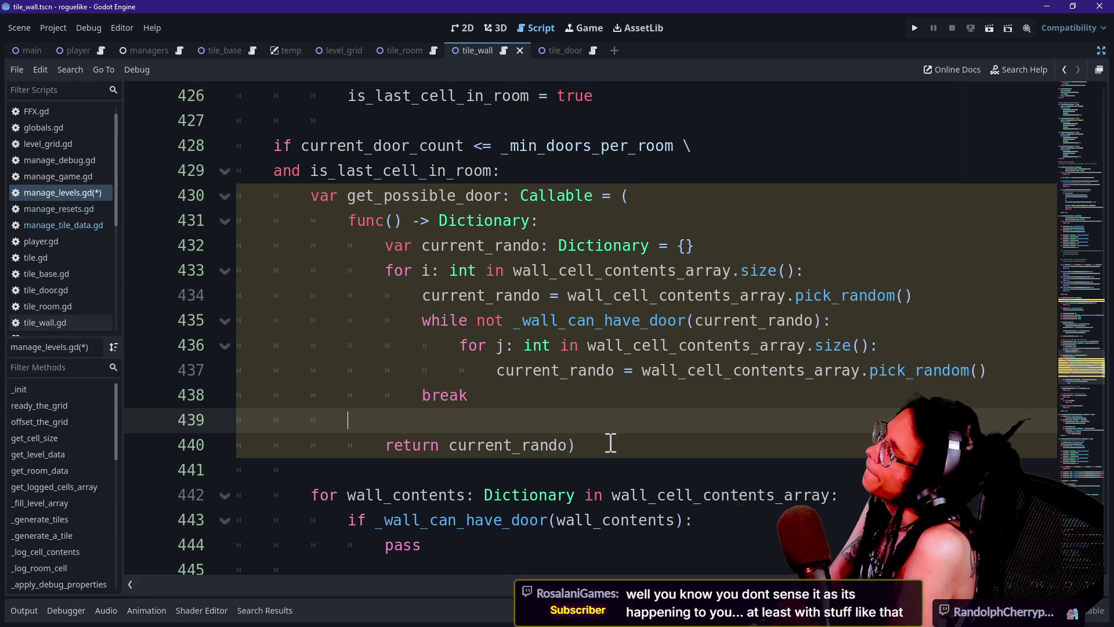
# Delete the get_possible_door lambda and the wall_contents loop together, emptying the if block.
pyautogui.moveTo(611, 442)
pyautogui.mouseDown()
pyautogui.moveTo(580, 319)
pyautogui.moveTo(567, 170)
pyautogui.mouseUp()
pyautogui.hotkey('ctrl', 'c')
pyautogui.press('BackSpace')
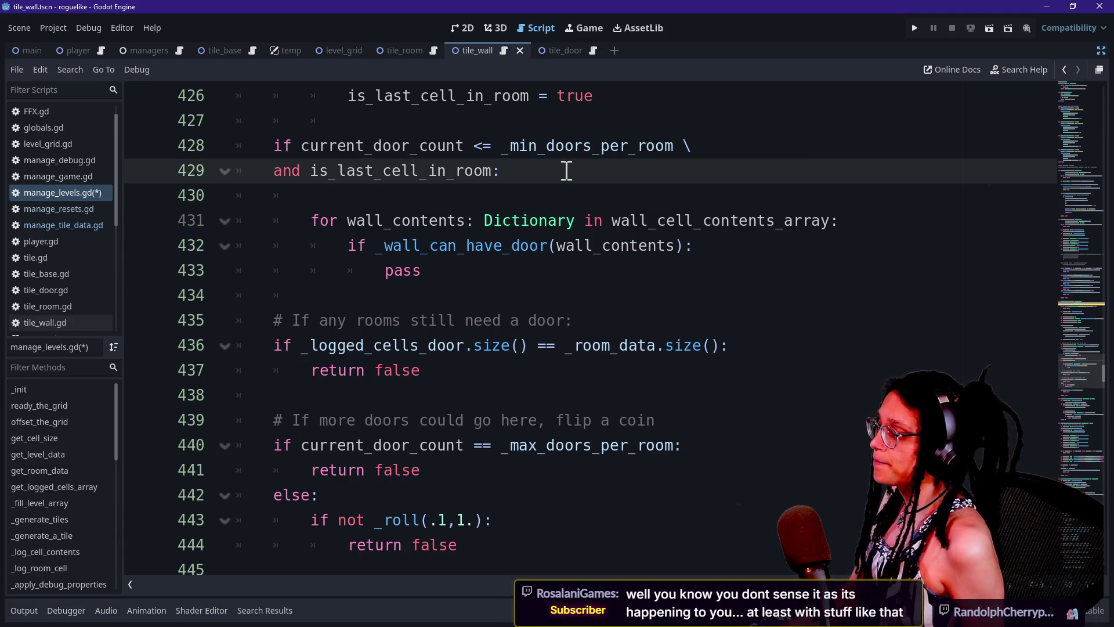
pyautogui.press('Return')
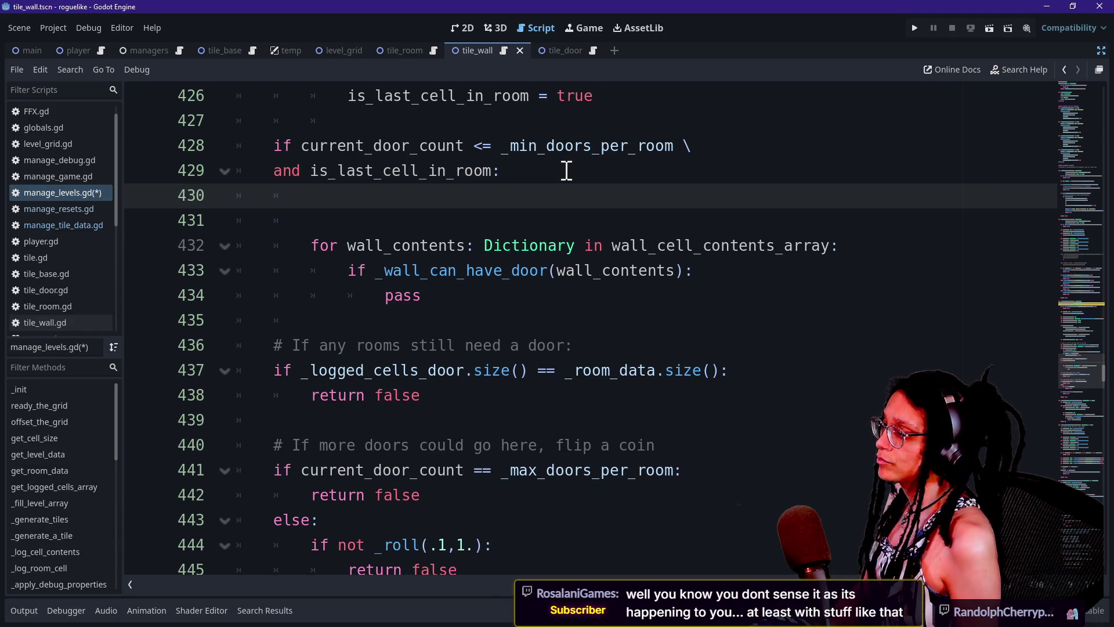
pyautogui.moveTo(485, 293); pyautogui.dragTo(514, 189)
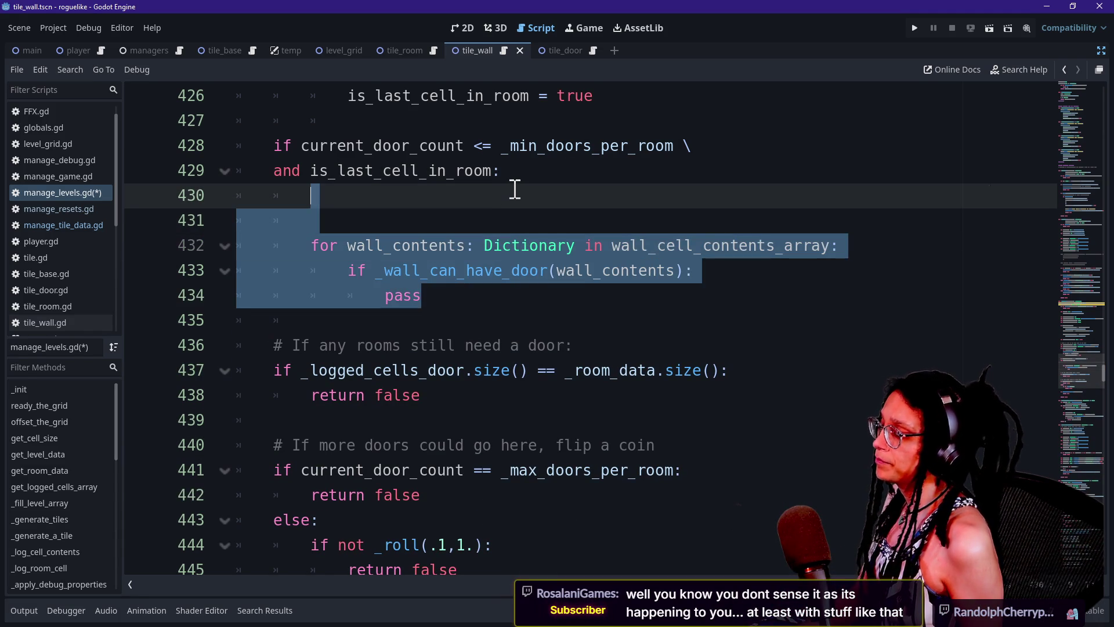
pyautogui.hotkey('ctrl', 'v')
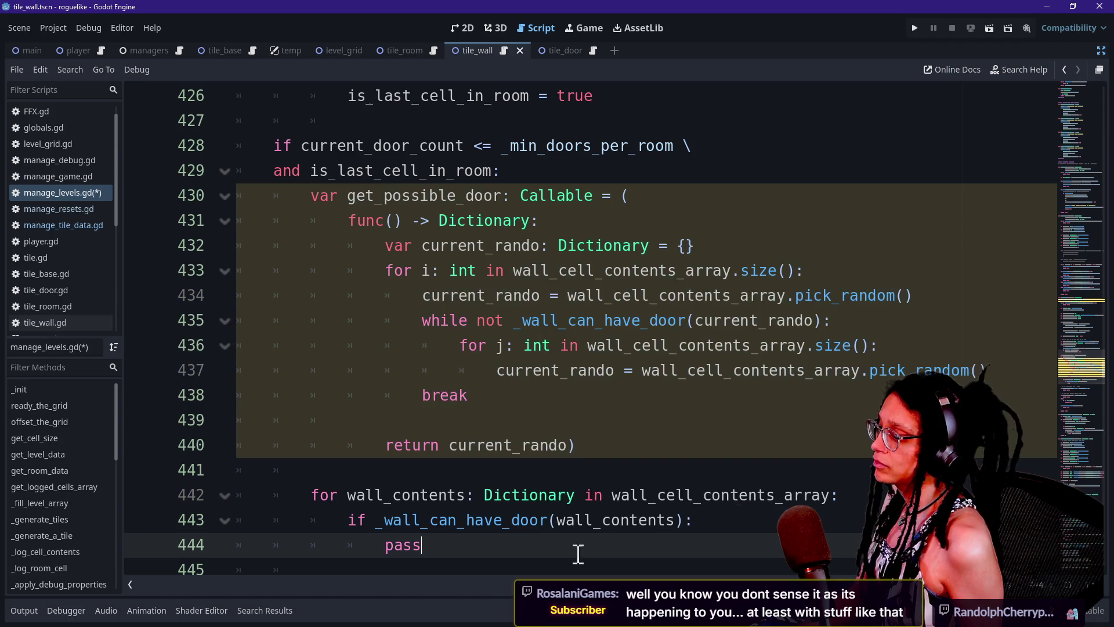
pyautogui.moveTo(568, 320); pyautogui.dragTo(582, 164)
pyautogui.press('BackSpace')
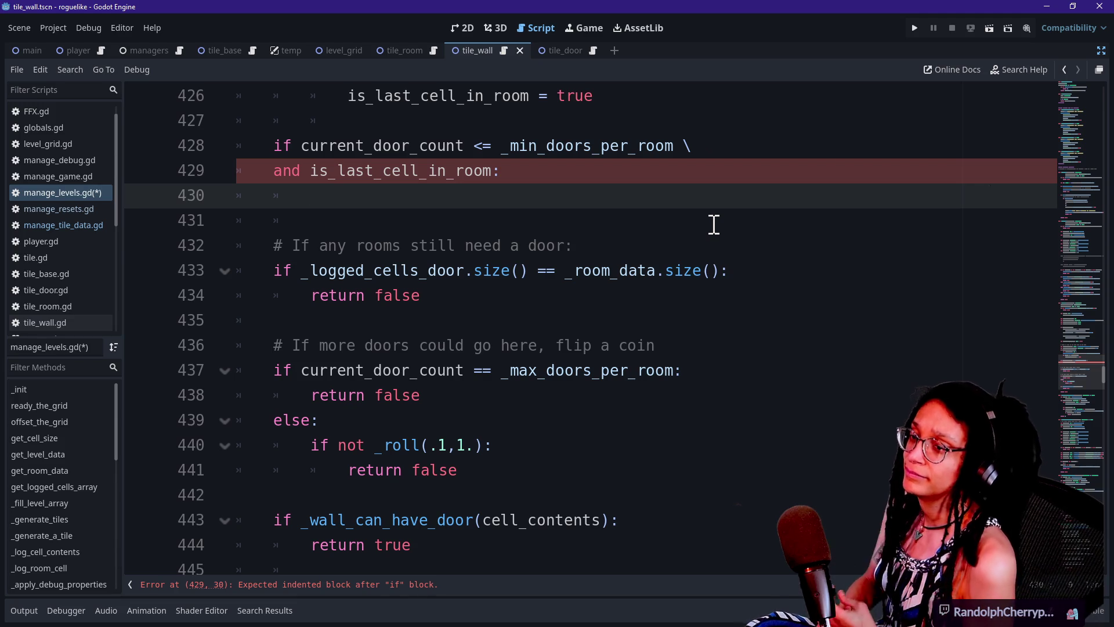
pyautogui.hotkey('alt', 'Tab')
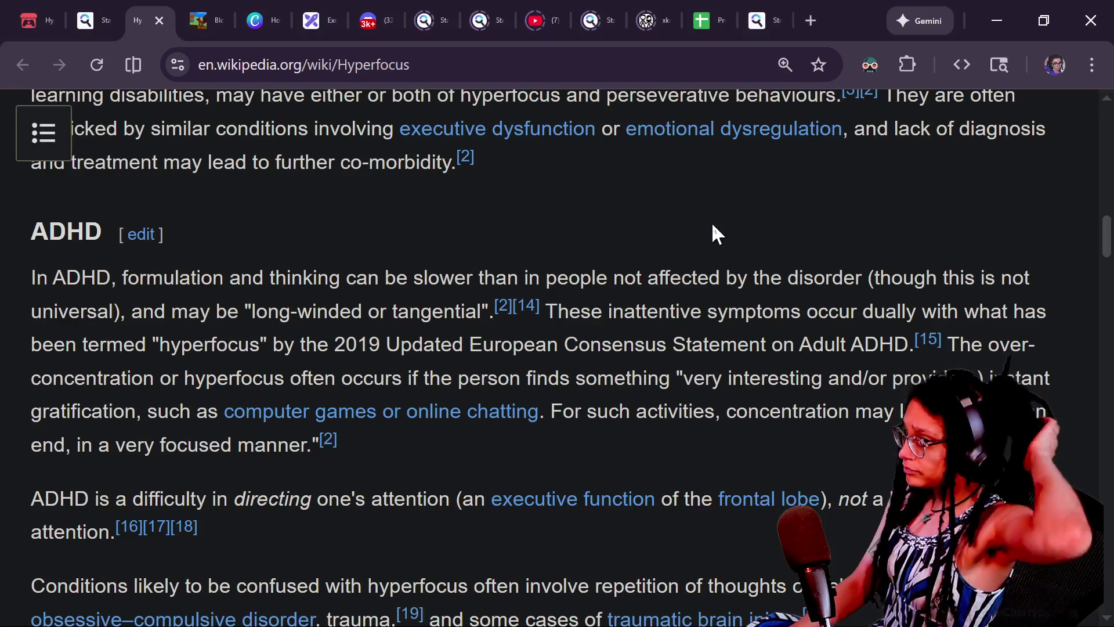
# Scroll back through the Twitch My Chat messages about burnout and perfectionism, then return to Godot.
pyautogui.hotkey('alt', 'Tab')
pyautogui.hotkey('alt', 'Tab')
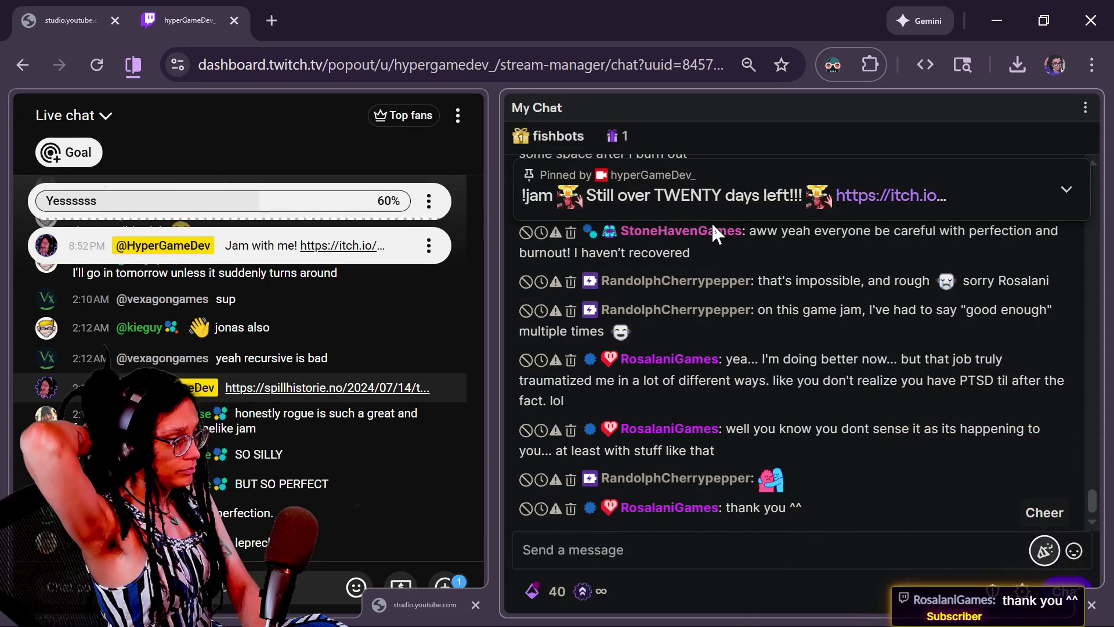
pyautogui.scroll(2, 885, 399)
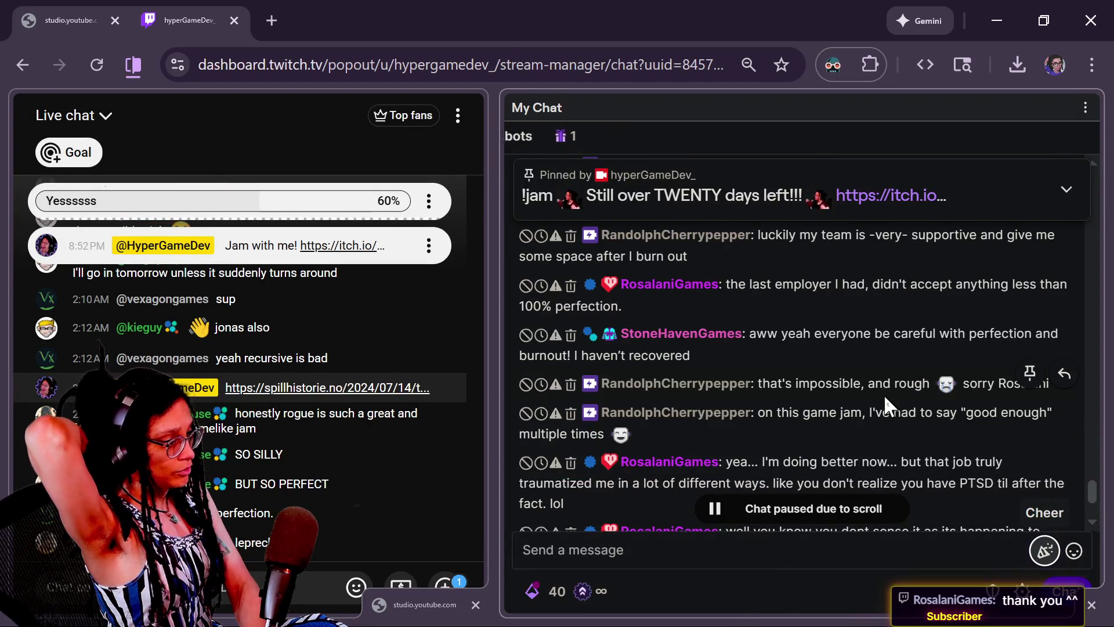
pyautogui.scroll(5, 885, 399)
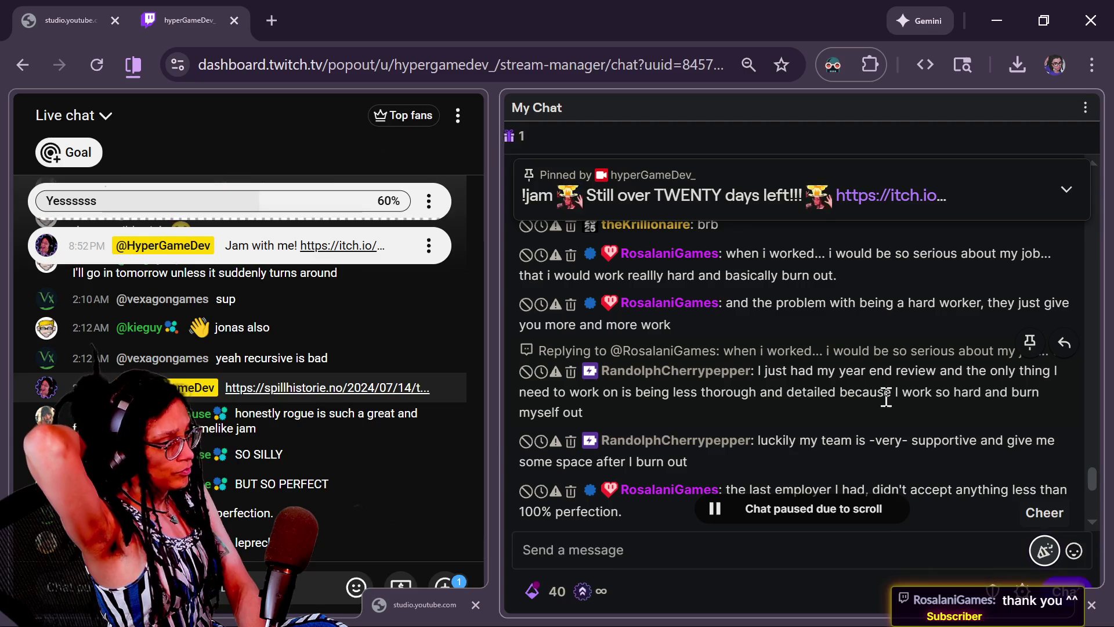
pyautogui.scroll(2, 886, 398)
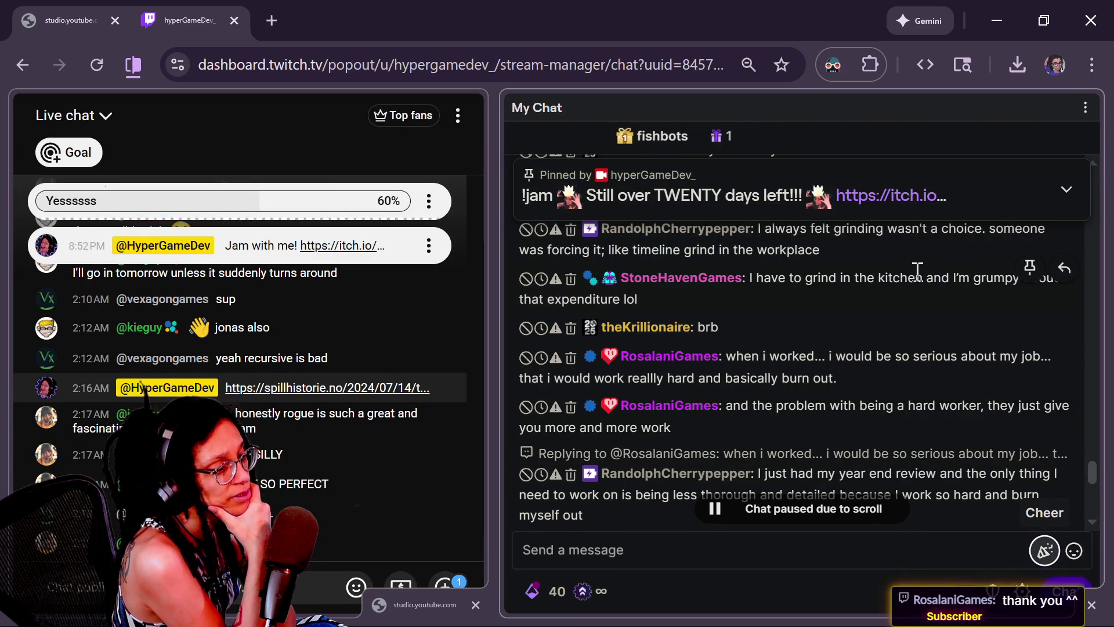
pyautogui.scroll(-2, 917, 272)
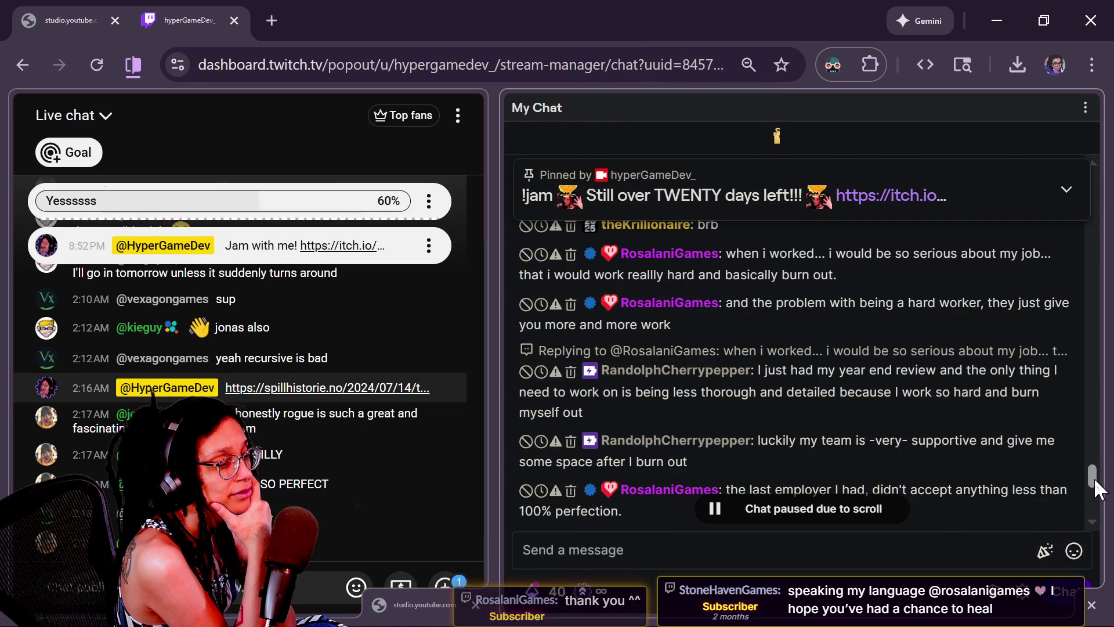
pyautogui.scroll(-2, 1096, 486)
pyautogui.scroll(-1, 1096, 493)
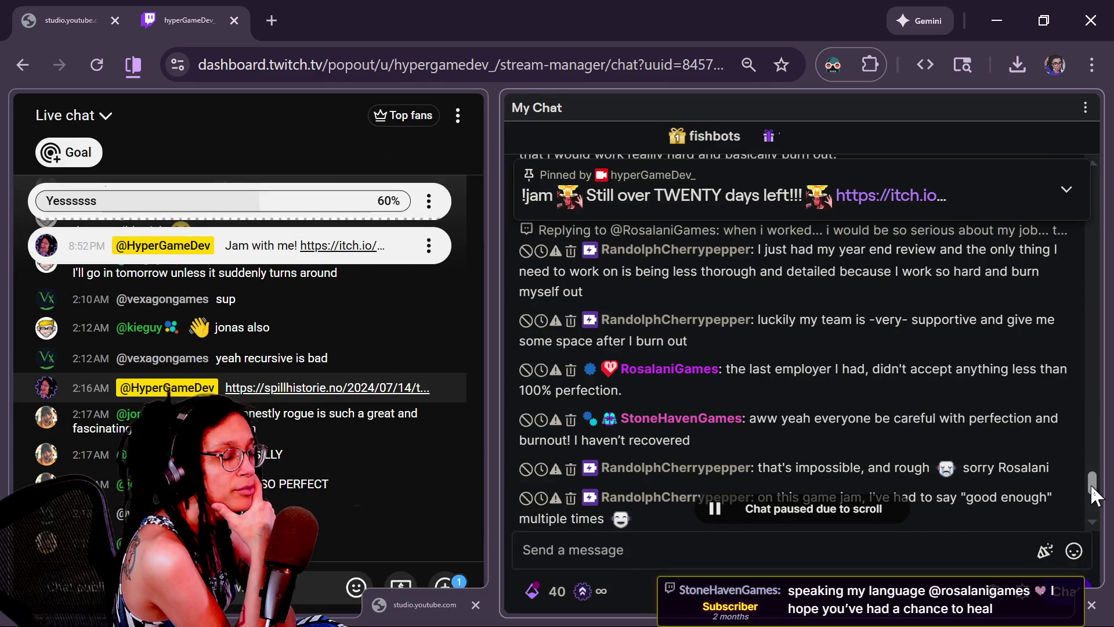
pyautogui.scroll(-1, 1096, 495)
pyautogui.scroll(-1, 1095, 497)
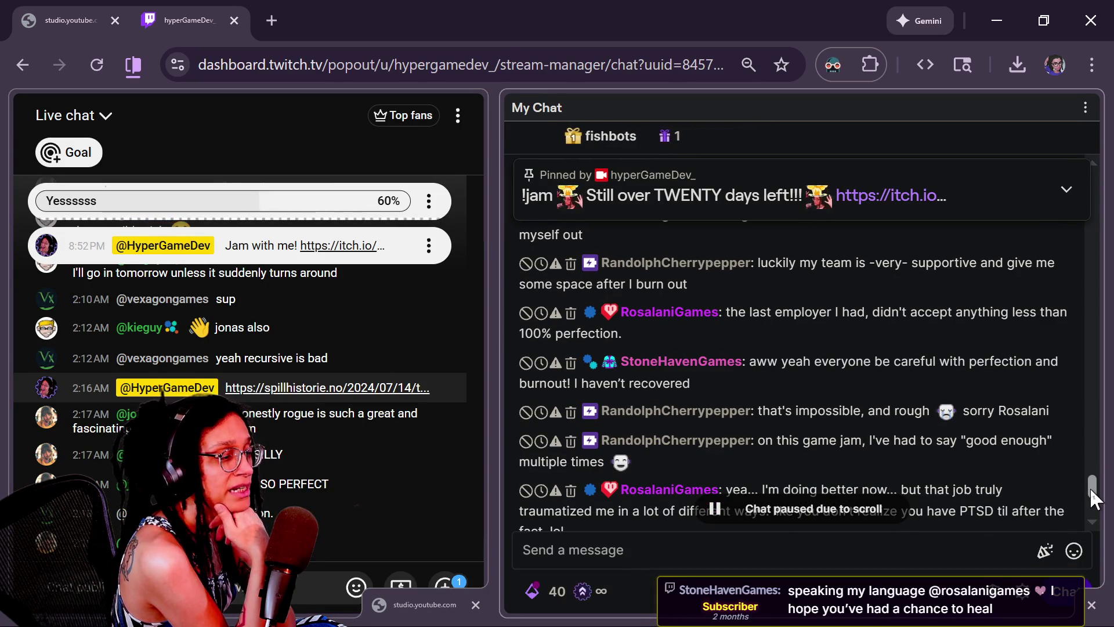
pyautogui.scroll(-1, 1095, 497)
pyautogui.scroll(-1, 1094, 500)
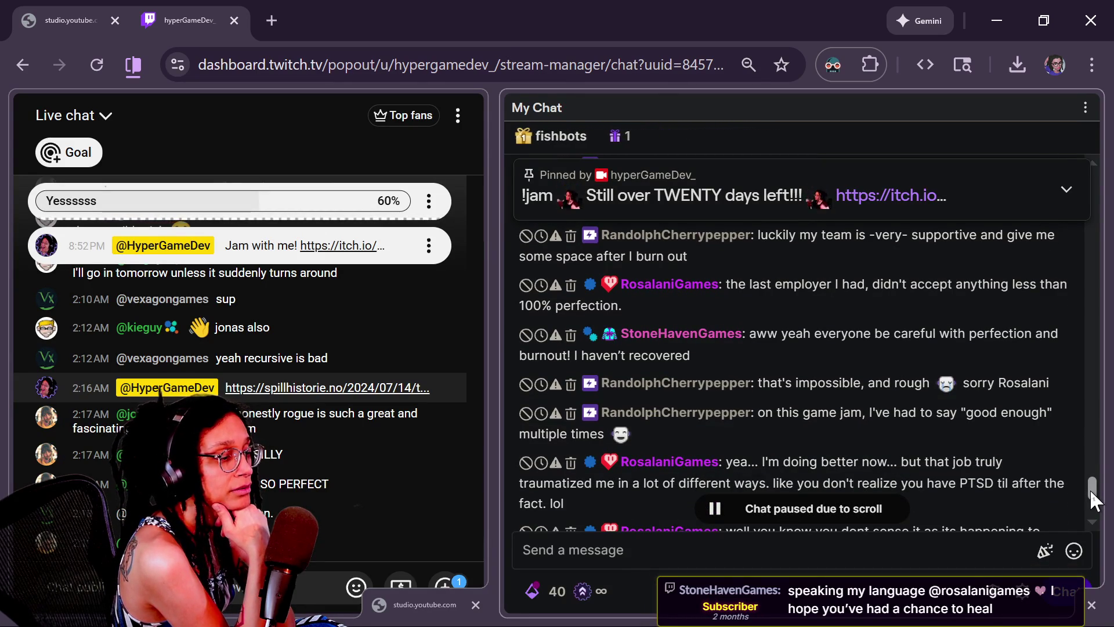
pyautogui.scroll(-1, 1095, 499)
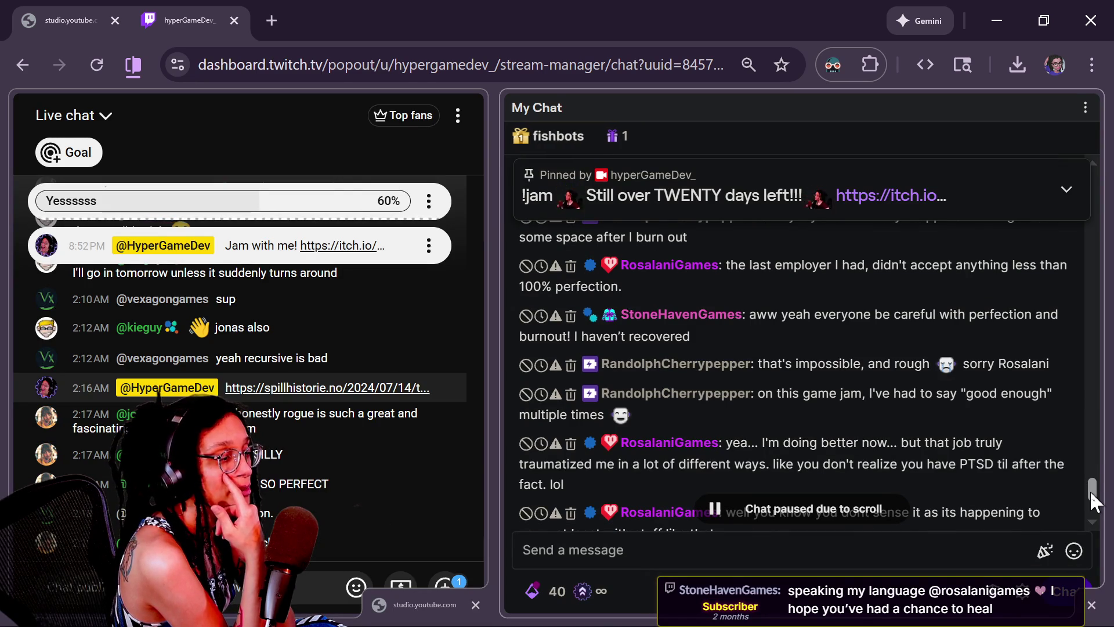
pyautogui.scroll(-1, 1094, 499)
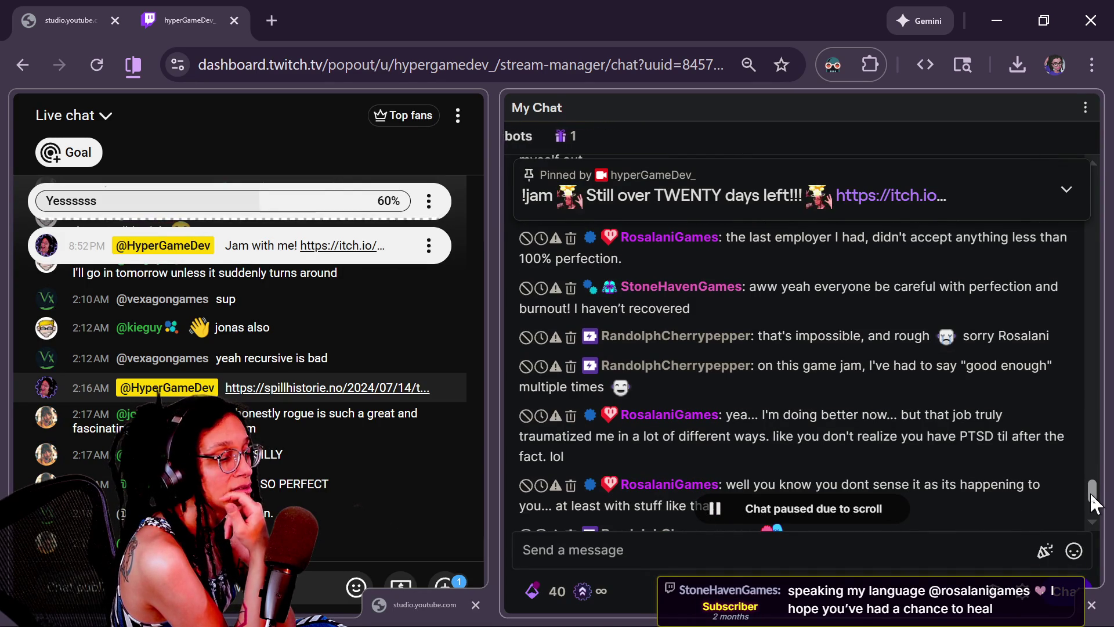
pyautogui.scroll(-1, 1094, 499)
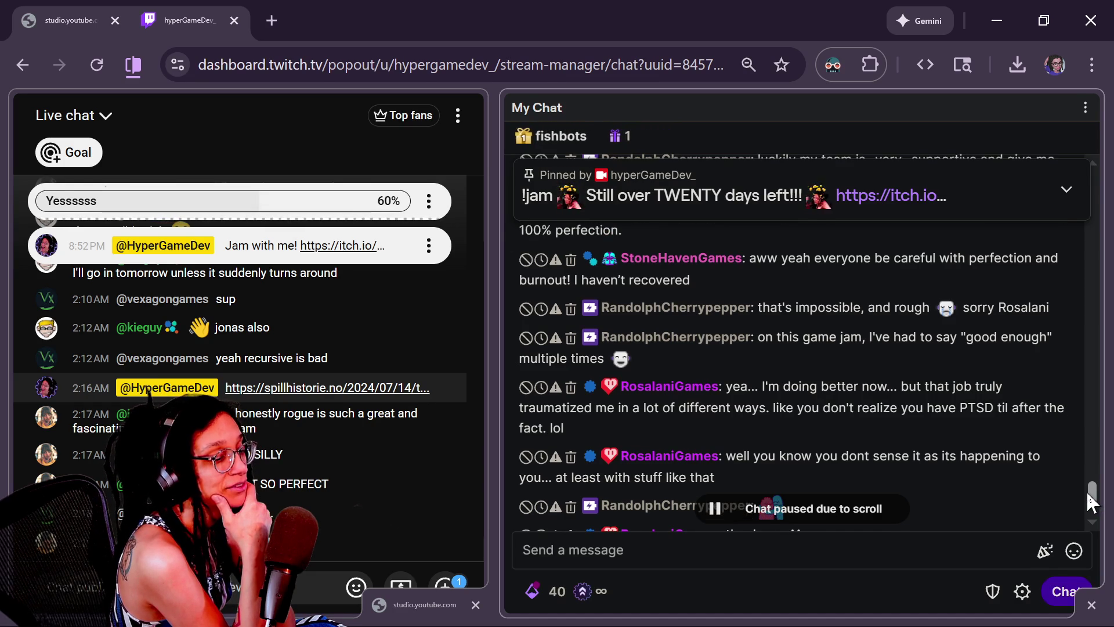
pyautogui.moveTo(1086, 489); pyautogui.dragTo(1088, 504)
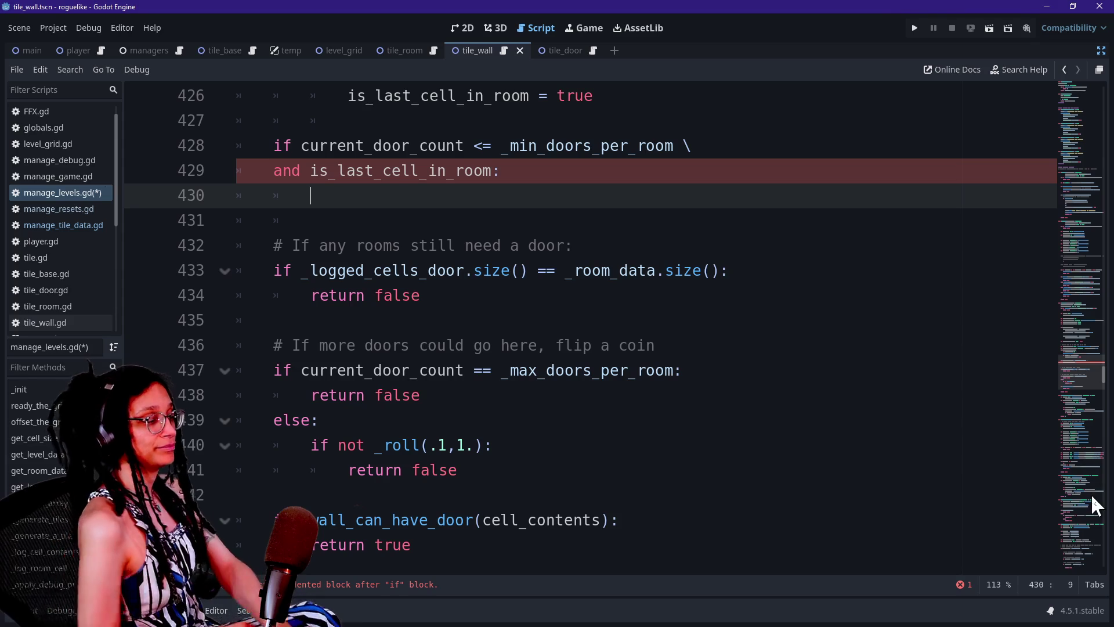
pyautogui.click(279, 224)
pyautogui.click(449, 219)
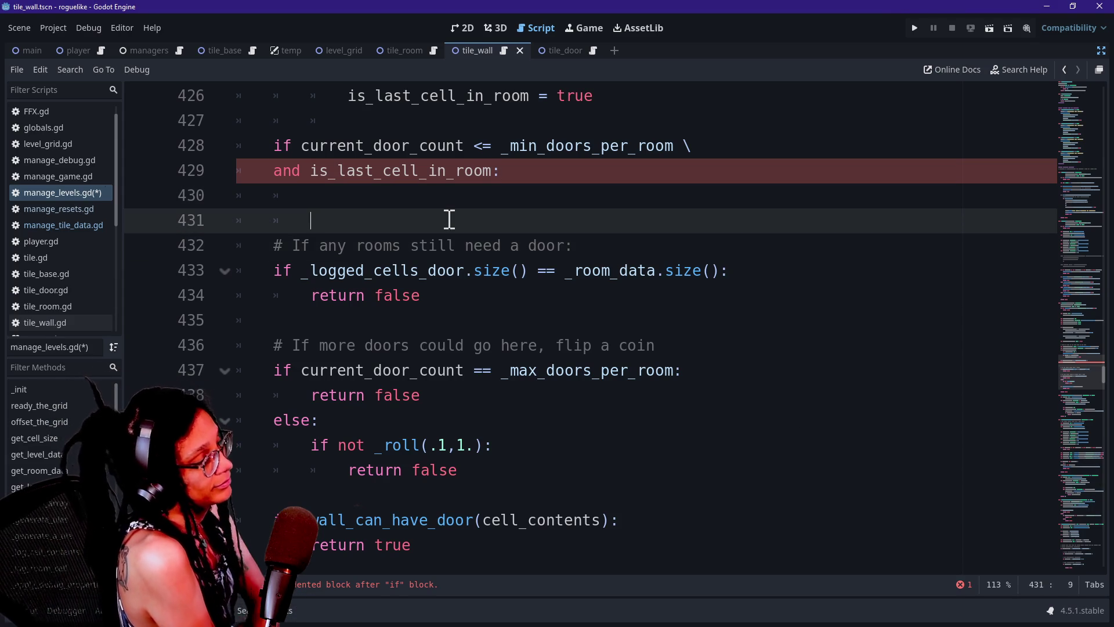
pyautogui.moveTo(456, 210); pyautogui.dragTo(460, 203)
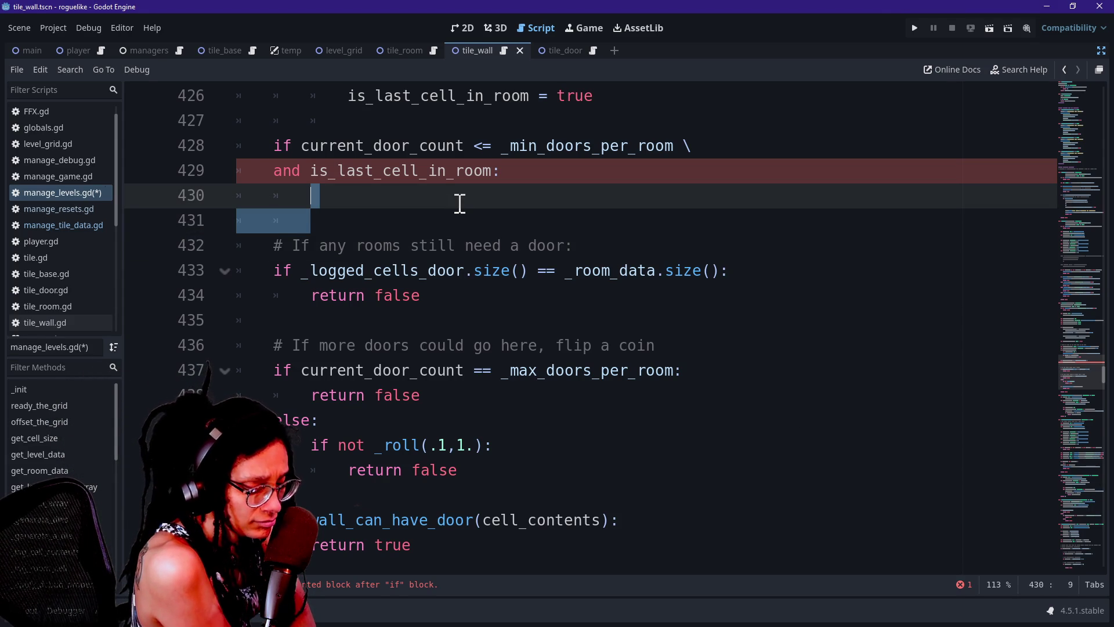
pyautogui.click(464, 205)
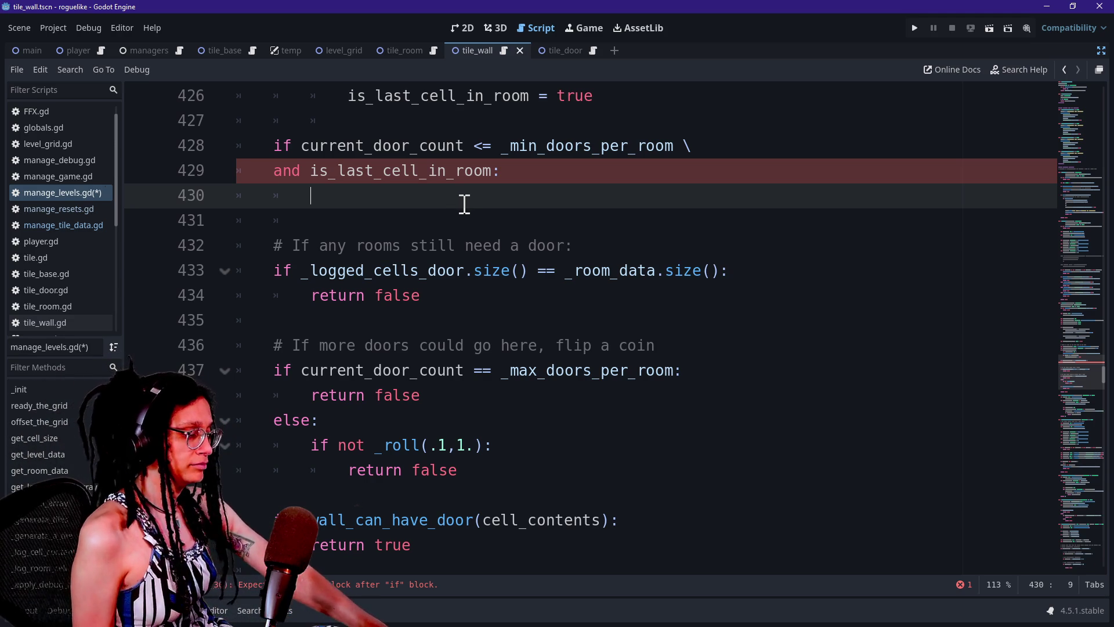
pyautogui.press('Down')
pyautogui.press('Up')
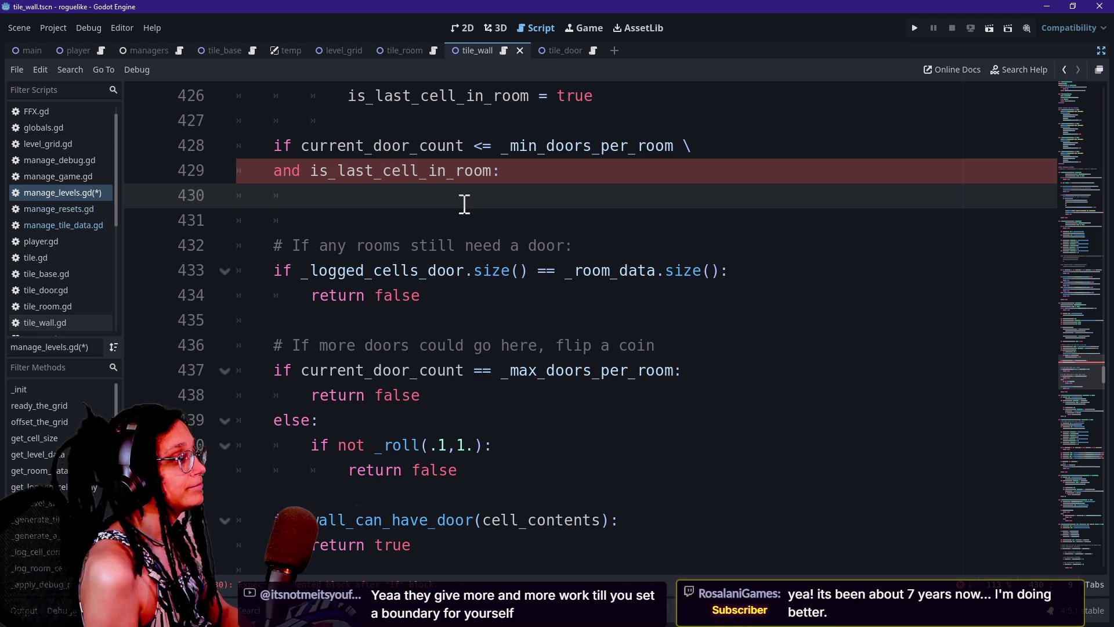
pyautogui.write('b')
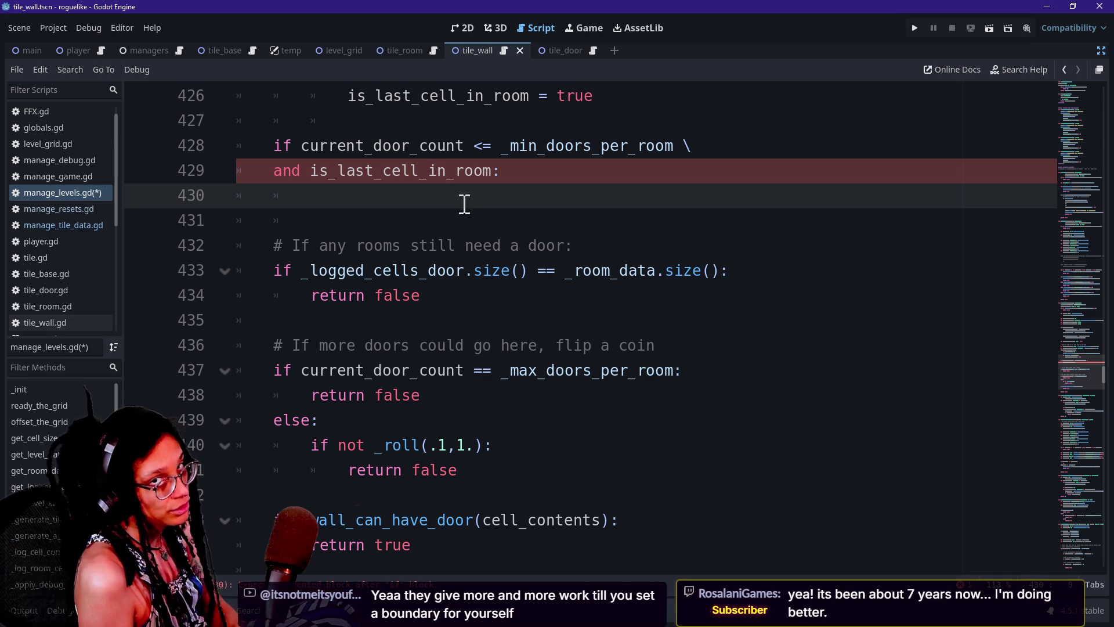
pyautogui.write('g')
pyautogui.press('BackSpace')
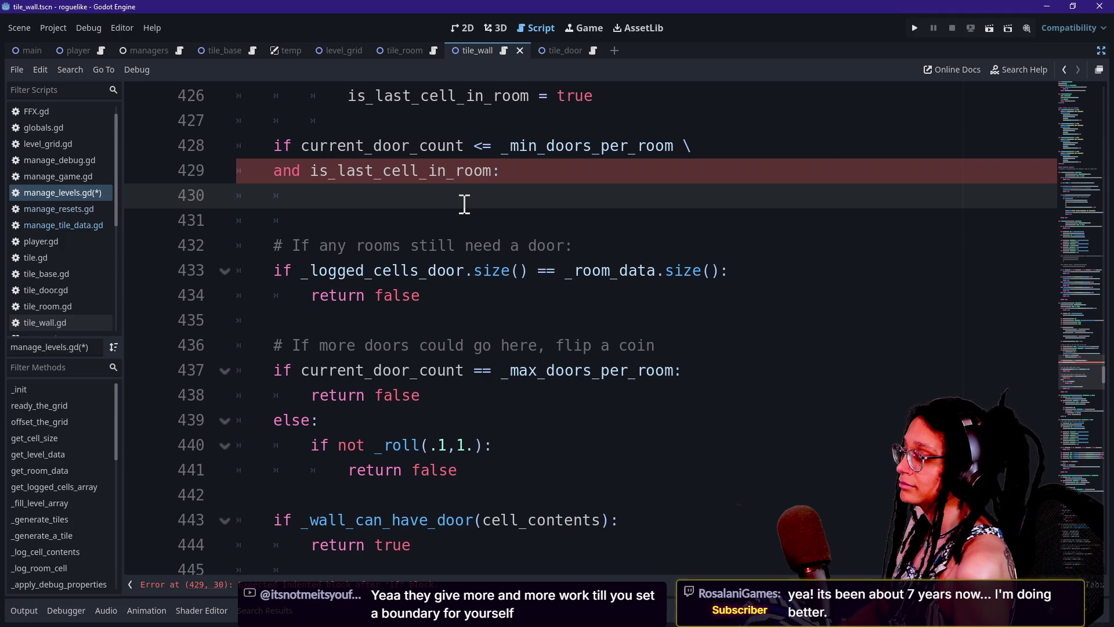
pyautogui.write('func')
# Change the call to _pick_a_damn_door() and add a 'func _pick_a_damn_door() -> void:' stub below.
pyautogui.press('BackSpace')
pyautogui.press('BackSpace')
pyautogui.press('BackSpace')
pyautogui.write('_pick_')
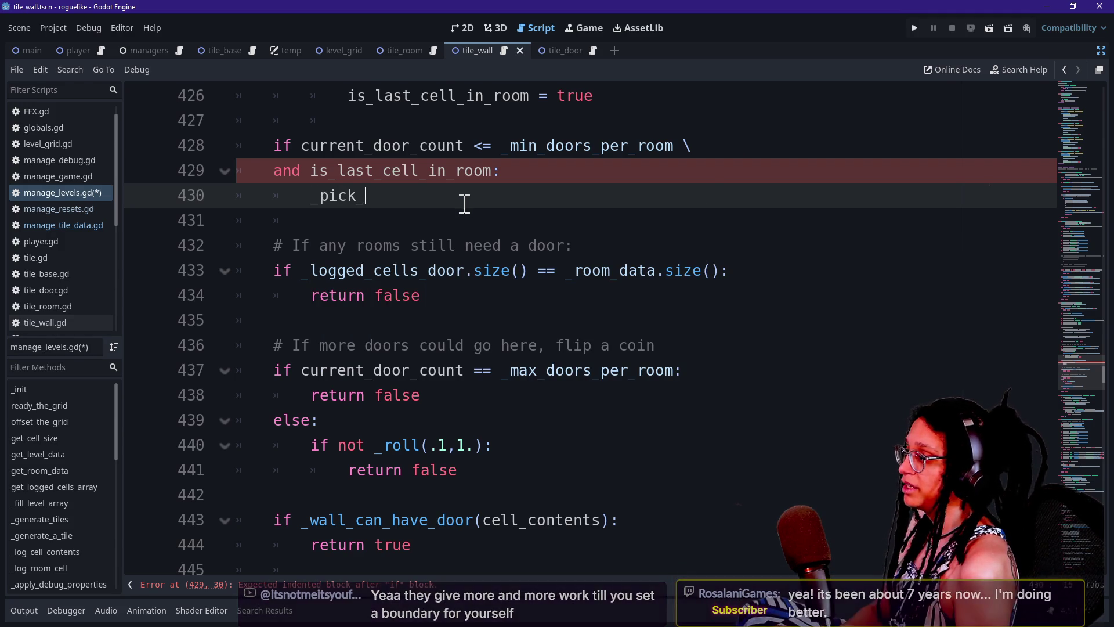
pyautogui.write('a_damn_door()')
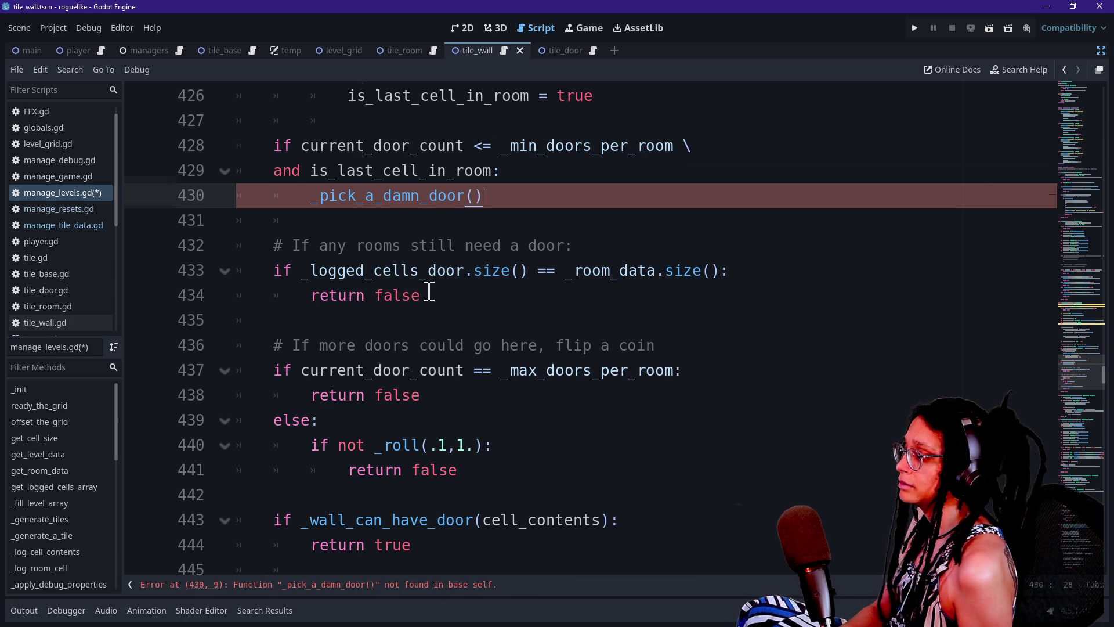
pyautogui.scroll(-2, 429, 292)
pyautogui.click(491, 445)
pyautogui.press('Down')
pyautogui.press('Return')
pyautogui.press('Return')
pyautogui.press('Up')
pyautogui.write('func _pick_a_d')
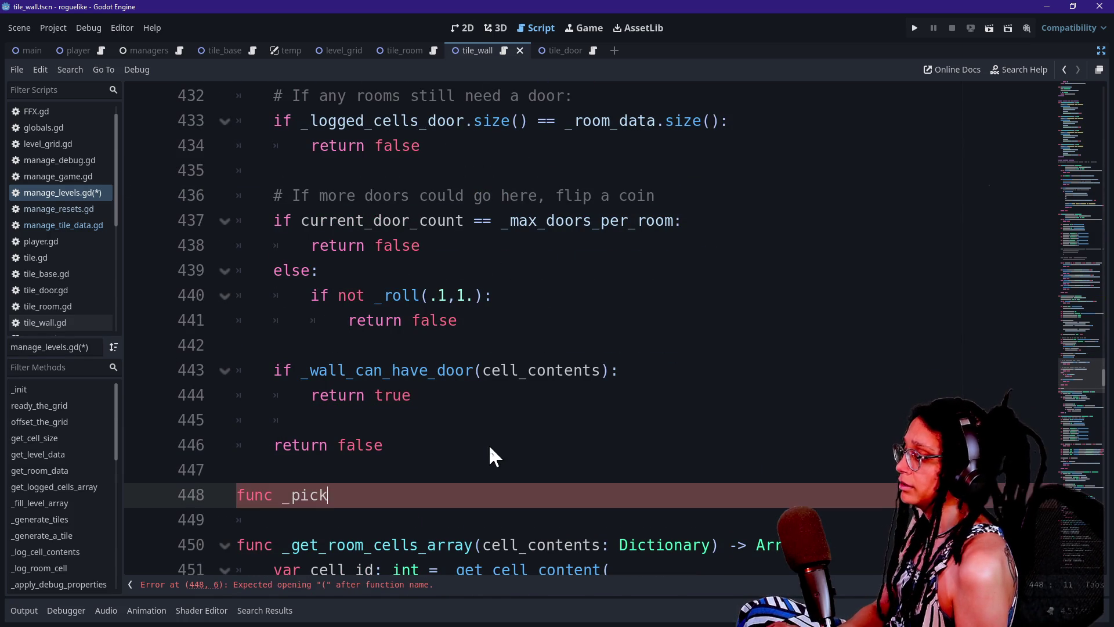
pyautogui.write('amn_door() ')
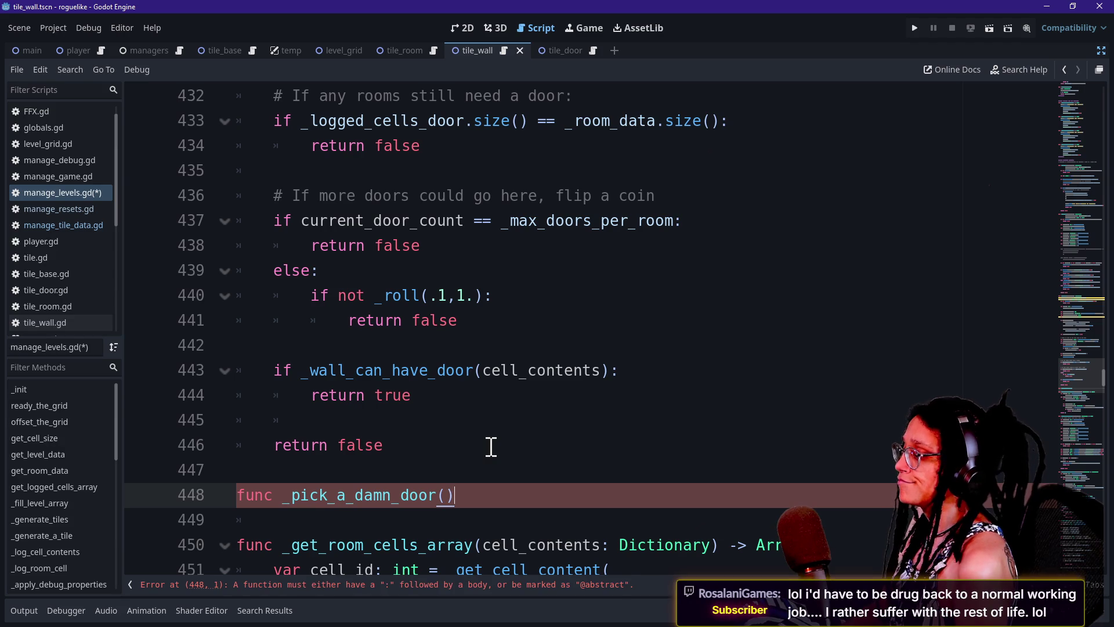
pyautogui.write('-> void:')
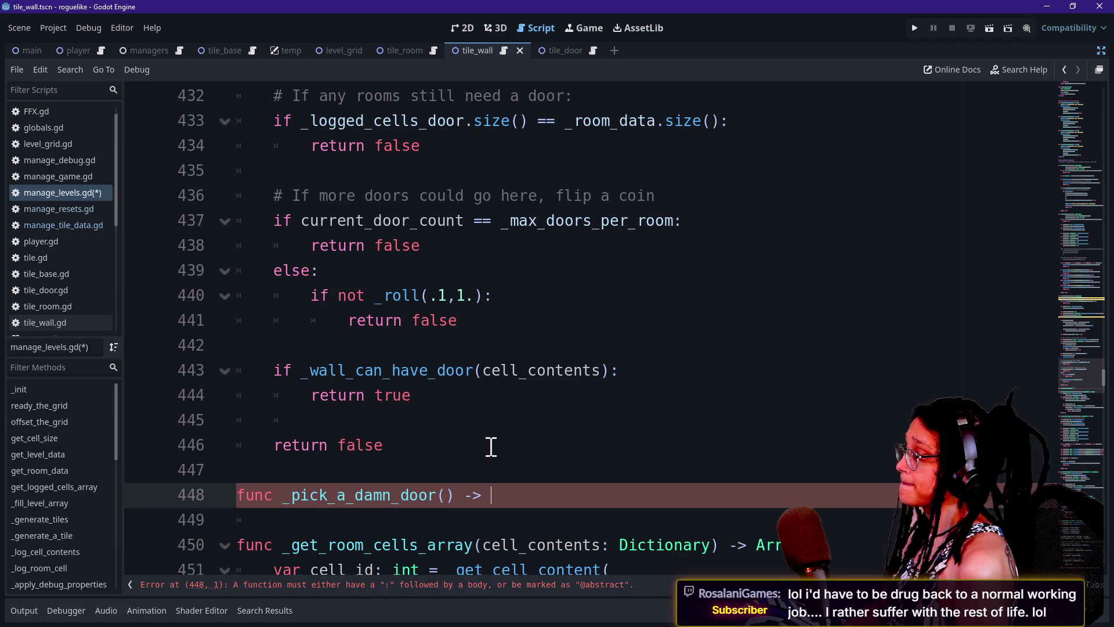
pyautogui.press('Return')
# Remove the leftover blank line below is_last_cell_in_room = true.
pyautogui.scroll(6, 332, 415)
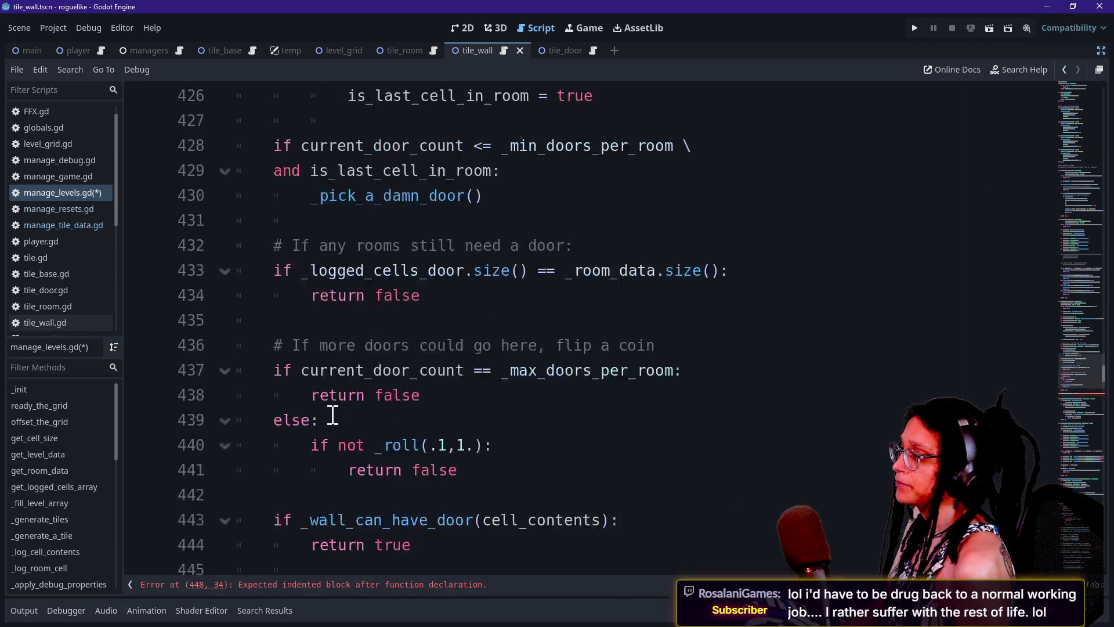
pyautogui.scroll(-1, 333, 415)
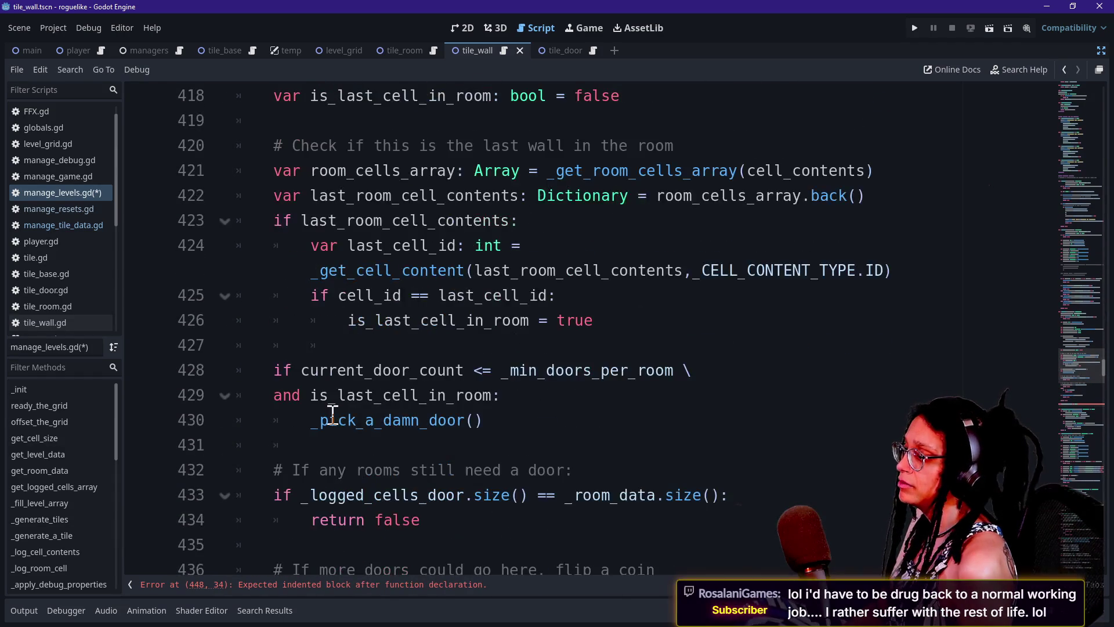
pyautogui.scroll(-1, 398, 488)
pyautogui.scroll(1, 403, 413)
pyautogui.click(638, 319)
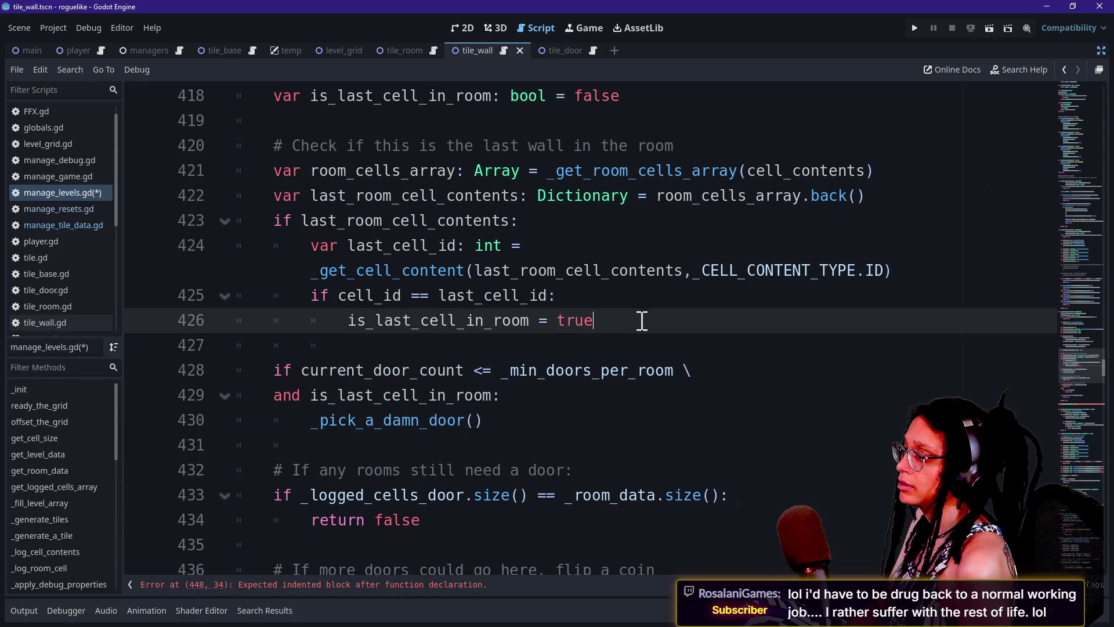
pyautogui.press('Return')
pyautogui.press('Return')
pyautogui.press('BackSpace')
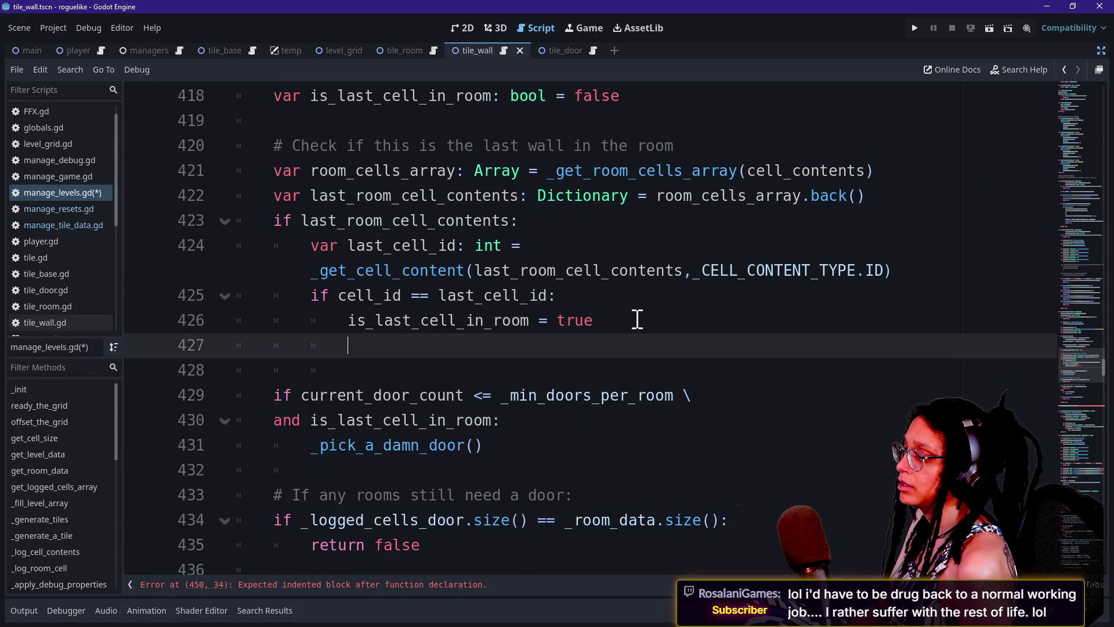
pyautogui.press('Delete')
pyautogui.click(599, 399)
pyautogui.press('Return')
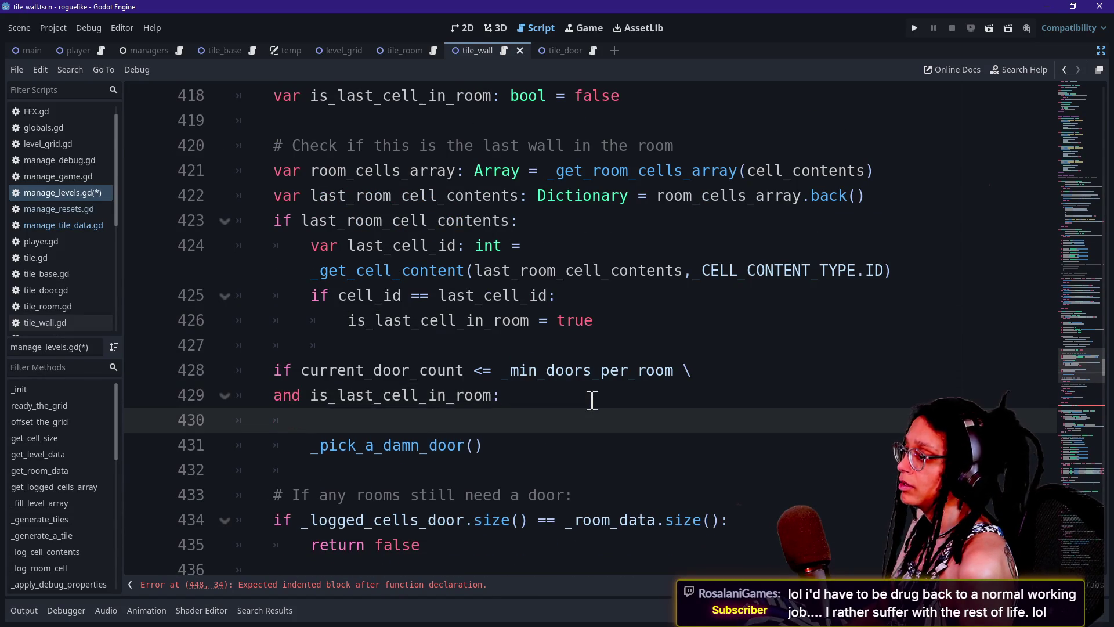
pyautogui.hotkey('ctrl', 'v')
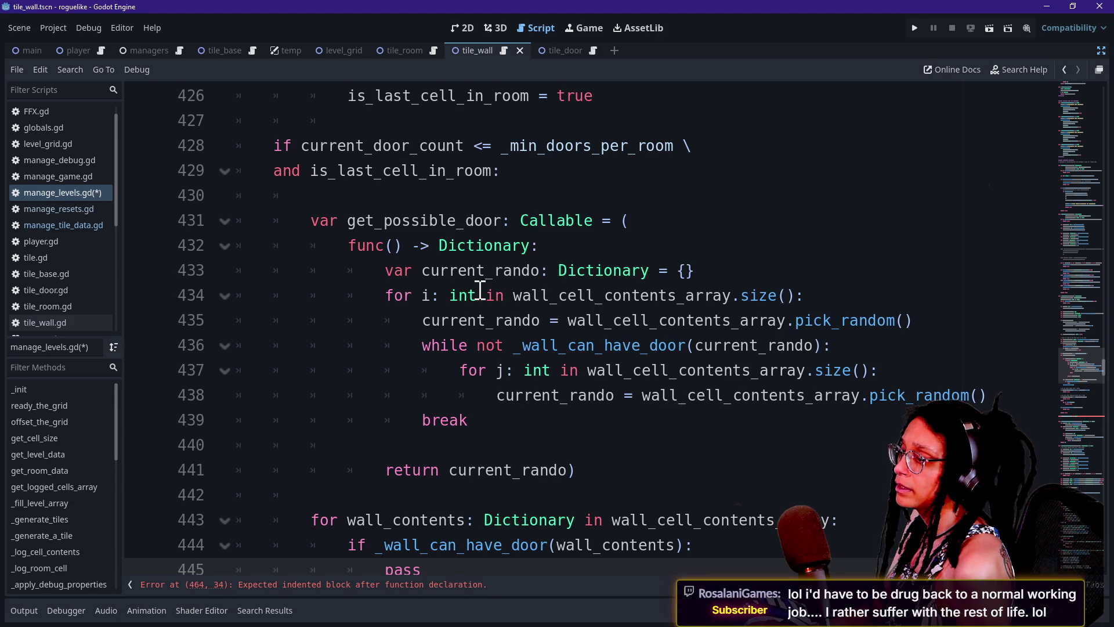
pyautogui.hotkey('ctrl', 'z')
# Pass wall_cell_contents_array as the argument to _pick_a_damn_door.
pyautogui.click(480, 230)
pyautogui.write('wall_')
pyautogui.press('Return')
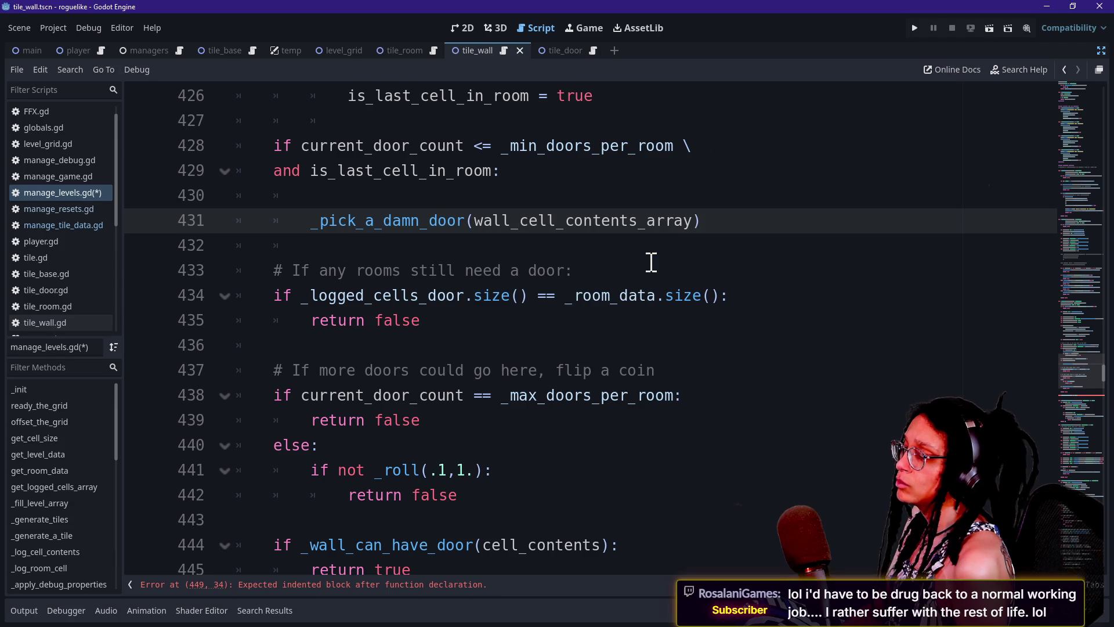
pyautogui.moveTo(474, 221); pyautogui.dragTo(627, 238)
pyautogui.click(626, 238)
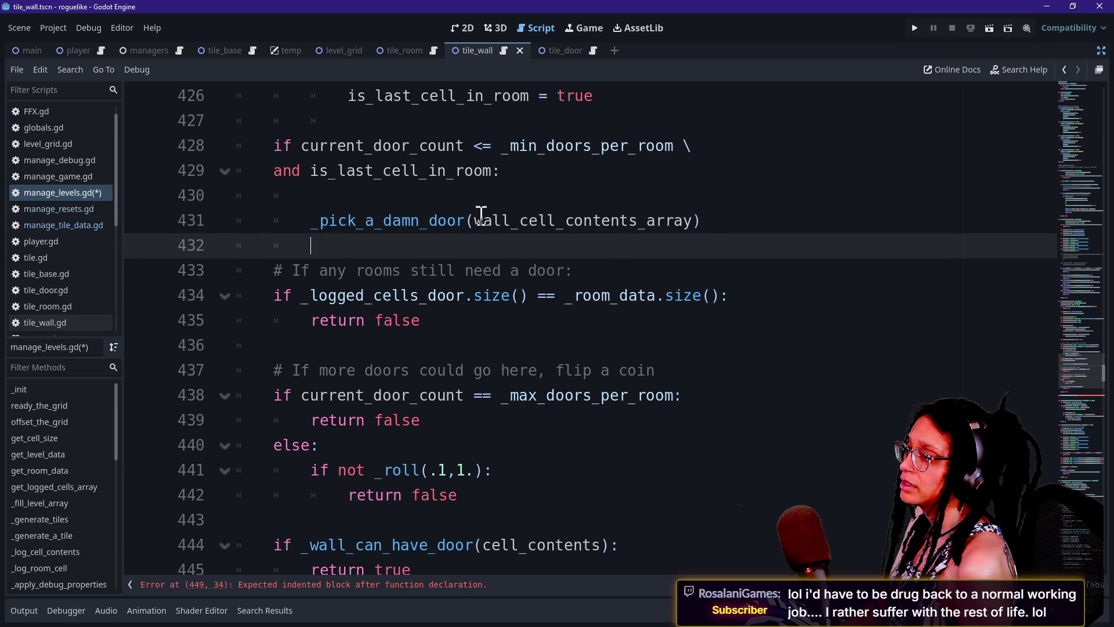
pyautogui.moveTo(478, 221); pyautogui.dragTo(679, 227)
pyautogui.click(679, 227)
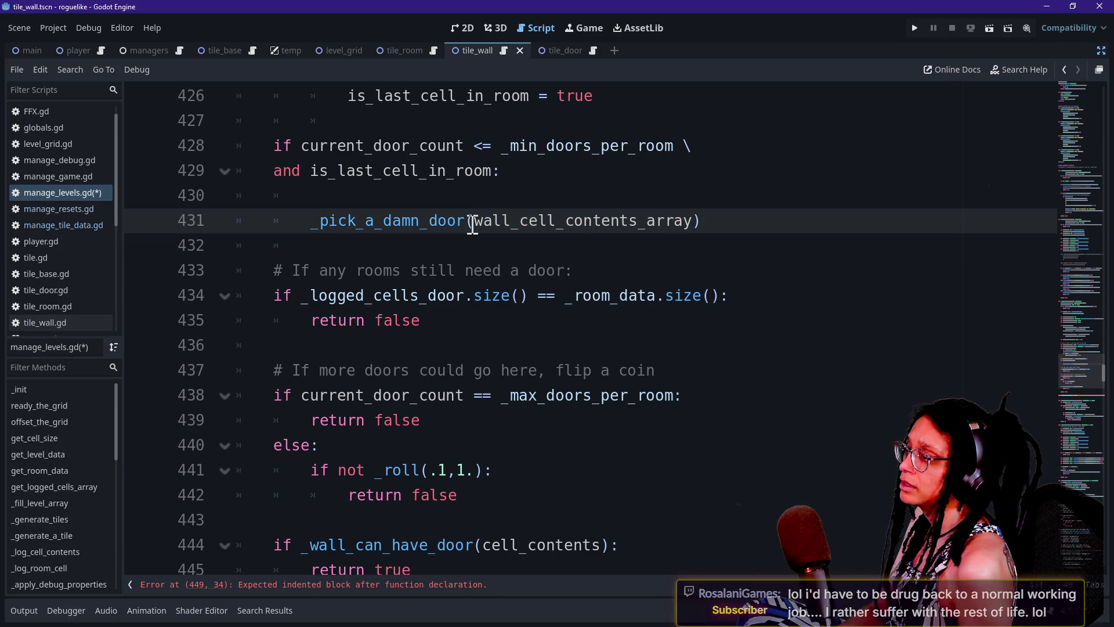
pyautogui.scroll(-5, 382, 221)
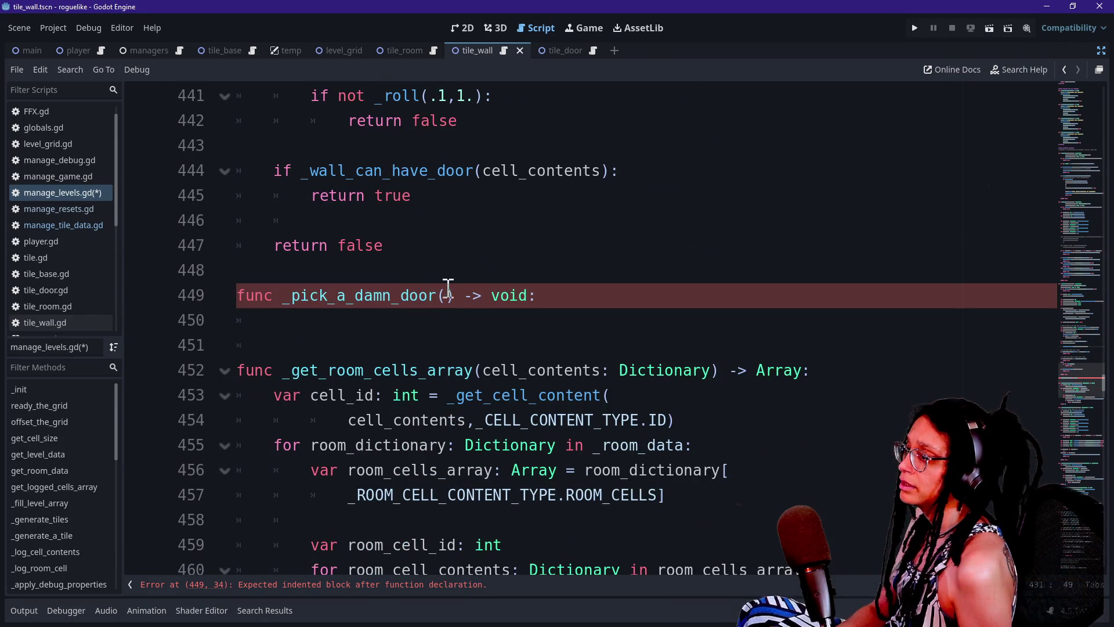
# Give _pick_a_damn_door a wall_cell_contents_array: Array[Dictionary] parameter with a void return type.
pyautogui.click(449, 287)
pyautogui.write('wall_cell_contents_array: Array) -> void')
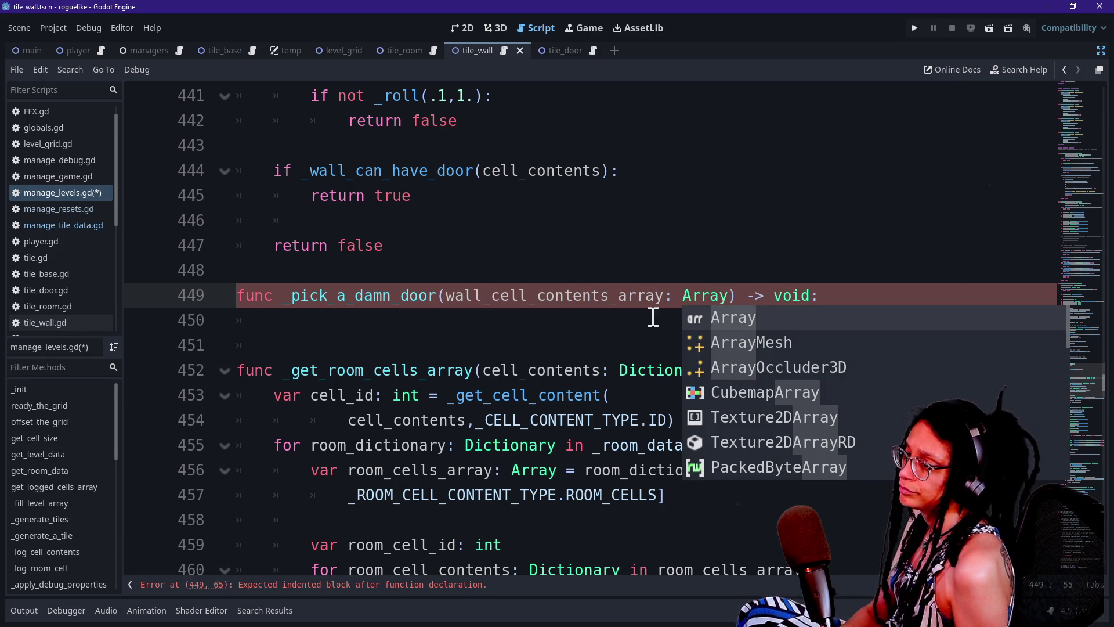
pyautogui.write(':')
pyautogui.press('Return')
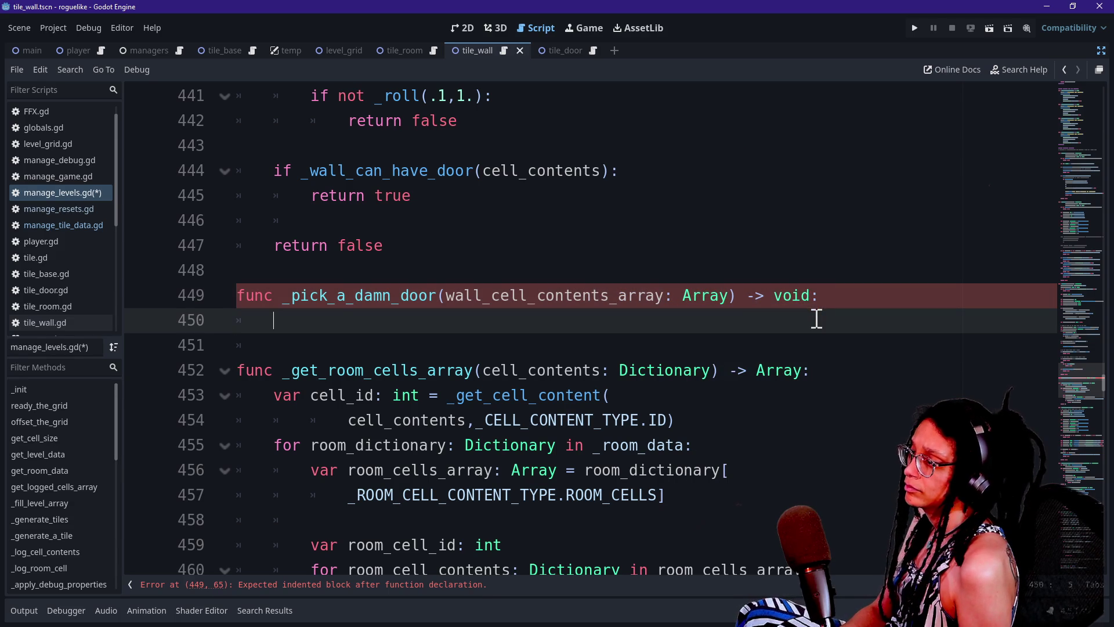
pyautogui.click(729, 295)
pyautogui.write('[Dictionary')
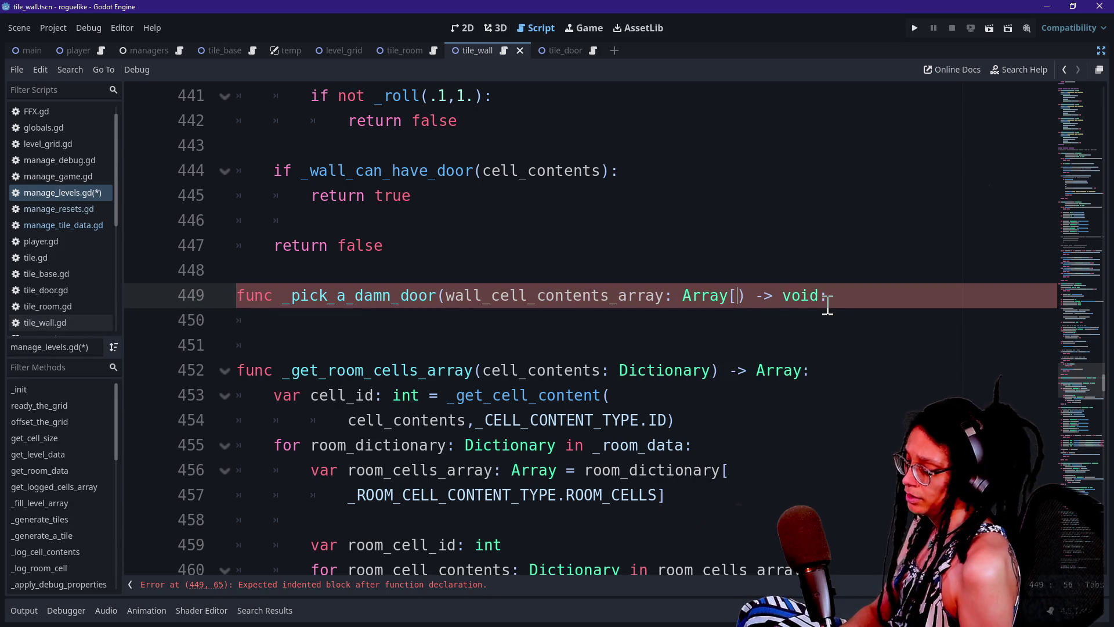
pyautogui.write(']')
# Declare current_rando as a Dictionary initialised to wall_cell_contents_array.pick_random().
pyautogui.click(595, 331)
pyautogui.write('var current_rando')
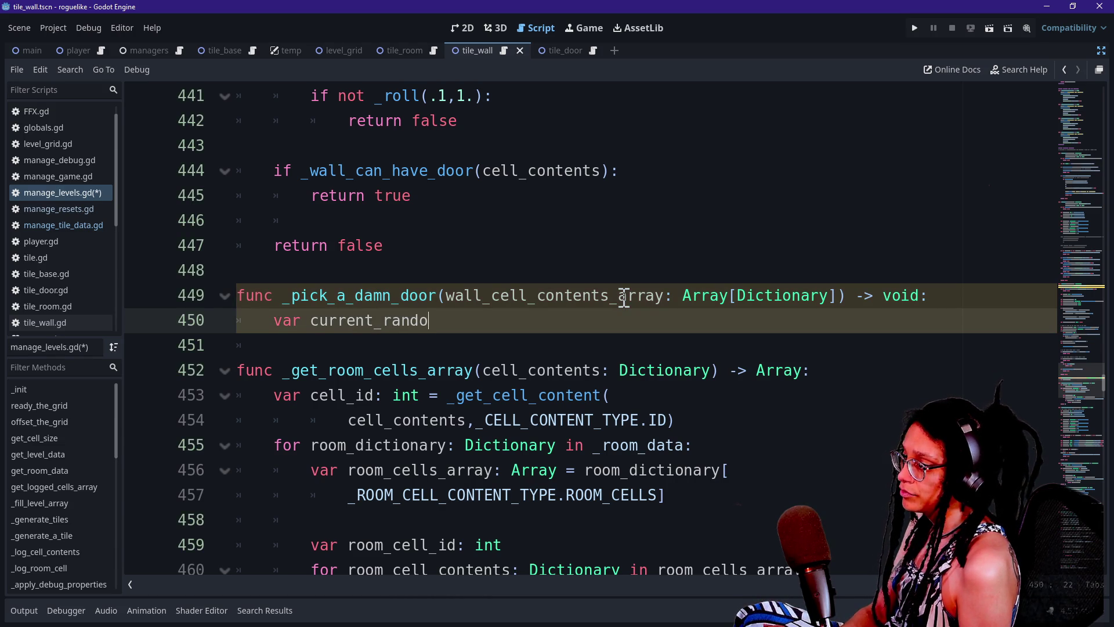
pyautogui.write(': Dic')
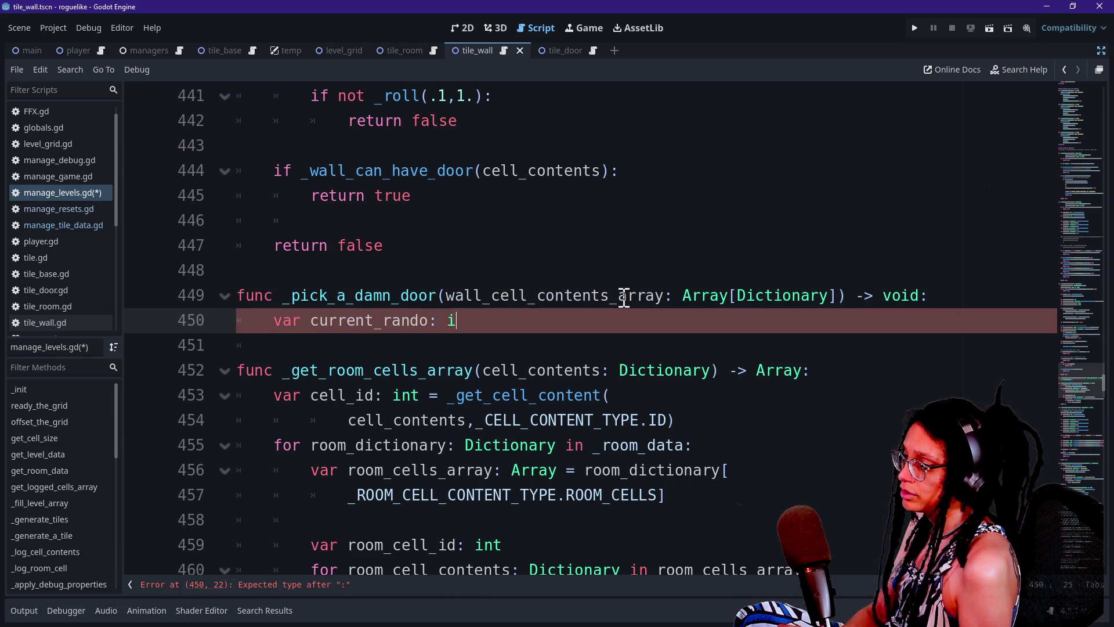
pyautogui.write('tionary = _')
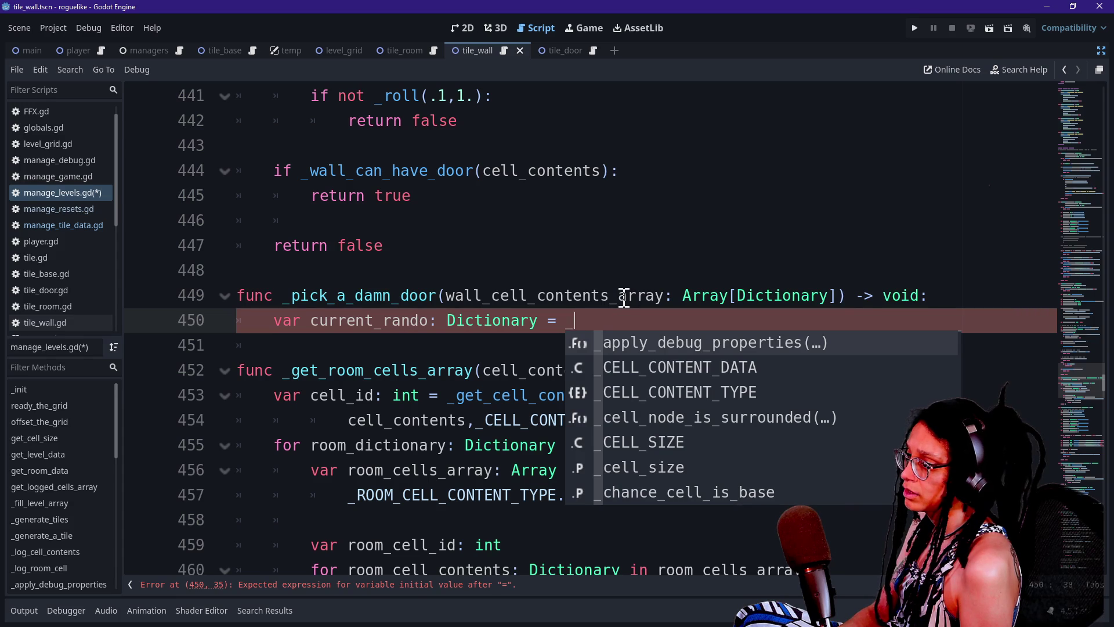
pyautogui.press('BackSpace')
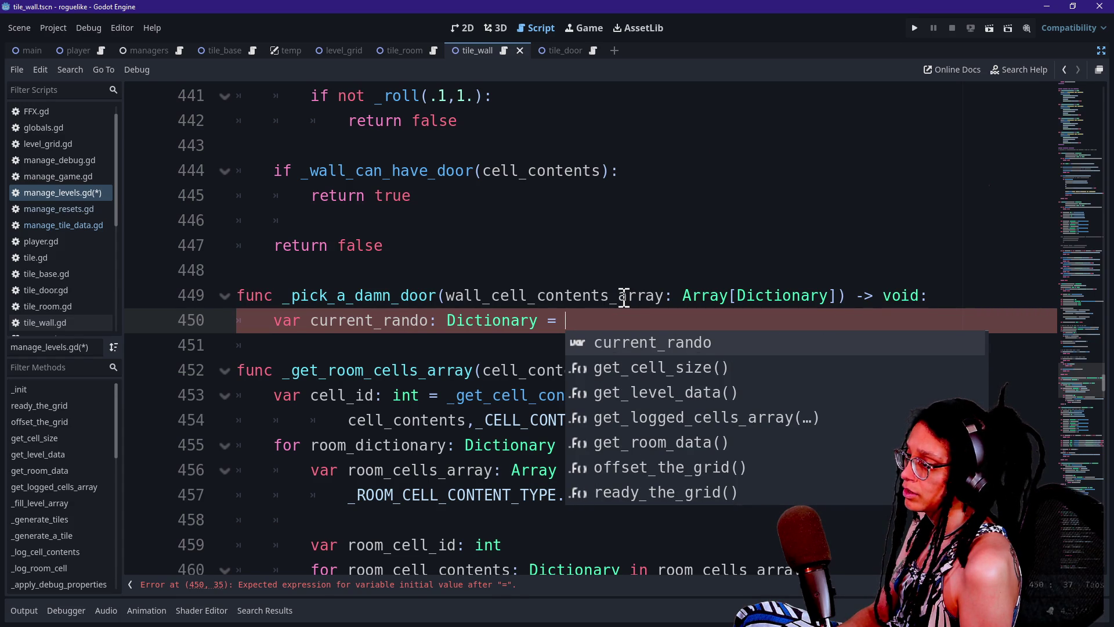
pyautogui.write('wall')
pyautogui.press('Return')
pyautogui.write('.pick_random(')
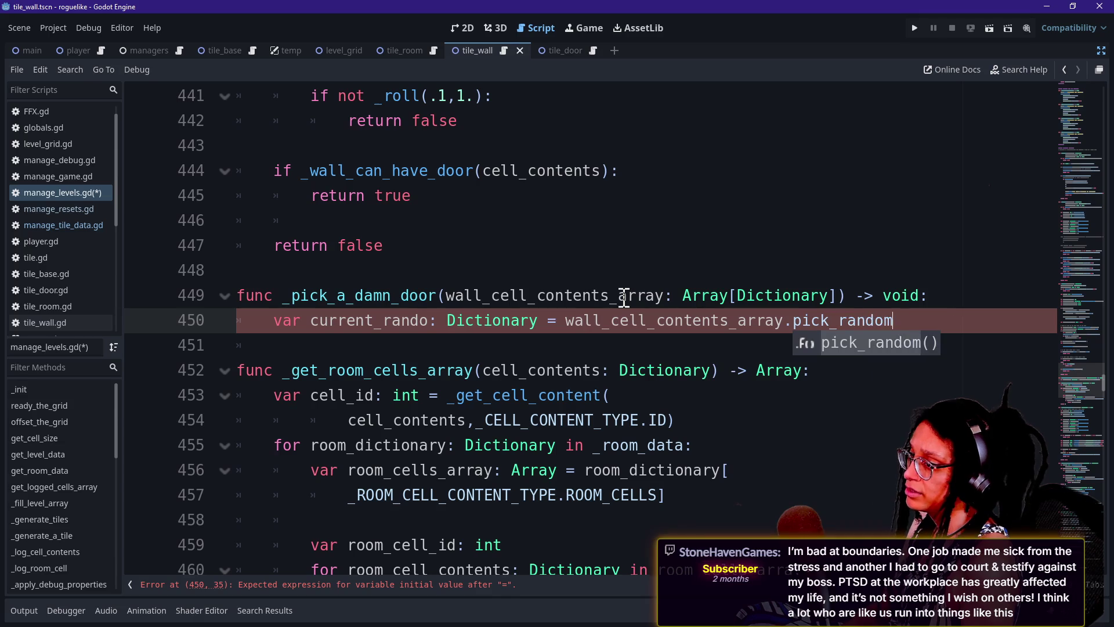
pyautogui.press('Return')
pyautogui.press('Return')
# Change current_rando's initial value to an empty {} and begin a for loop below it.
pyautogui.write('if')
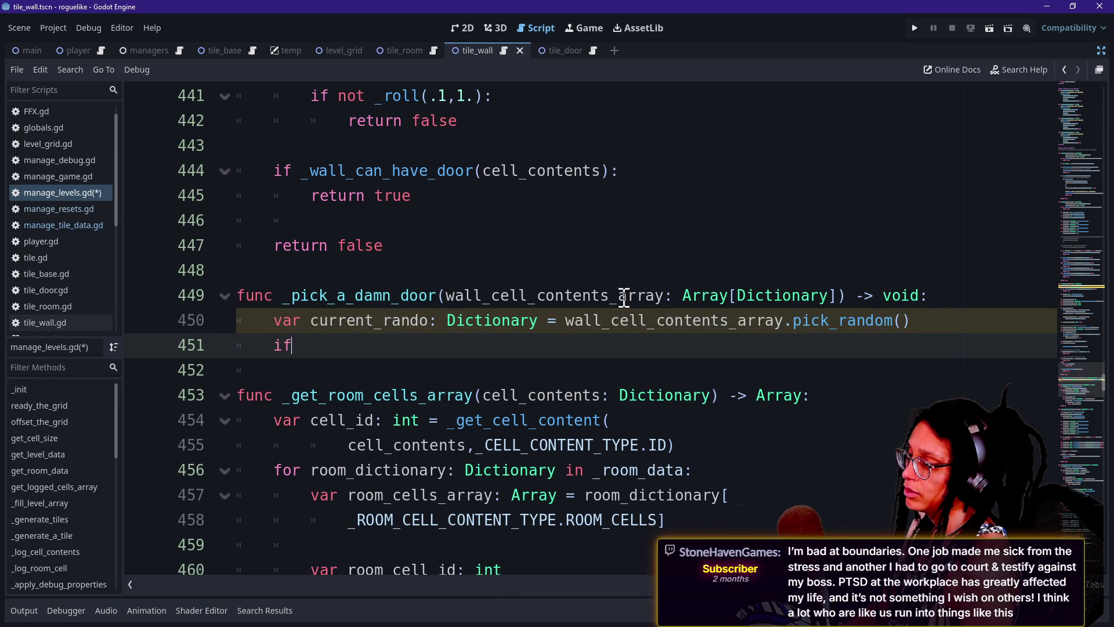
pyautogui.press('BackSpace')
pyautogui.press('BackSpace')
pyautogui.write('for')
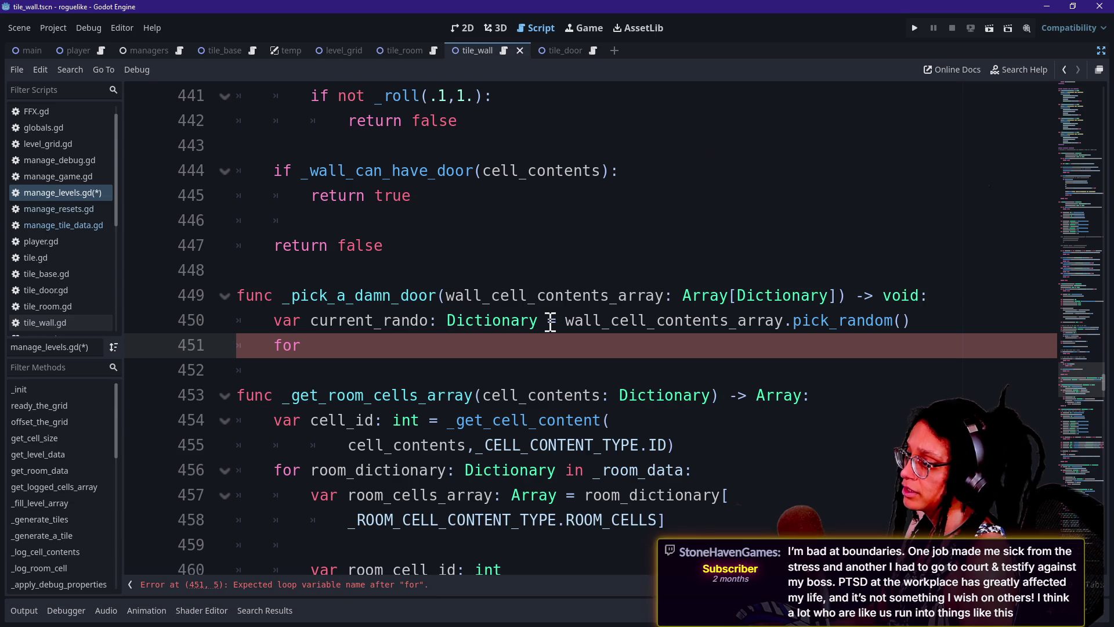
pyautogui.moveTo(564, 321); pyautogui.dragTo(957, 325)
pyautogui.hotkey('ctrl', 'z')
pyautogui.hotkey('ctrl', 'z')
pyautogui.moveTo(563, 322); pyautogui.dragTo(947, 325)
pyautogui.write('{}')
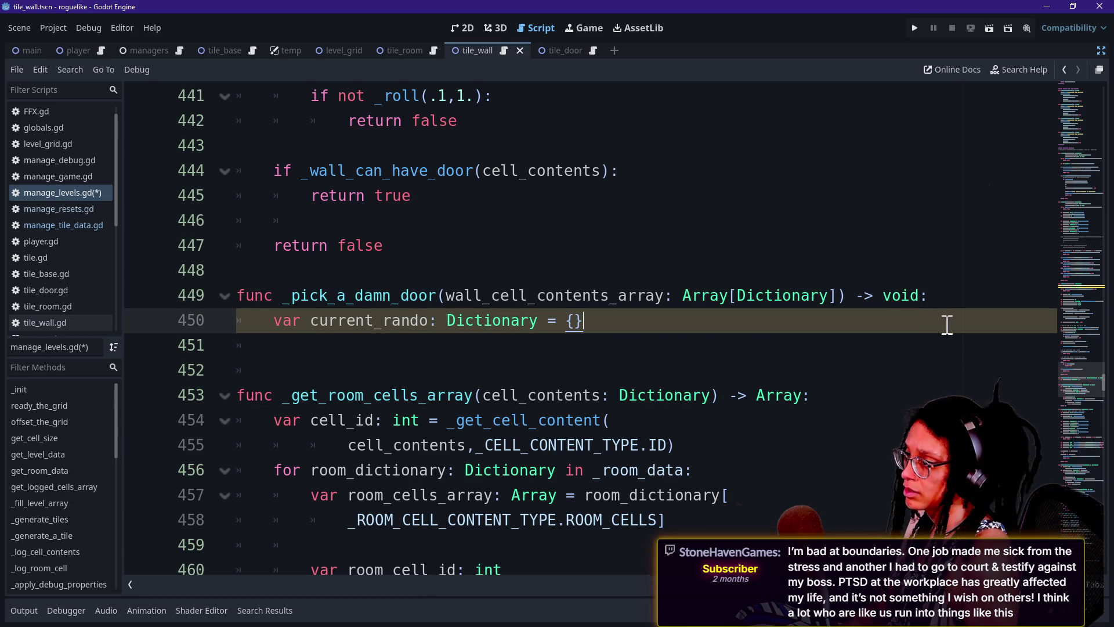
pyautogui.press('Return')
pyautogui.write('for i')
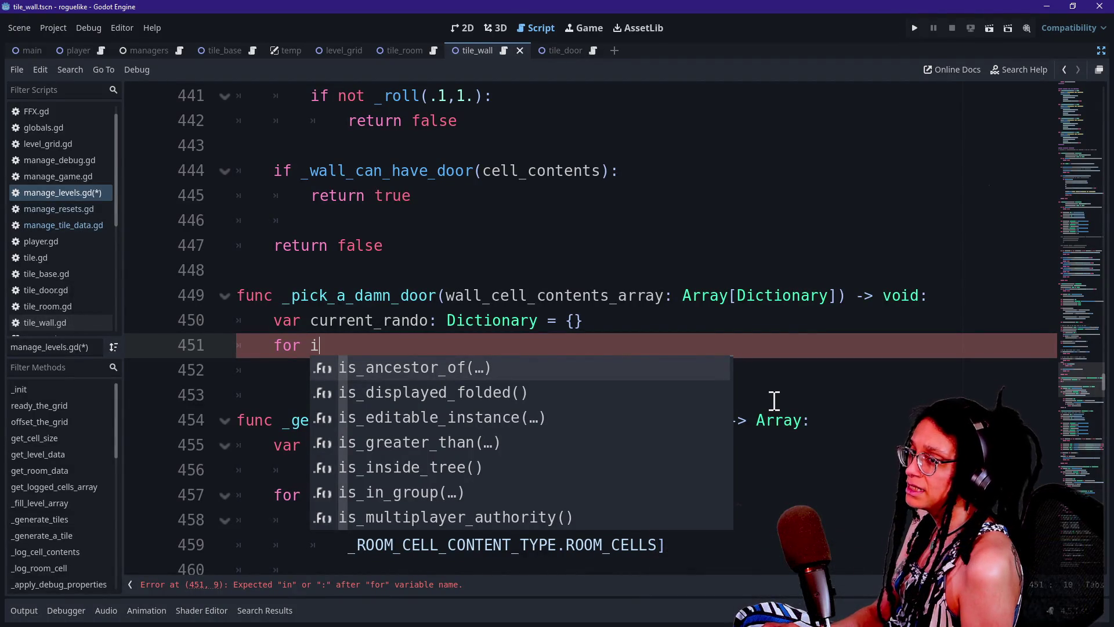
pyautogui.hotkey('ctrl', 'alt', 'o')
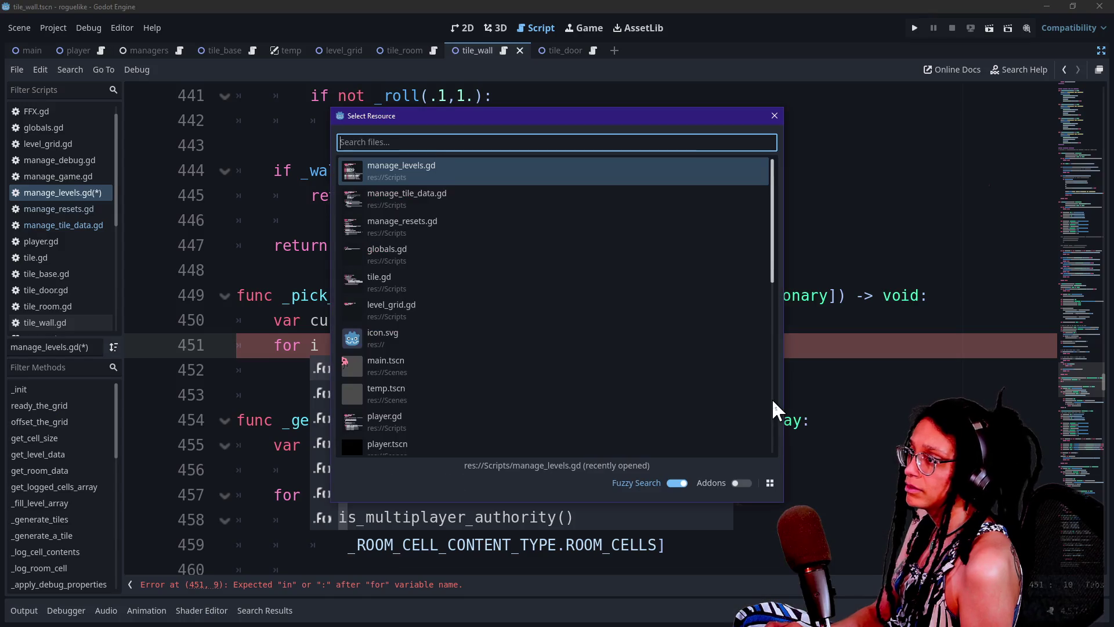
pyautogui.press('Escape')
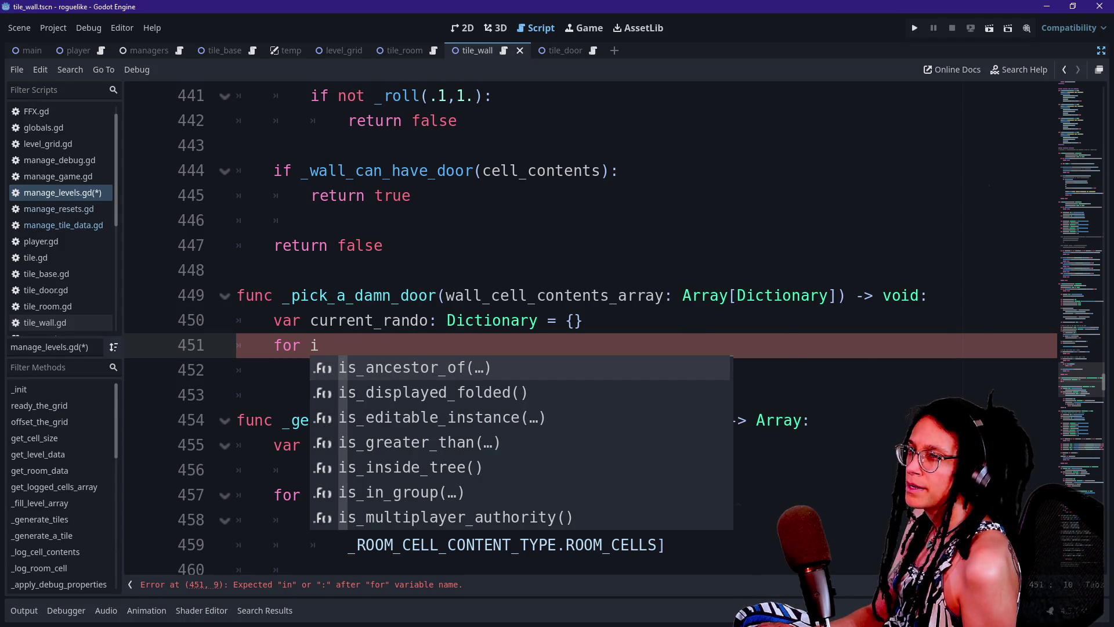
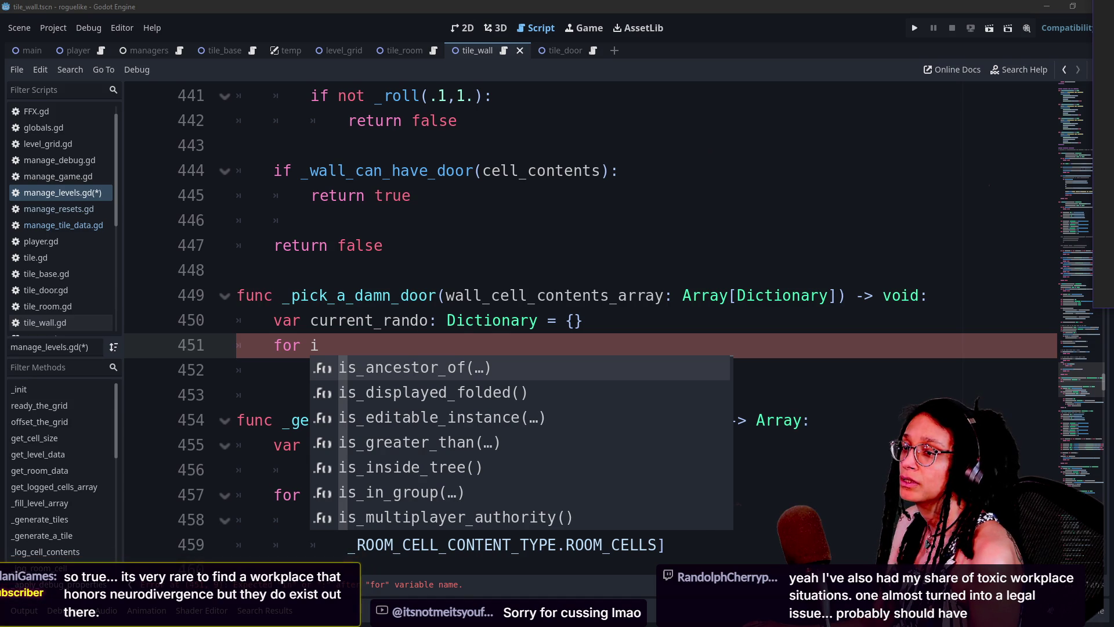
# Bring the Project Manager into view and scroll the project list down and back to the top.
pyautogui.moveTo(1113, 154)
pyautogui.mouseDown()
pyautogui.moveTo(1037, 154)
pyautogui.moveTo(433, 33)
pyautogui.mouseUp()
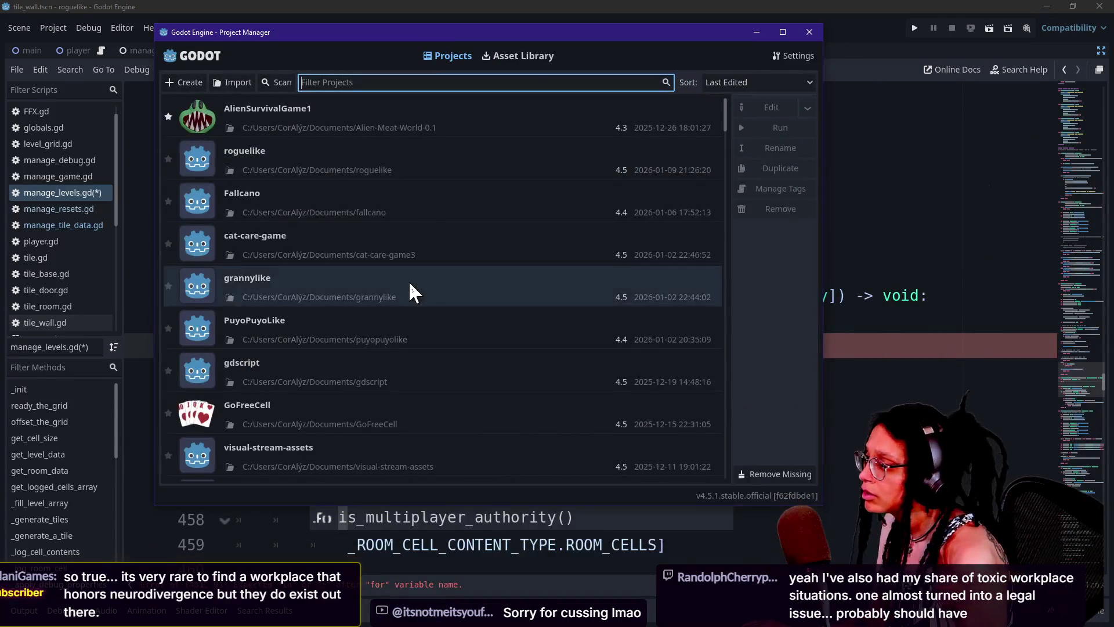
pyautogui.scroll(-1, 408, 278)
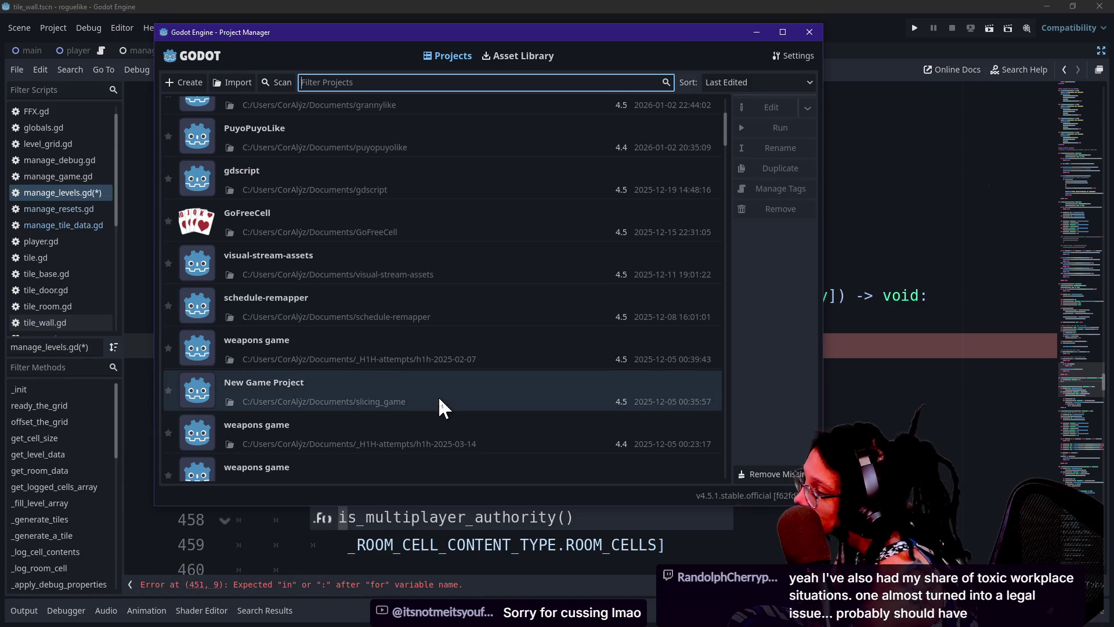
pyautogui.scroll(-8, 439, 400)
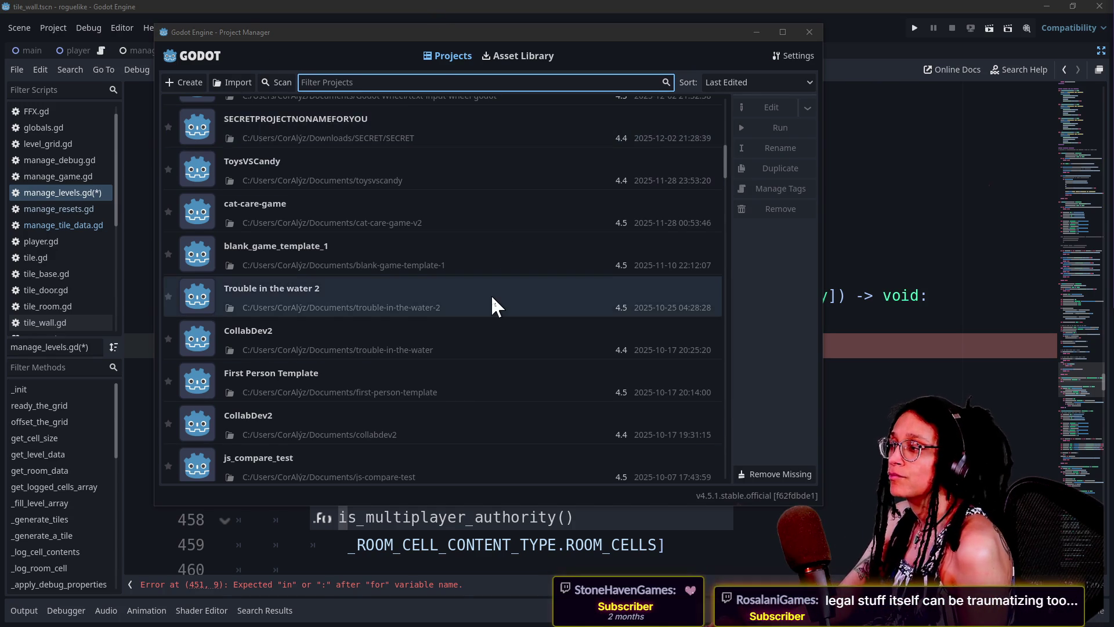
pyautogui.scroll(3, 492, 299)
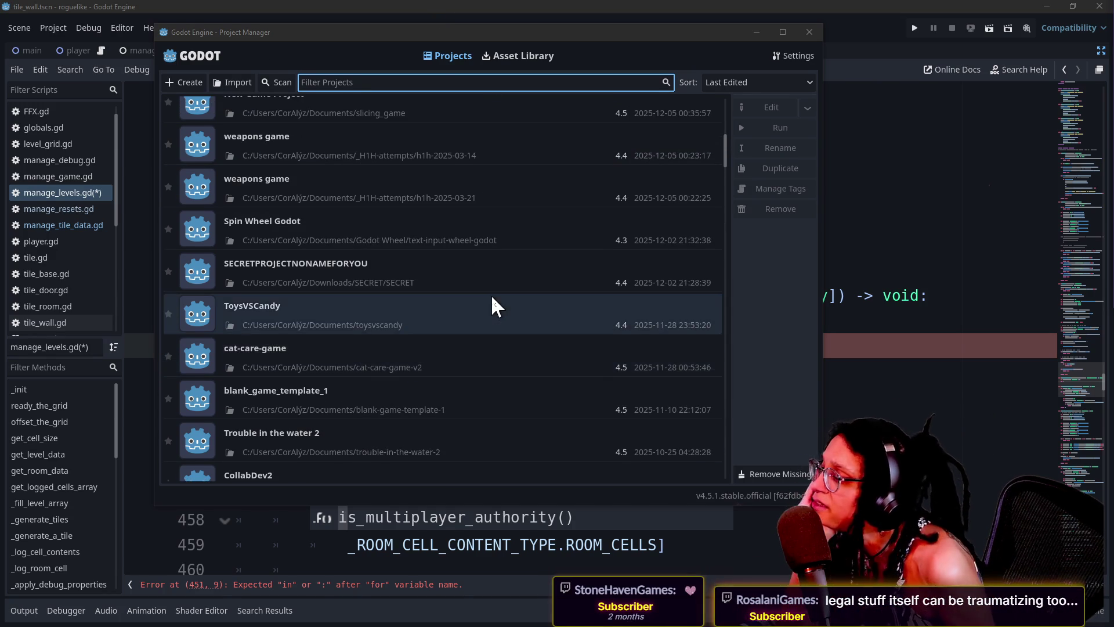
pyautogui.scroll(2, 493, 299)
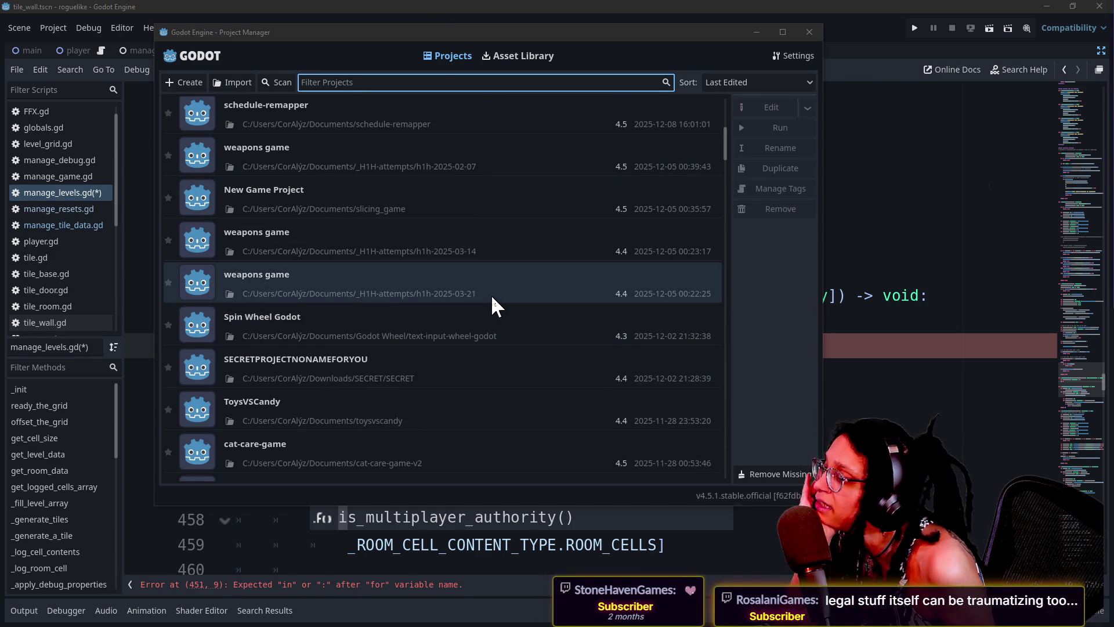
pyautogui.scroll(1, 492, 299)
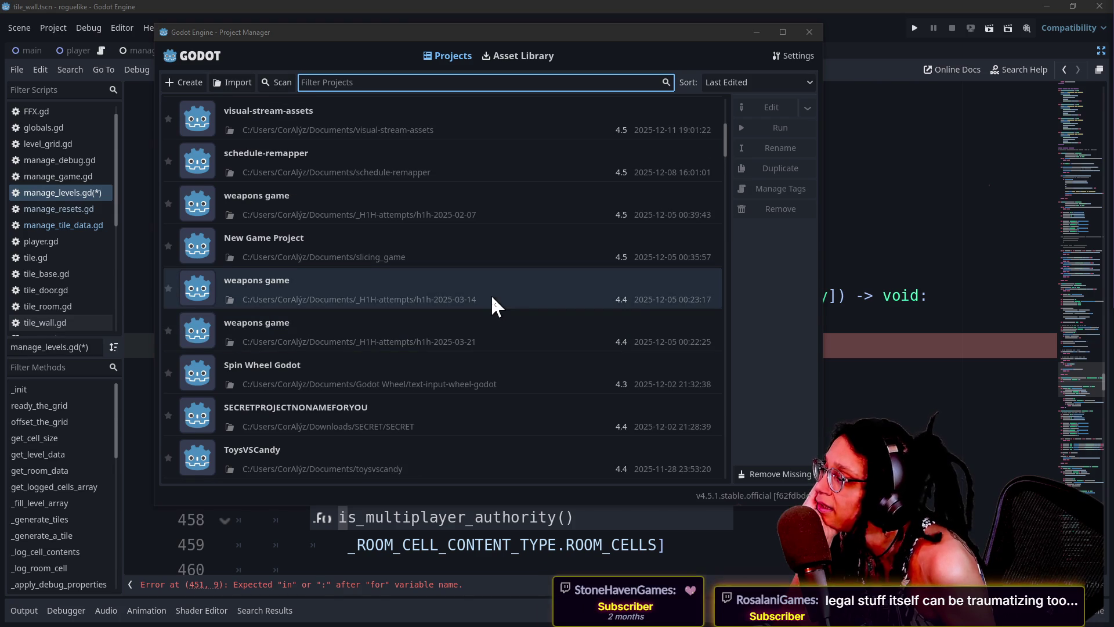
pyautogui.scroll(3, 493, 299)
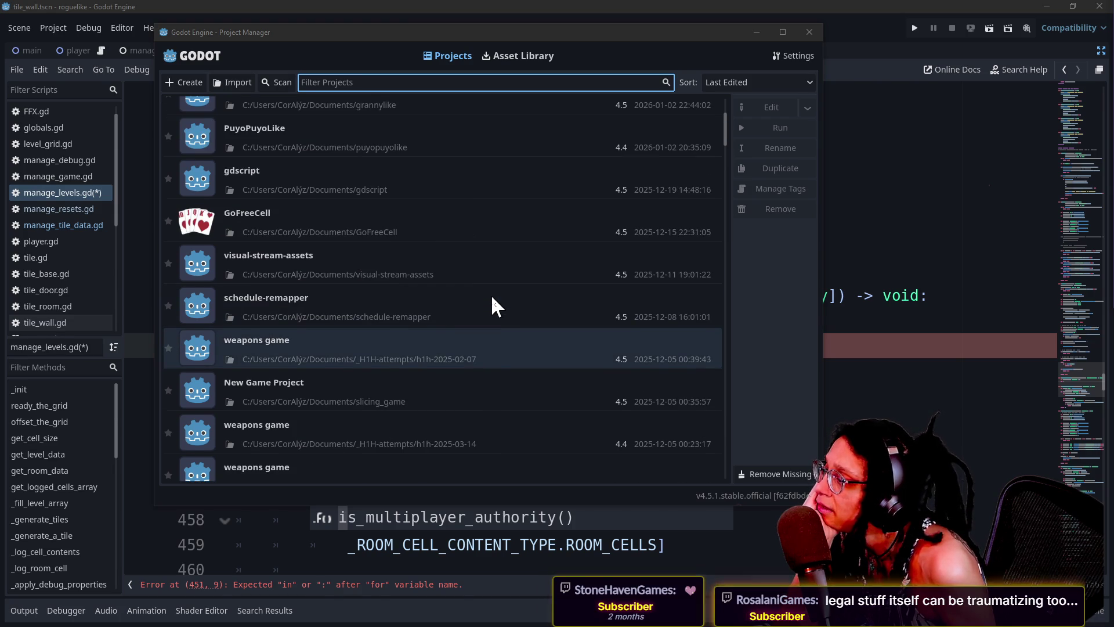
pyautogui.scroll(3, 491, 294)
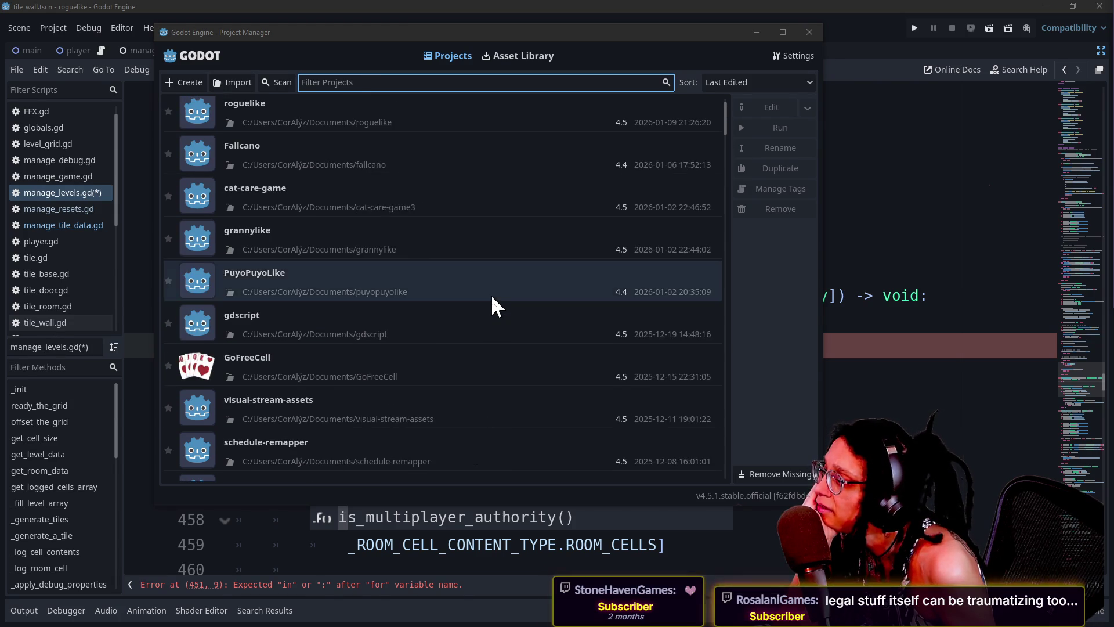
pyautogui.scroll(1, 491, 294)
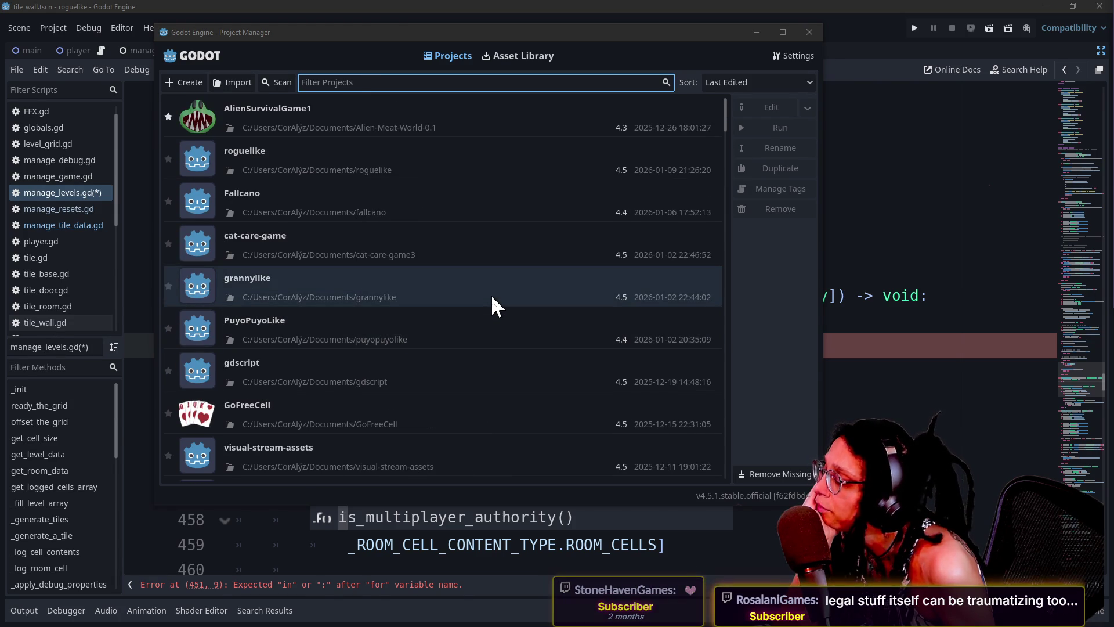
# Scroll through the project list again, then move the second Project Manager window up and left.
pyautogui.scroll(-3, 493, 298)
pyautogui.scroll(-3, 491, 294)
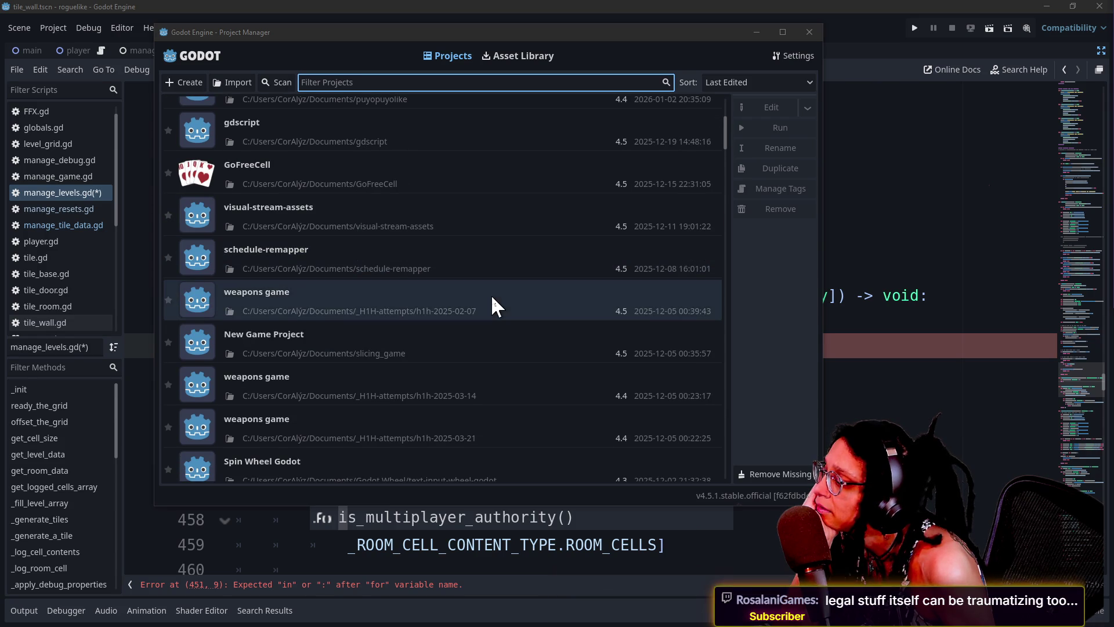
pyautogui.scroll(-1, 491, 295)
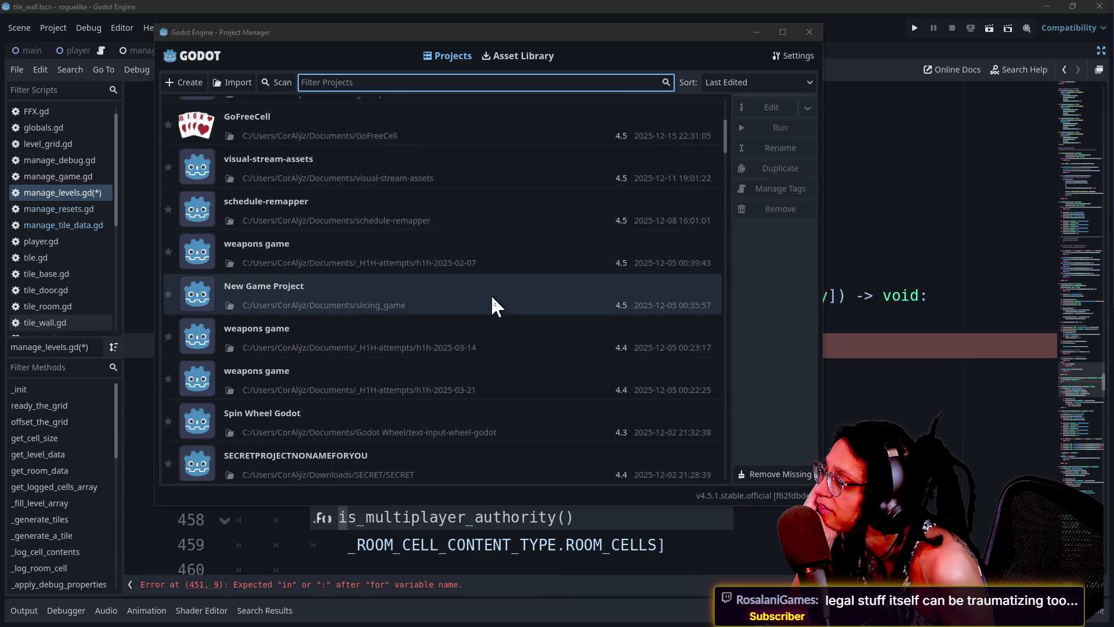
pyautogui.scroll(-1, 491, 295)
pyautogui.scroll(-2, 507, 295)
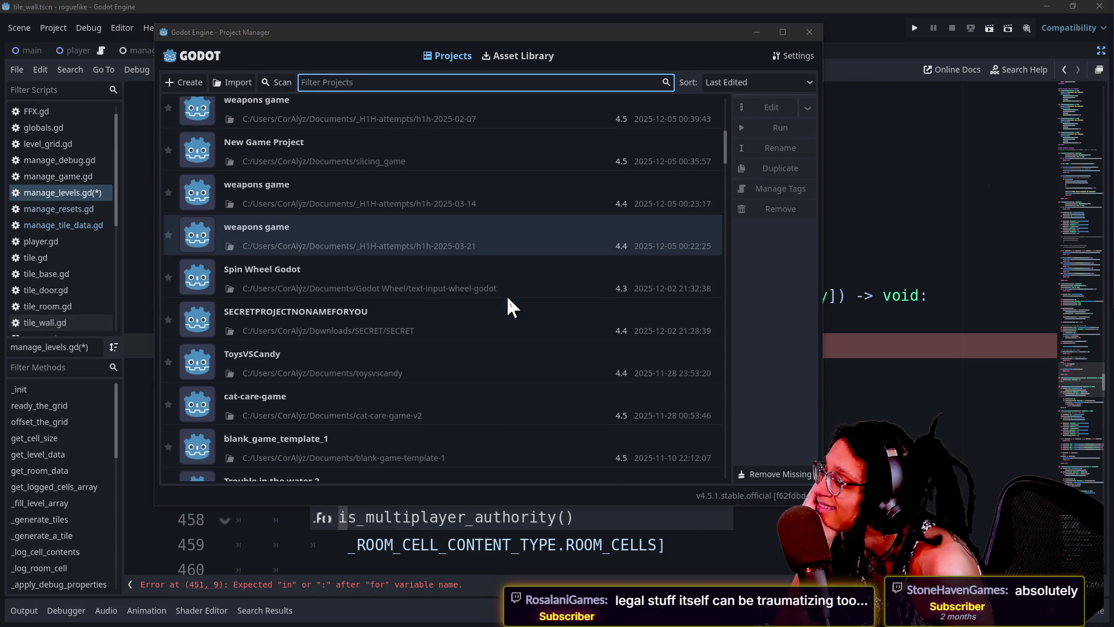
pyautogui.scroll(-5, 507, 295)
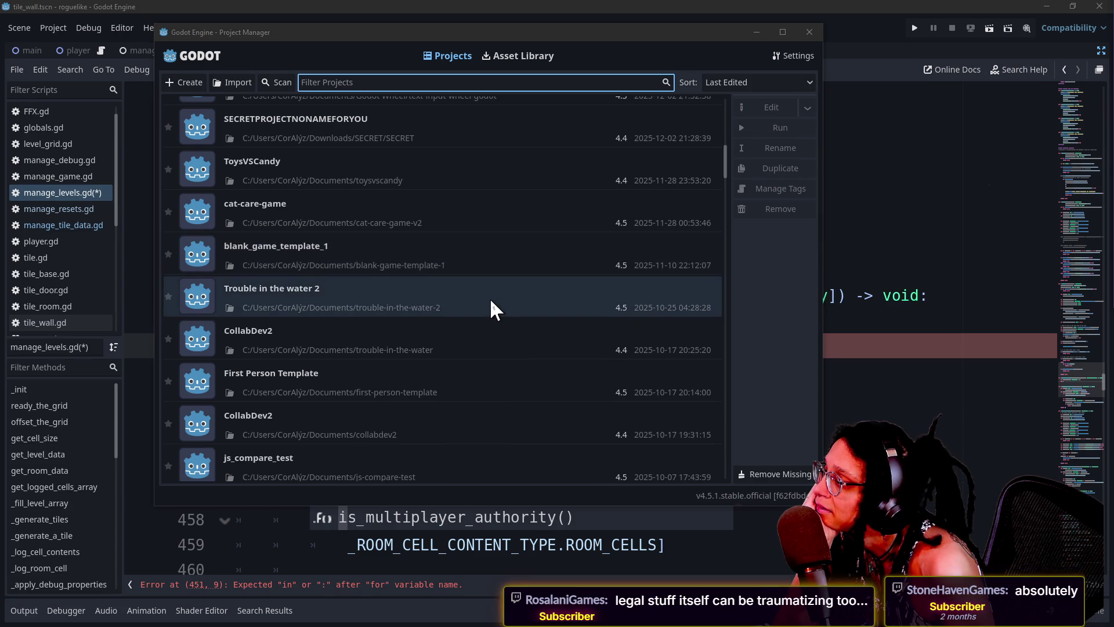
pyautogui.scroll(3, 490, 298)
pyautogui.scroll(10, 491, 300)
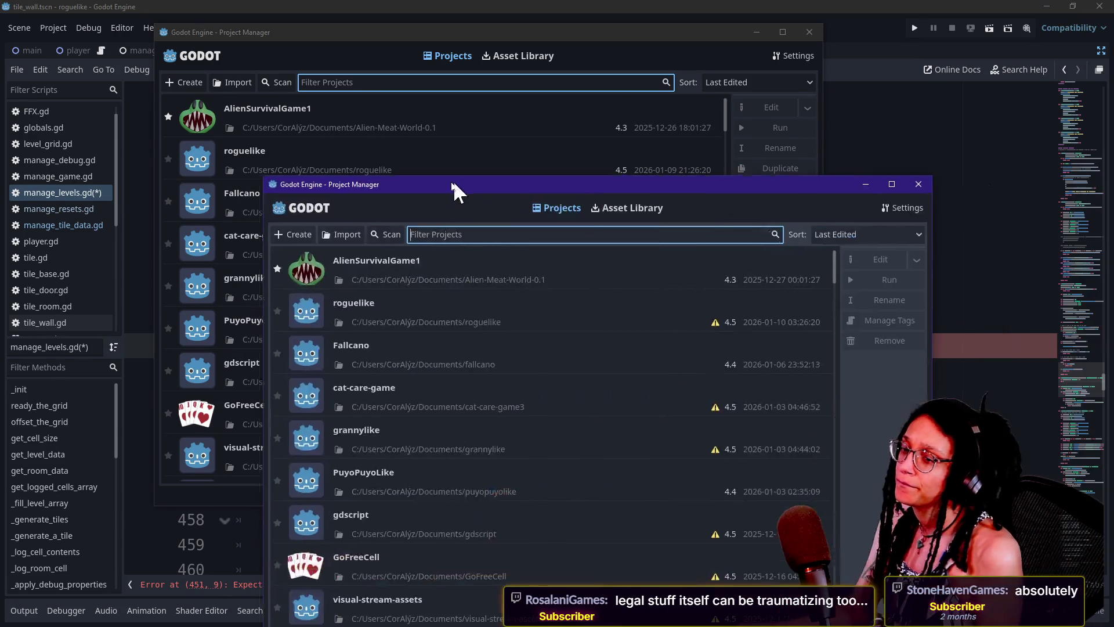
pyautogui.moveTo(453, 185); pyautogui.dragTo(237, 56)
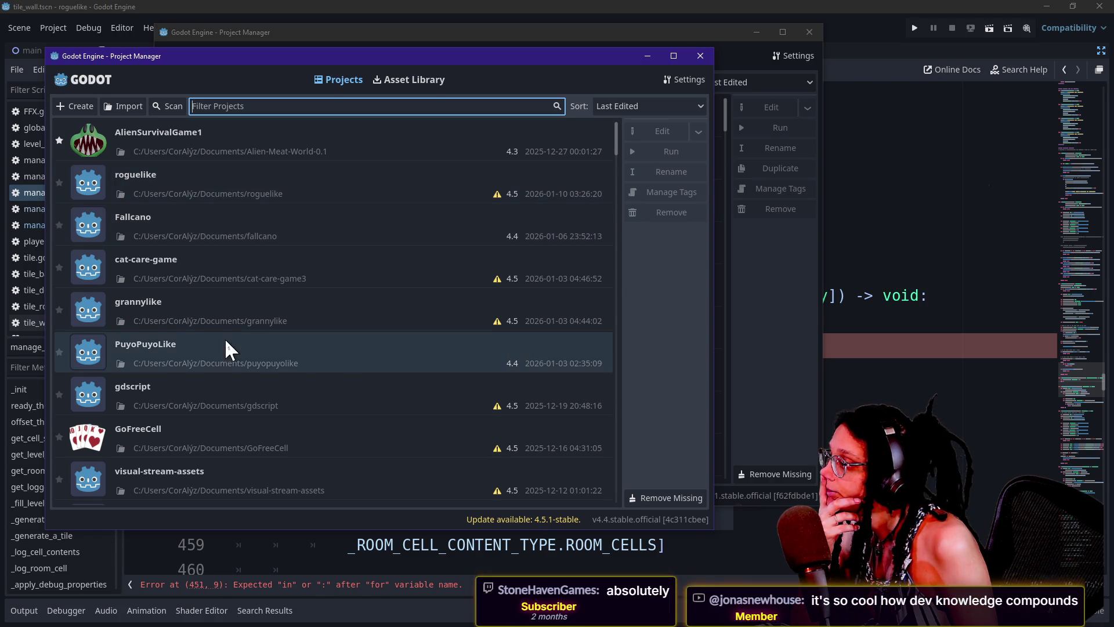
# Scroll down to ToysVSCandy in the 4.4.1 Project Manager and open that project.
pyautogui.scroll(-2, 227, 345)
pyautogui.scroll(-7, 231, 350)
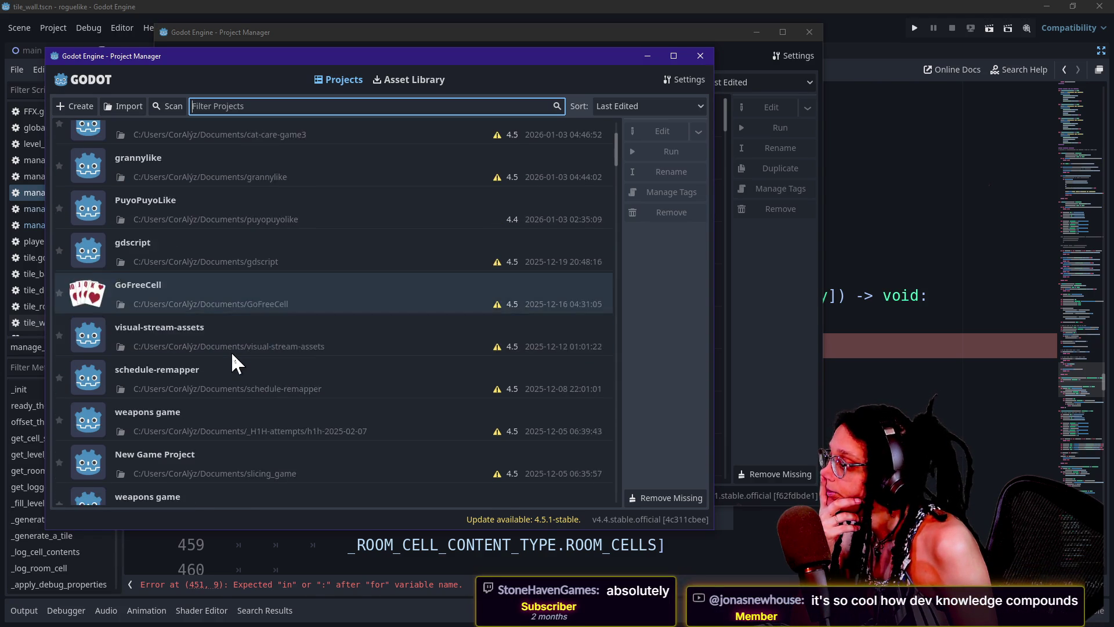
pyautogui.scroll(-3, 231, 350)
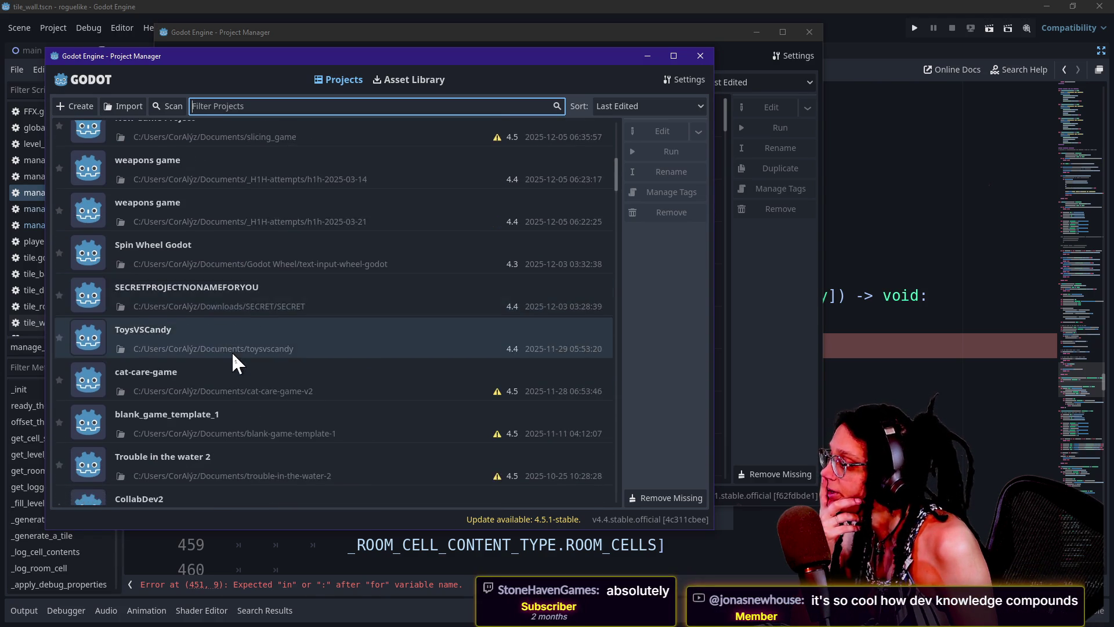
pyautogui.doubleClick(232, 348)
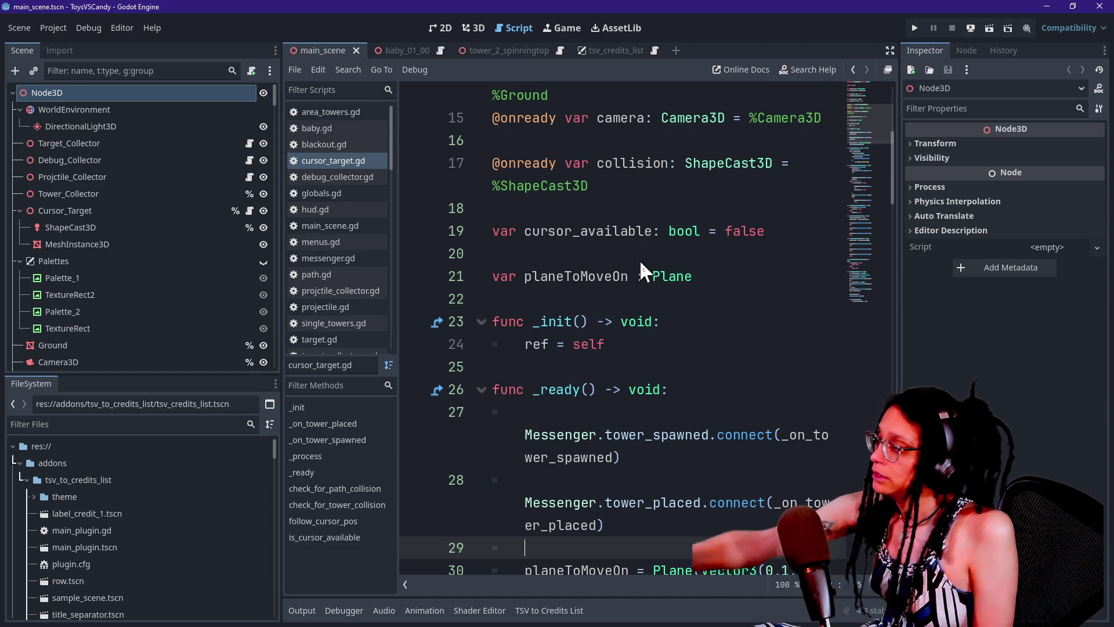
# Try the find bar in cursor_target.gd and undo the stray 'fo' typed on line 18.
pyautogui.press('Up')
pyautogui.press('Up')
pyautogui.press('Up')
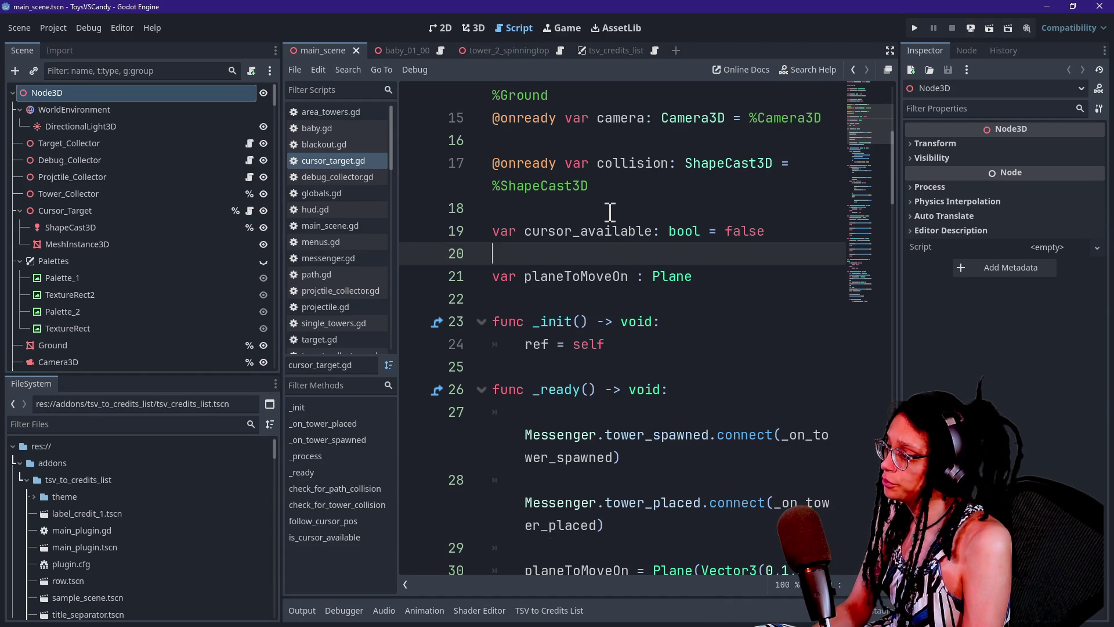
pyautogui.click(593, 217)
pyautogui.hotkey('ctrl', 'f')
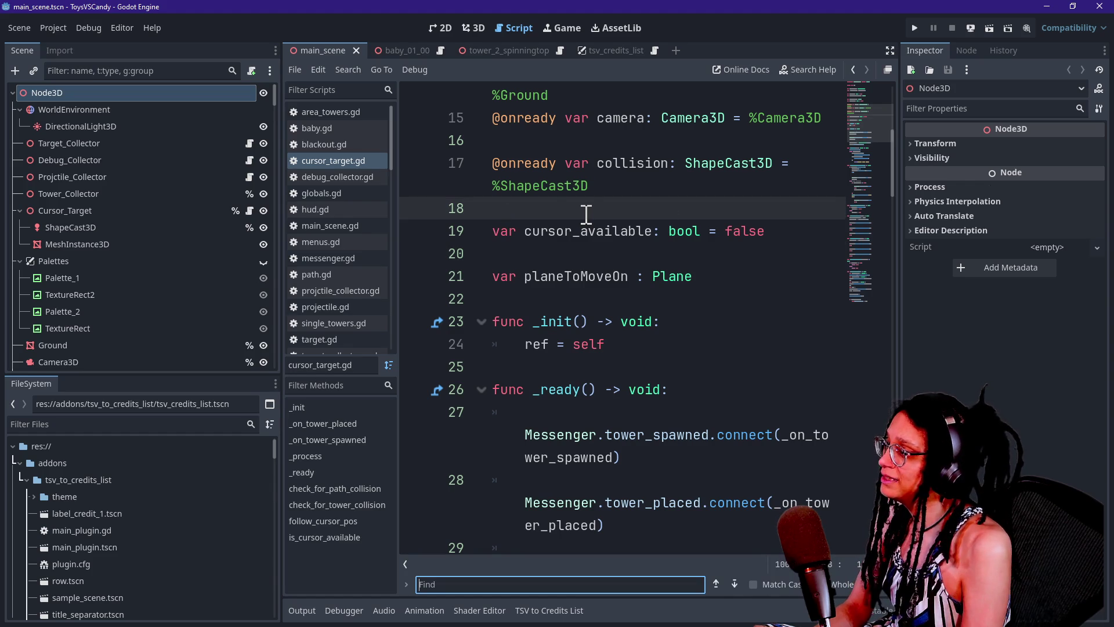
pyautogui.click(608, 208)
pyautogui.write('fo')
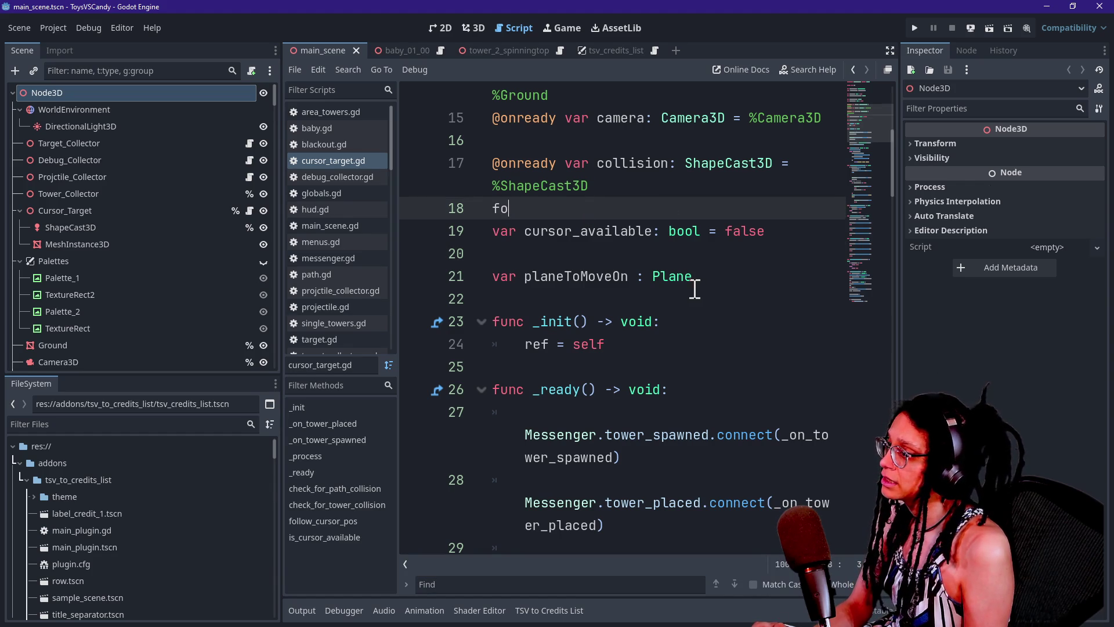
pyautogui.moveTo(494, 141); pyautogui.dragTo(687, 285)
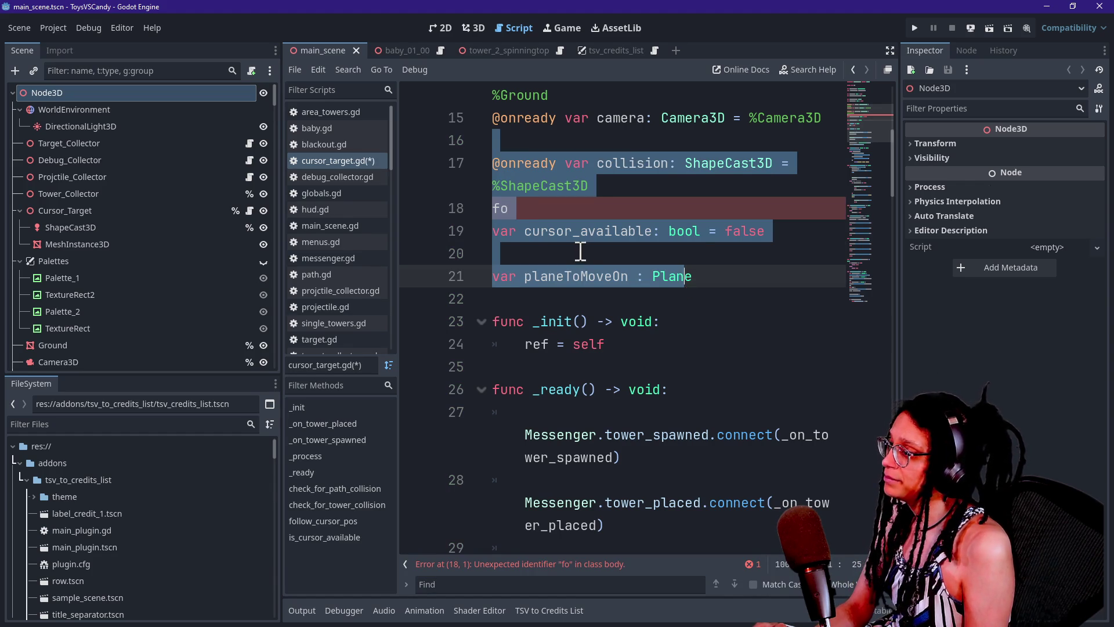
pyautogui.hotkey('ctrl', 'z')
pyautogui.press('Down')
pyautogui.press('Down')
# Search all project files for 'for'.
pyautogui.hotkey('ctrl', 'shift', 'f')
pyautogui.write('for')
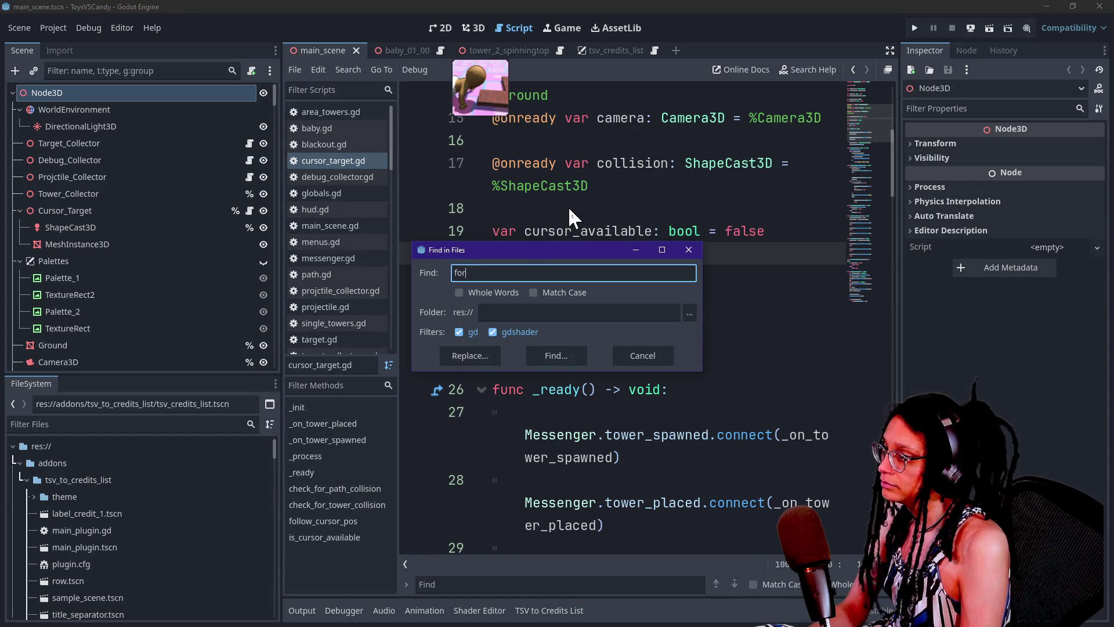
pyautogui.press('Return')
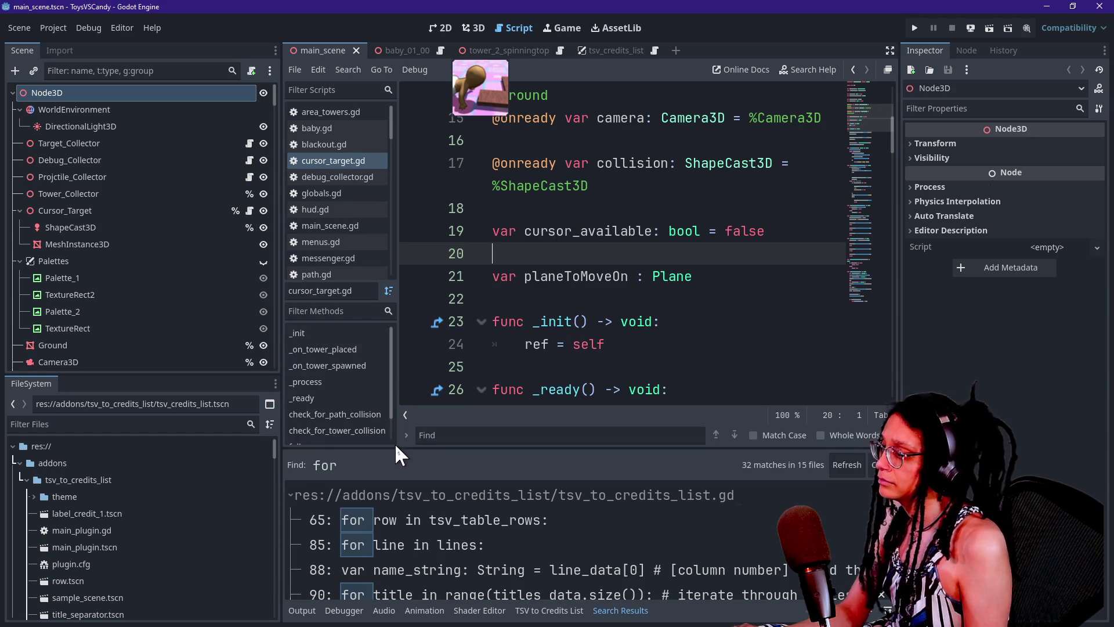
# Enlarge the search results and open the tower_tack.gd line 30 for-loop match.
pyautogui.moveTo(394, 446); pyautogui.dragTo(395, 219)
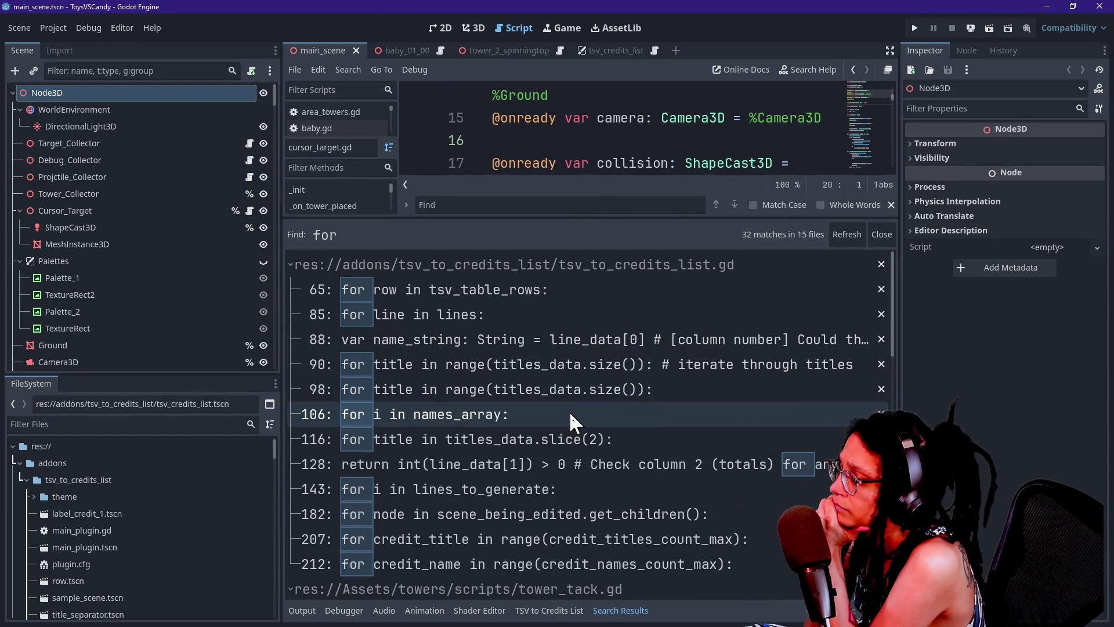
pyautogui.scroll(-1, 569, 411)
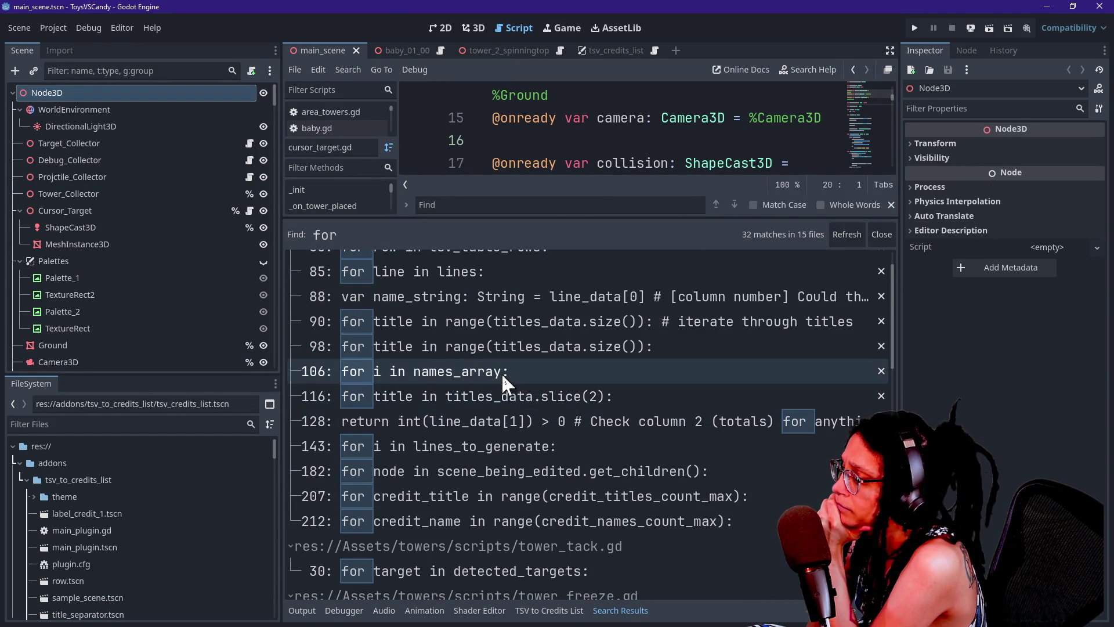
pyautogui.scroll(-1, 504, 390)
pyautogui.scroll(-1, 506, 394)
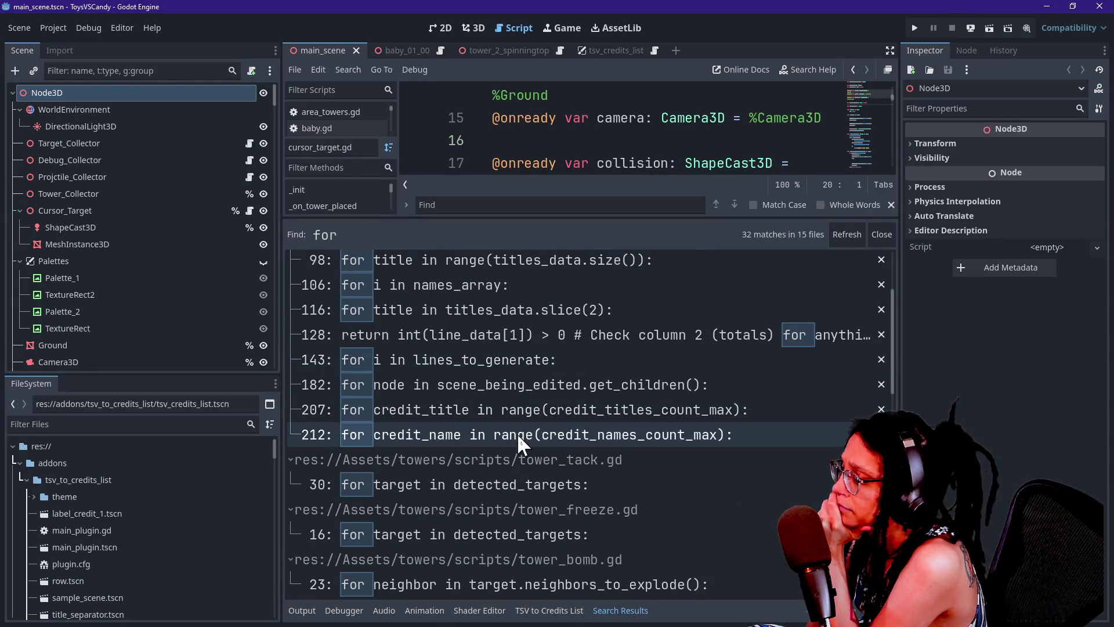
pyautogui.scroll(-2, 518, 437)
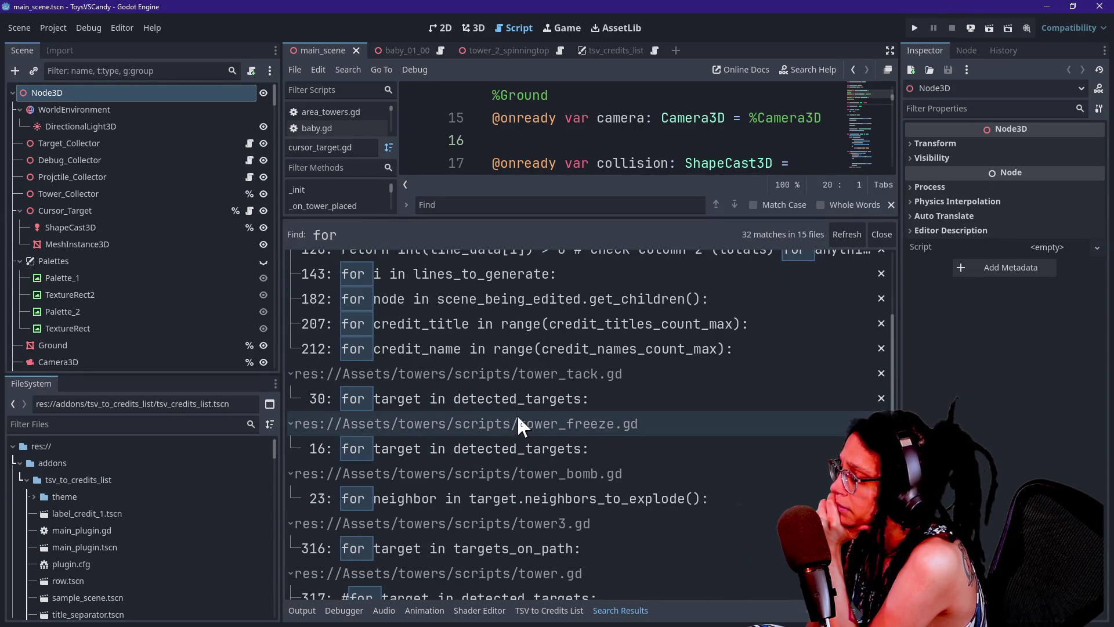
pyautogui.click(519, 407)
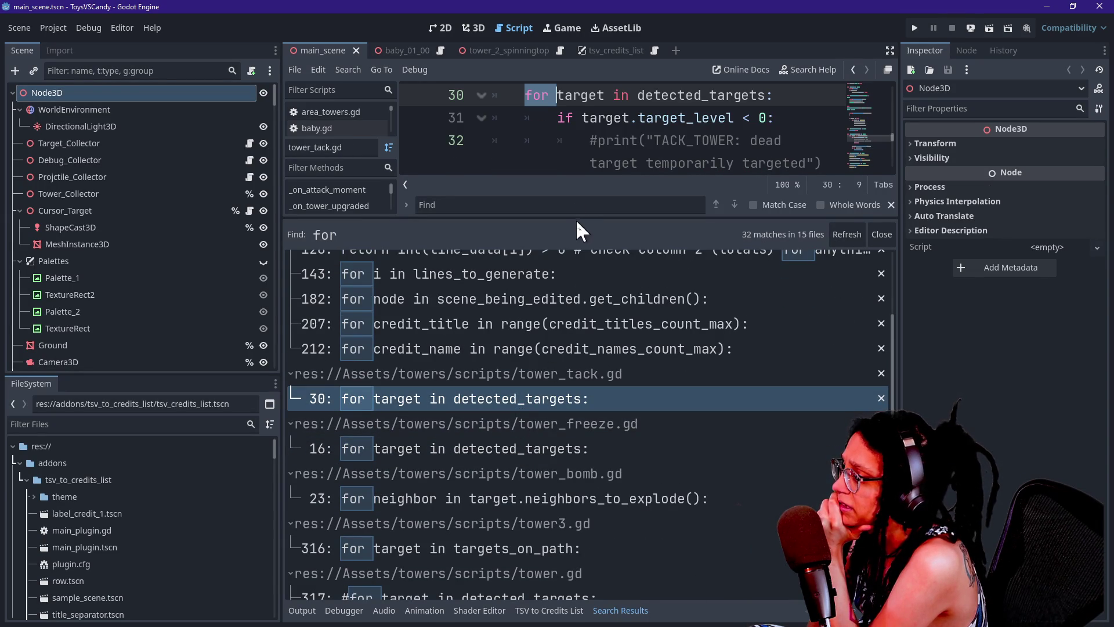
pyautogui.moveTo(576, 219); pyautogui.dragTo(578, 480)
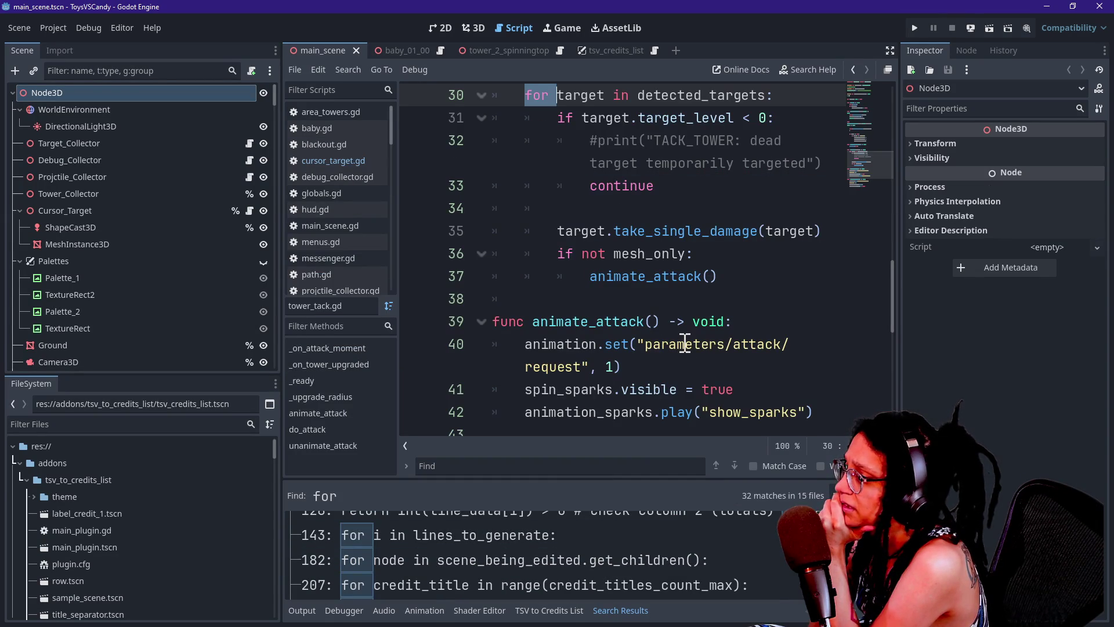
pyautogui.scroll(1, 685, 343)
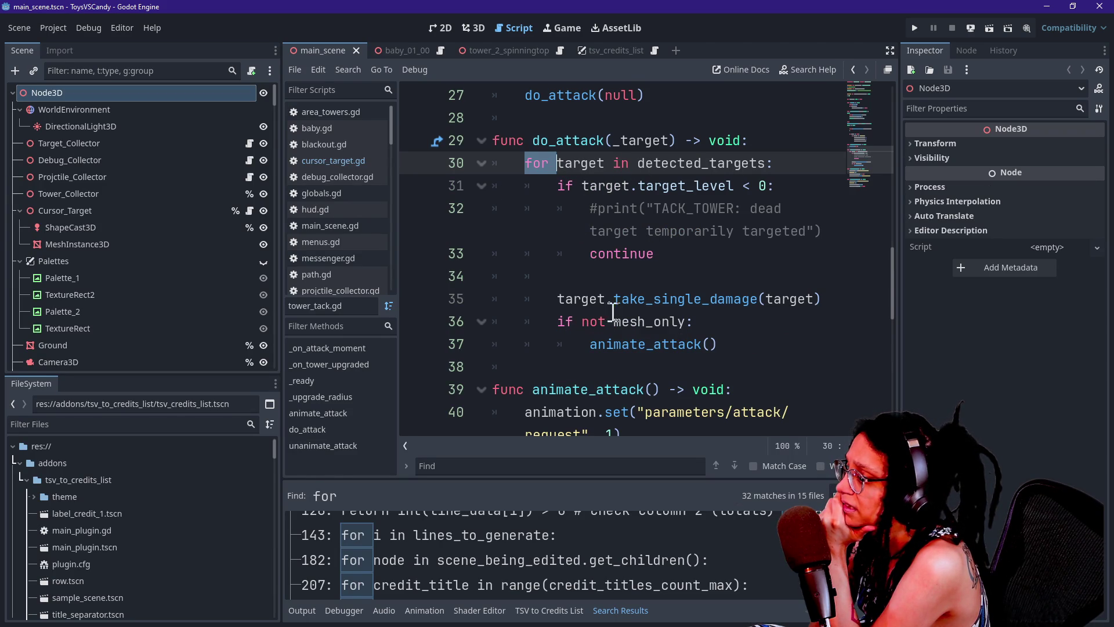
# Open and read the tower_bomb.gd line 23 for-loop match.
pyautogui.moveTo(529, 478); pyautogui.dragTo(505, 219)
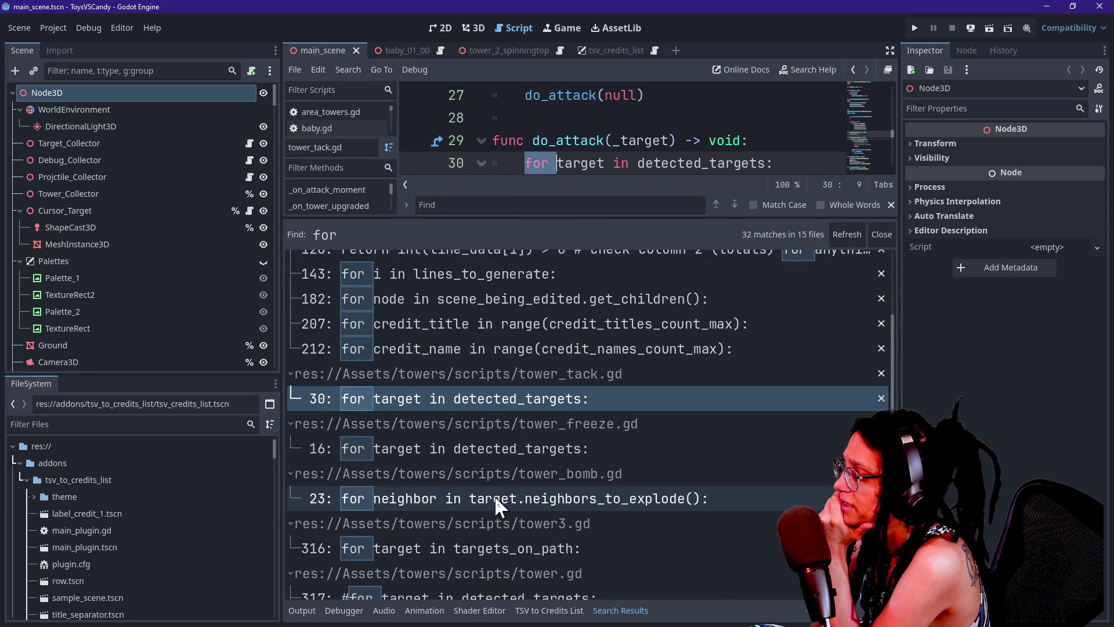
pyautogui.scroll(-3, 494, 496)
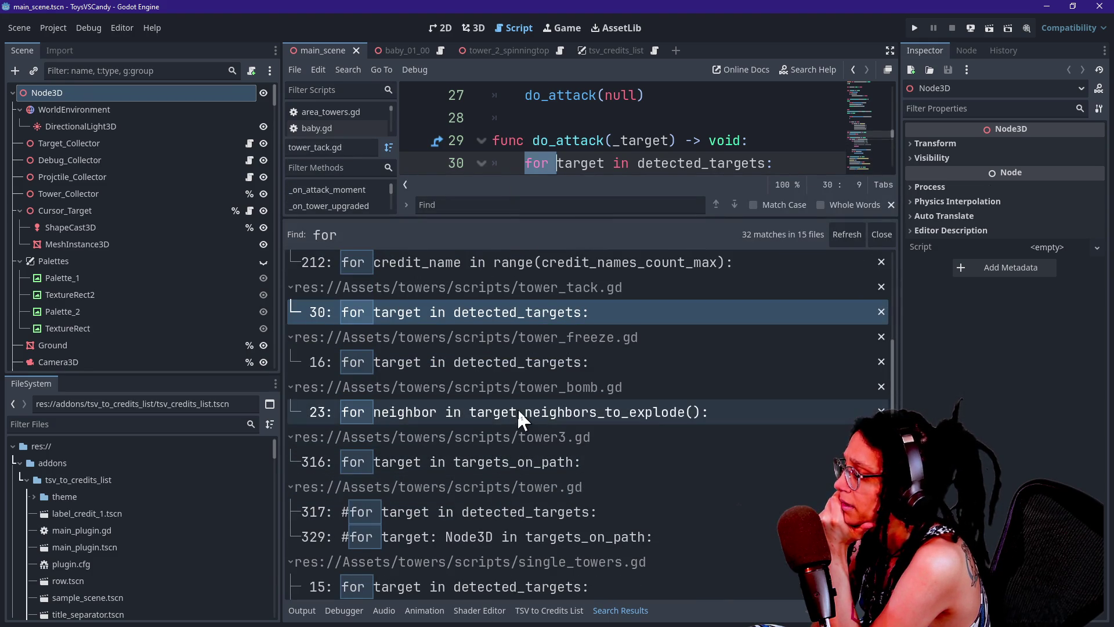
pyautogui.click(517, 412)
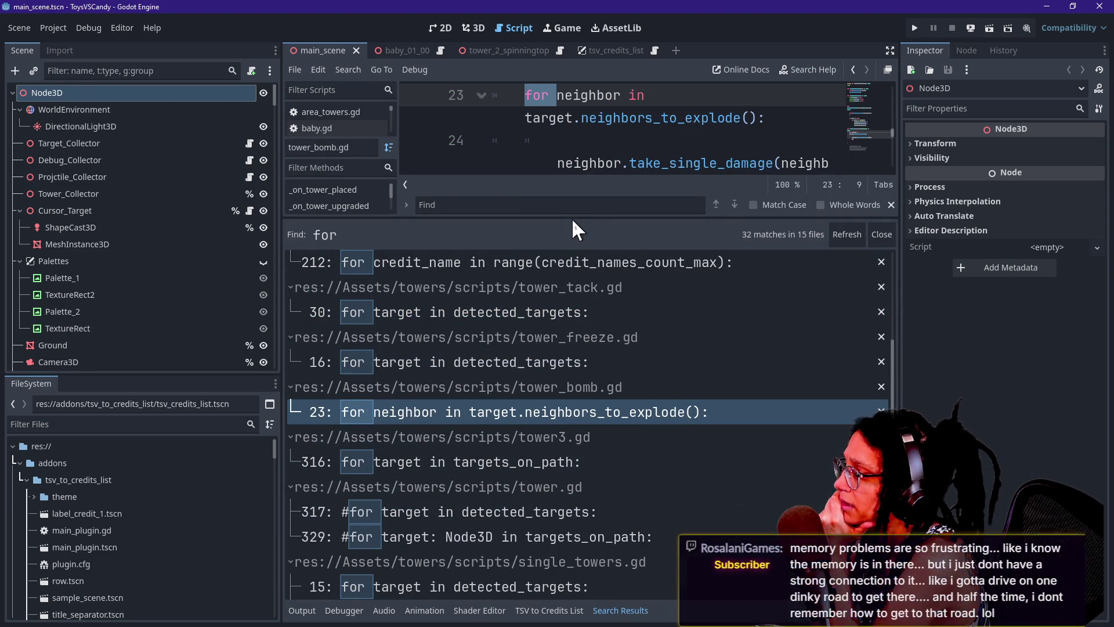
pyautogui.moveTo(570, 218); pyautogui.dragTo(552, 418)
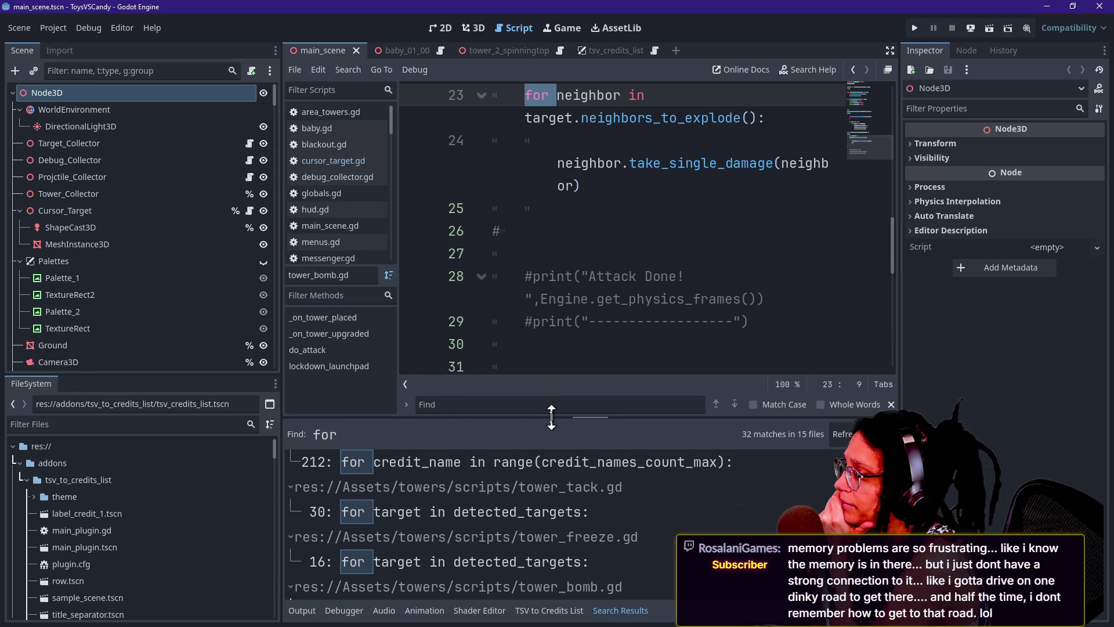
pyautogui.scroll(-3, 592, 248)
pyautogui.scroll(5, 592, 249)
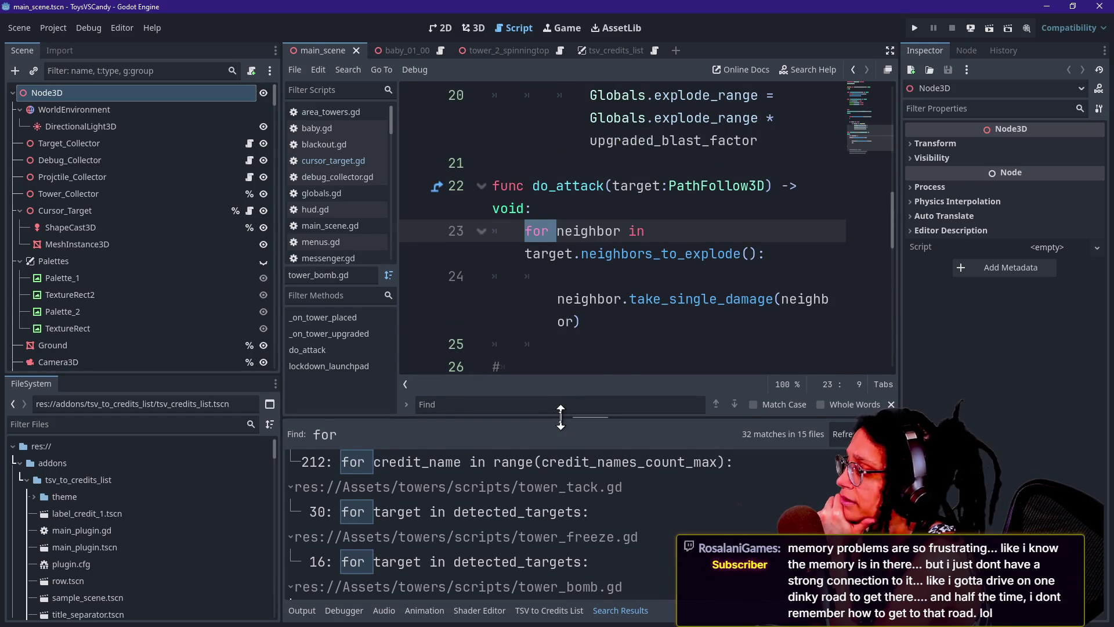
pyautogui.moveTo(559, 422); pyautogui.dragTo(552, 220)
pyautogui.click(521, 384)
pyautogui.scroll(-1, 521, 405)
pyautogui.scroll(-2, 521, 405)
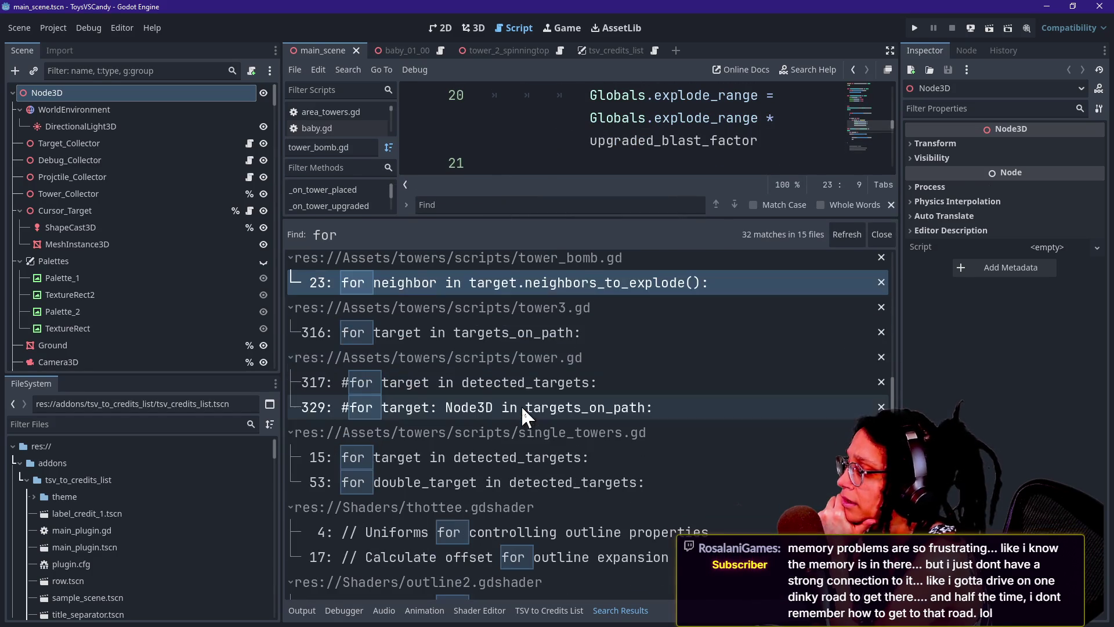
pyautogui.scroll(-2, 543, 453)
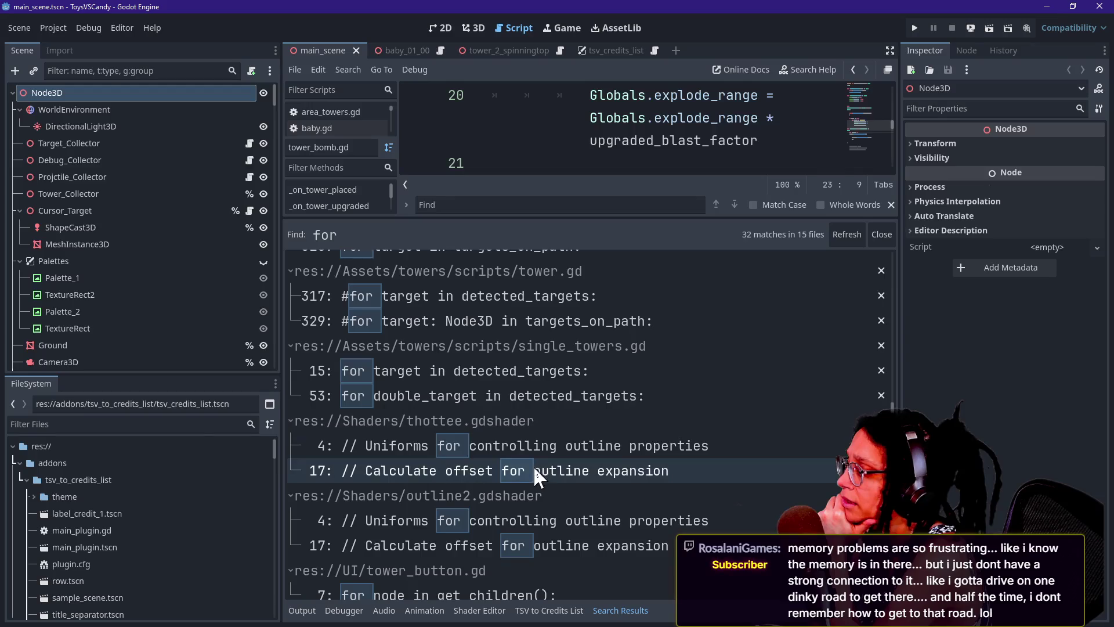
# Open the single_towers.gd line 53 match and hide the side docks to read it.
pyautogui.click(506, 402)
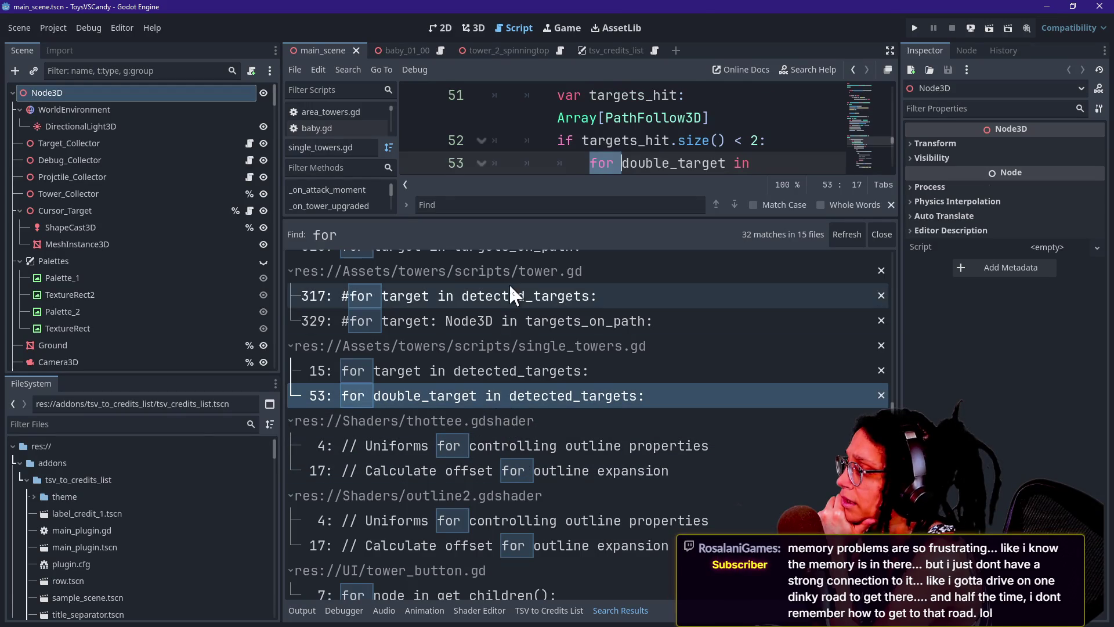
pyautogui.moveTo(562, 217); pyautogui.dragTo(558, 393)
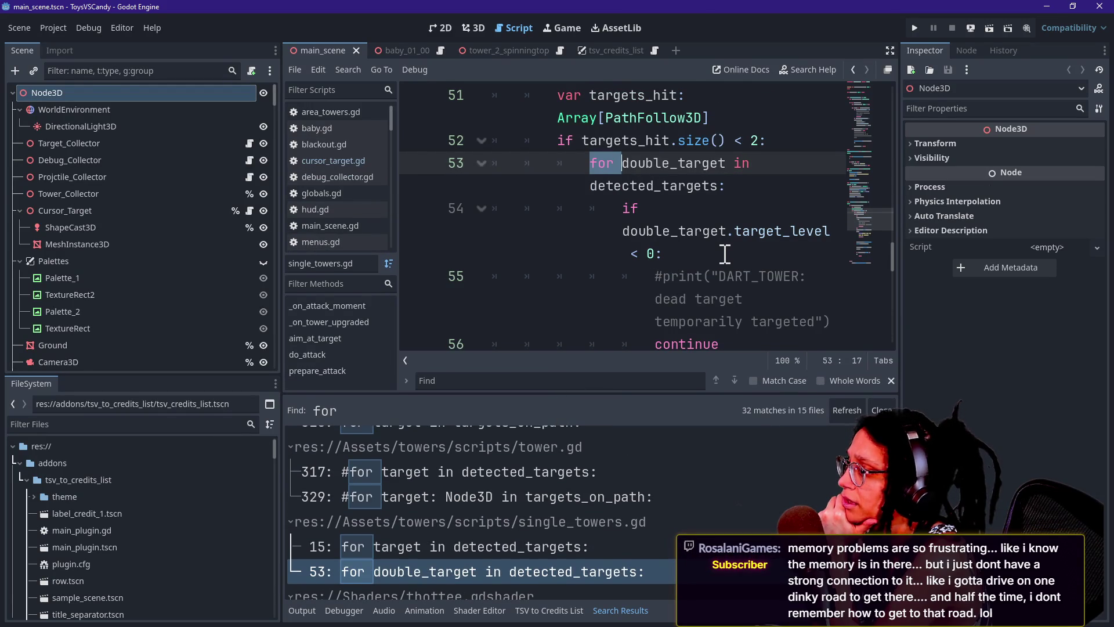
pyautogui.scroll(-1, 725, 254)
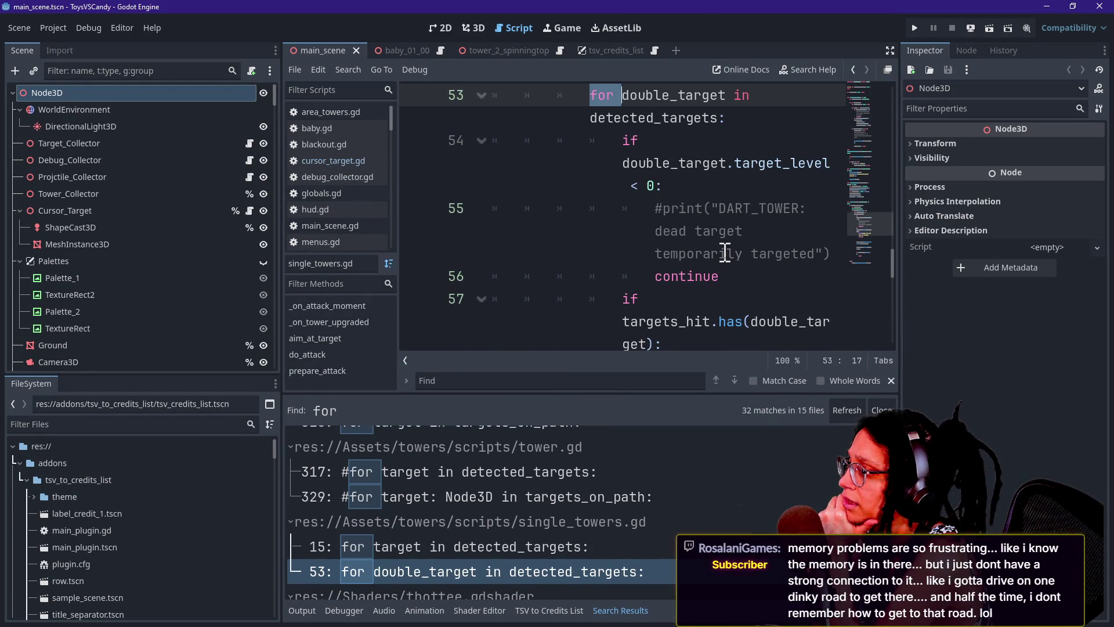
pyautogui.click(889, 50)
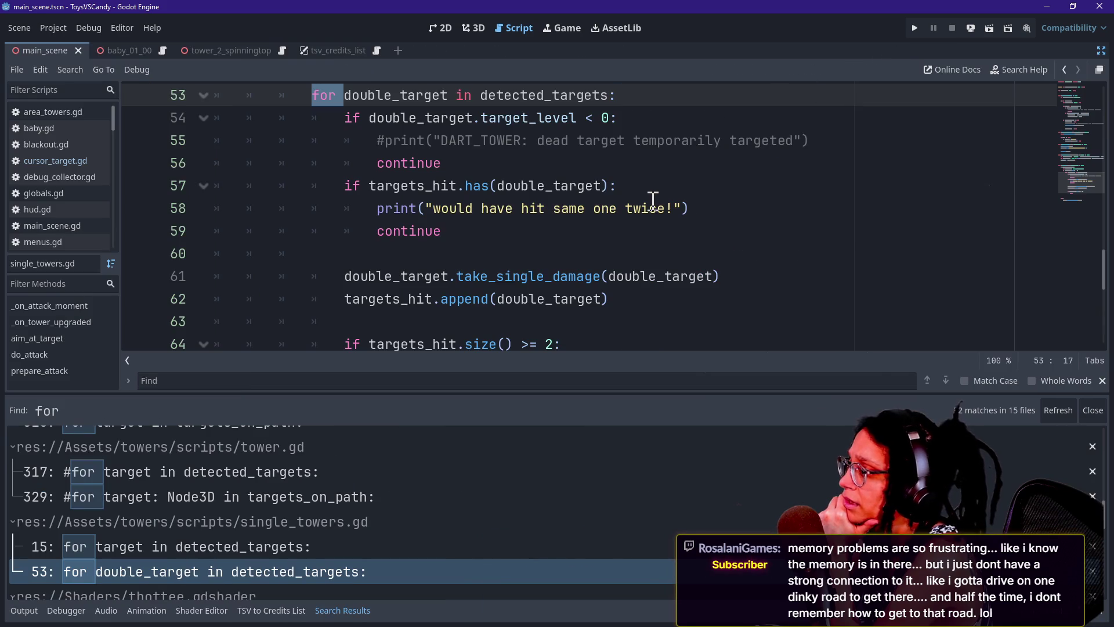
pyautogui.scroll(-2, 653, 200)
pyautogui.scroll(1, 653, 200)
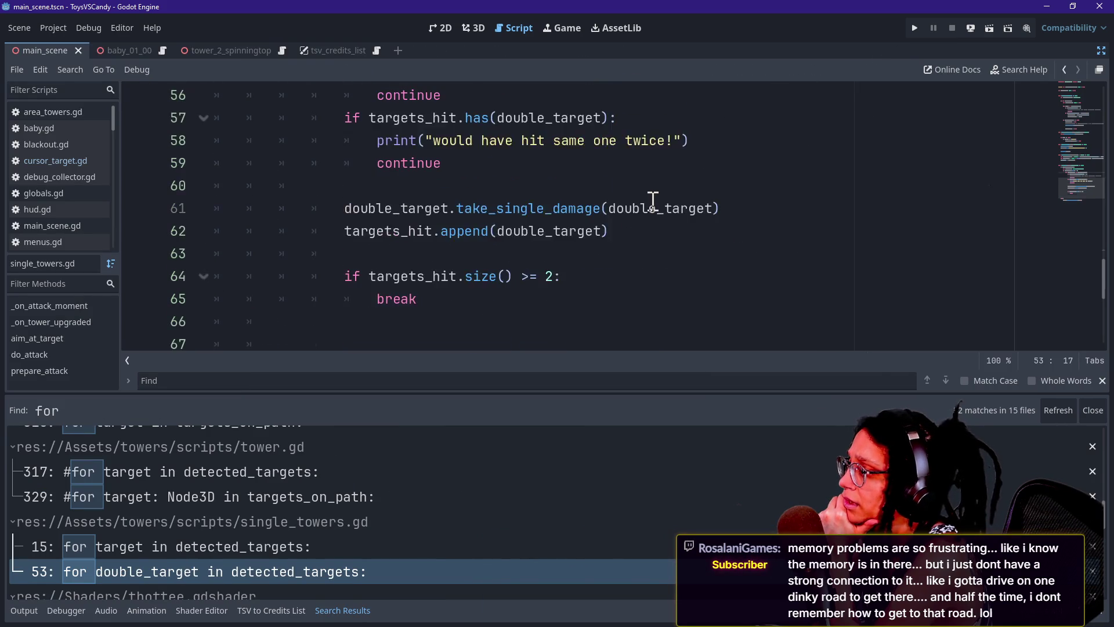
pyautogui.scroll(3, 653, 200)
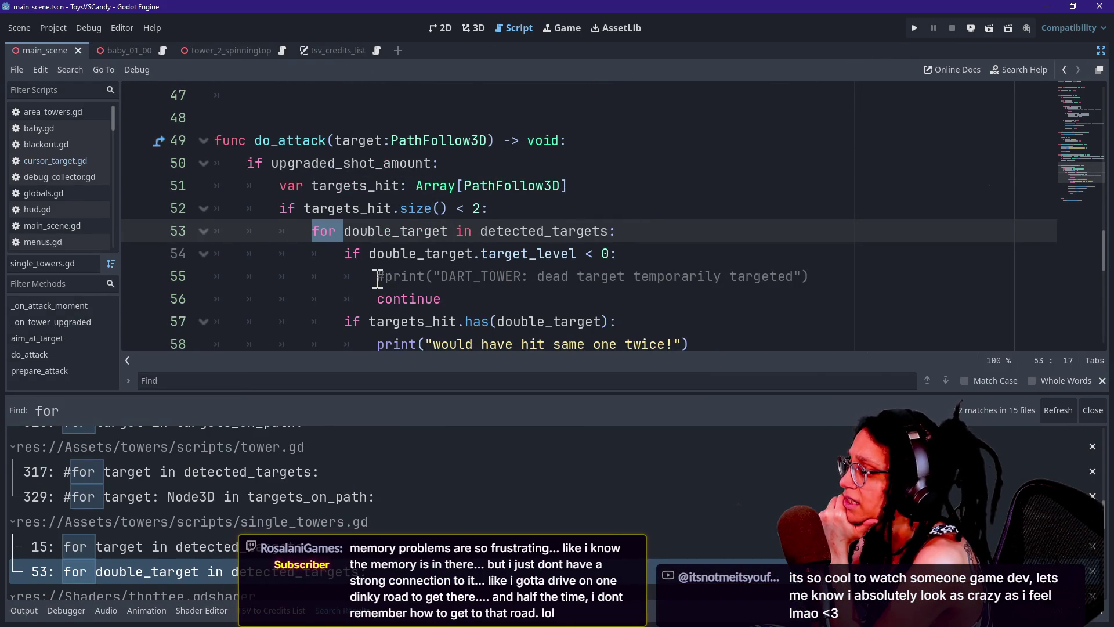
pyautogui.scroll(-1, 377, 280)
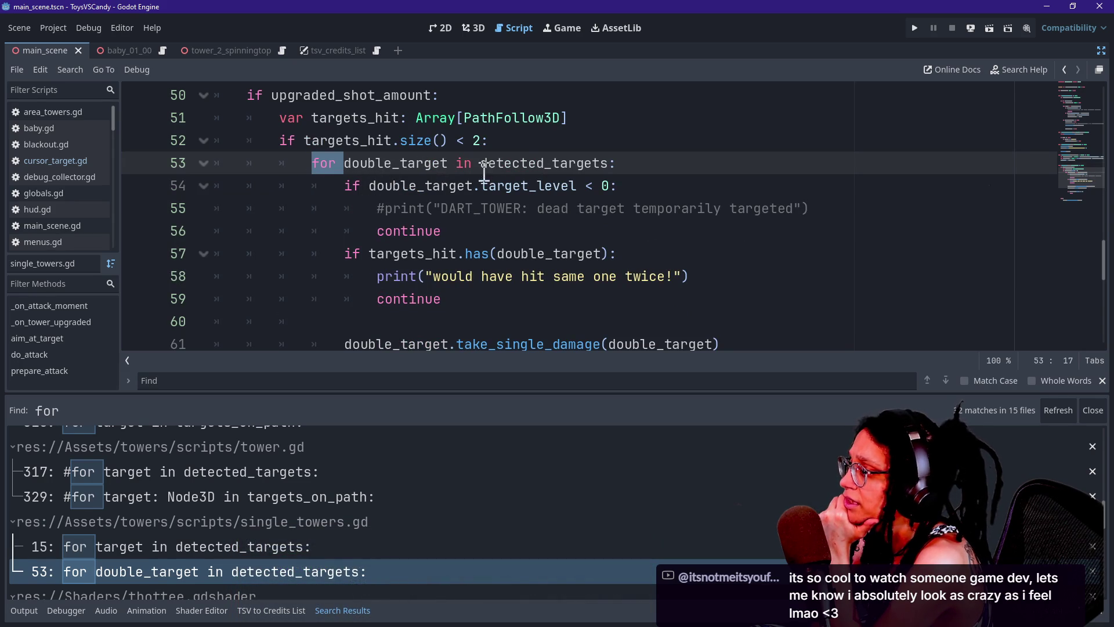
pyautogui.scroll(-1, 375, 271)
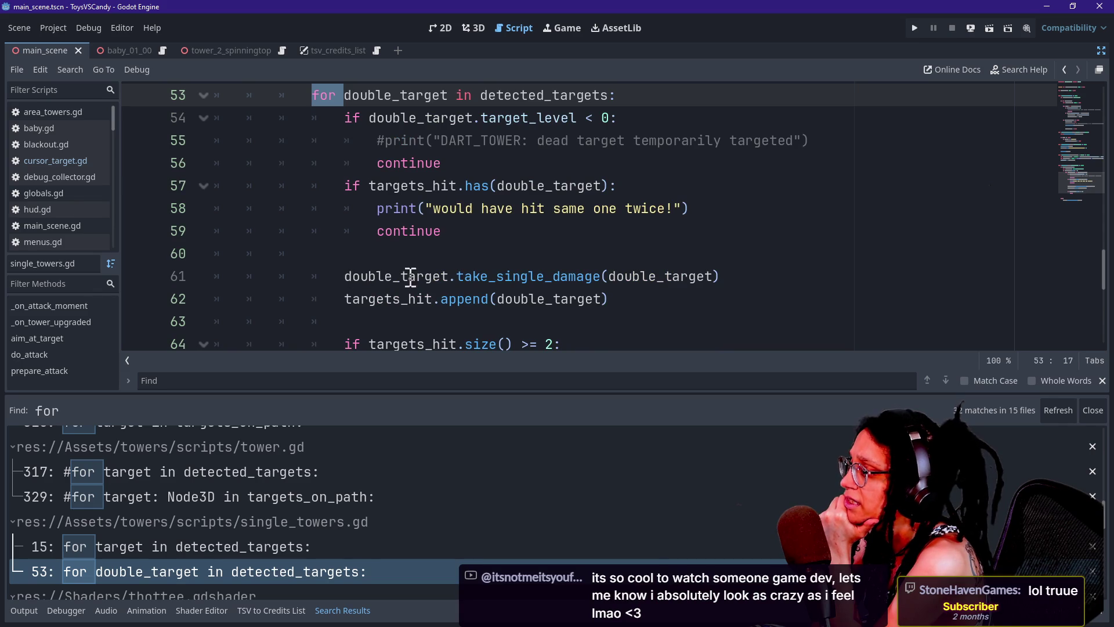
pyautogui.scroll(-1, 402, 276)
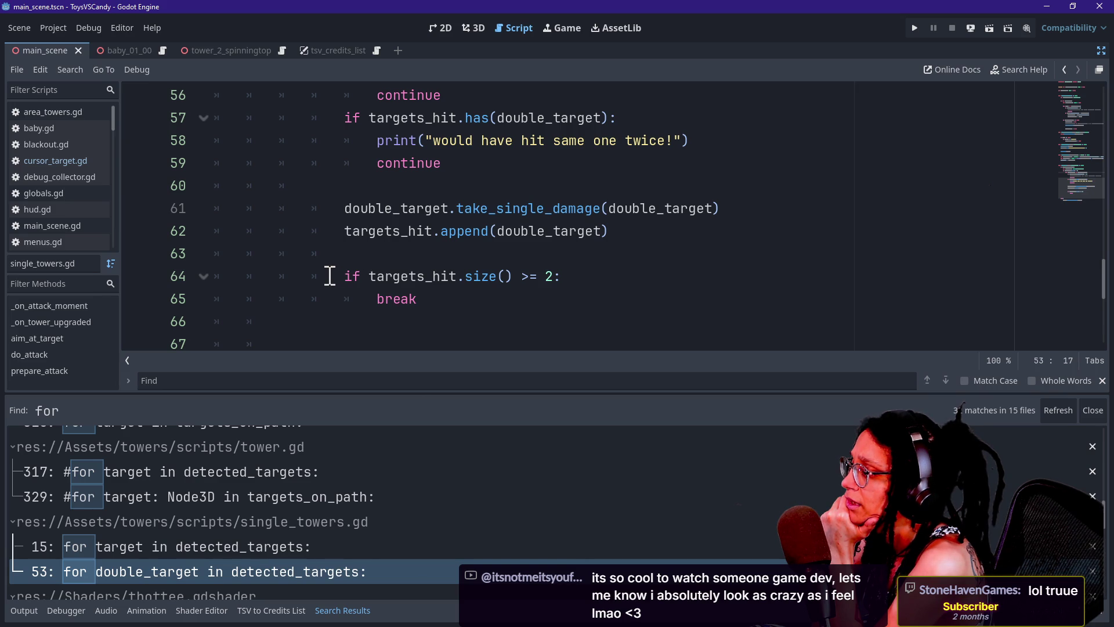
pyautogui.scroll(1, 379, 248)
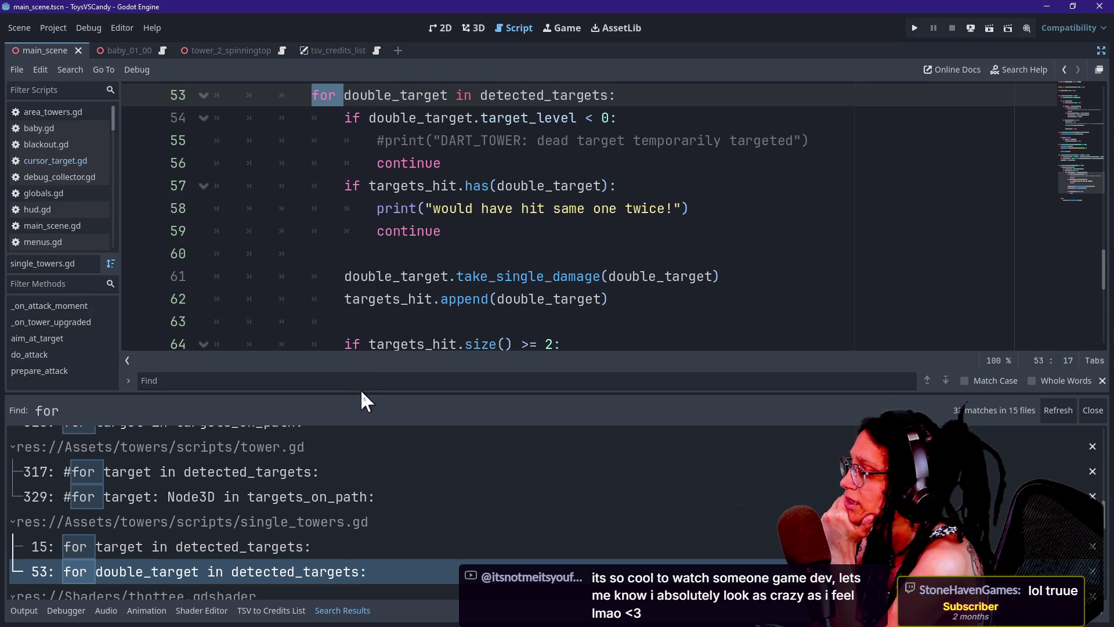
# Open the target_collectors.gd matches at lines 30 and 92, collapsing the messenger.gd group.
pyautogui.moveTo(361, 393); pyautogui.dragTo(360, 218)
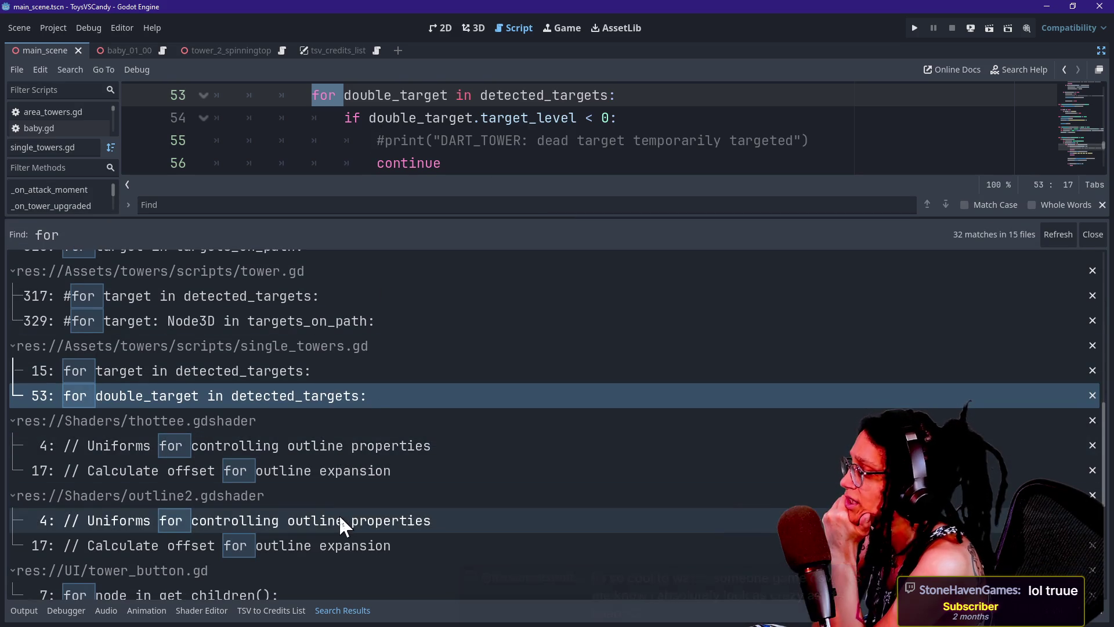
pyautogui.scroll(-3, 340, 518)
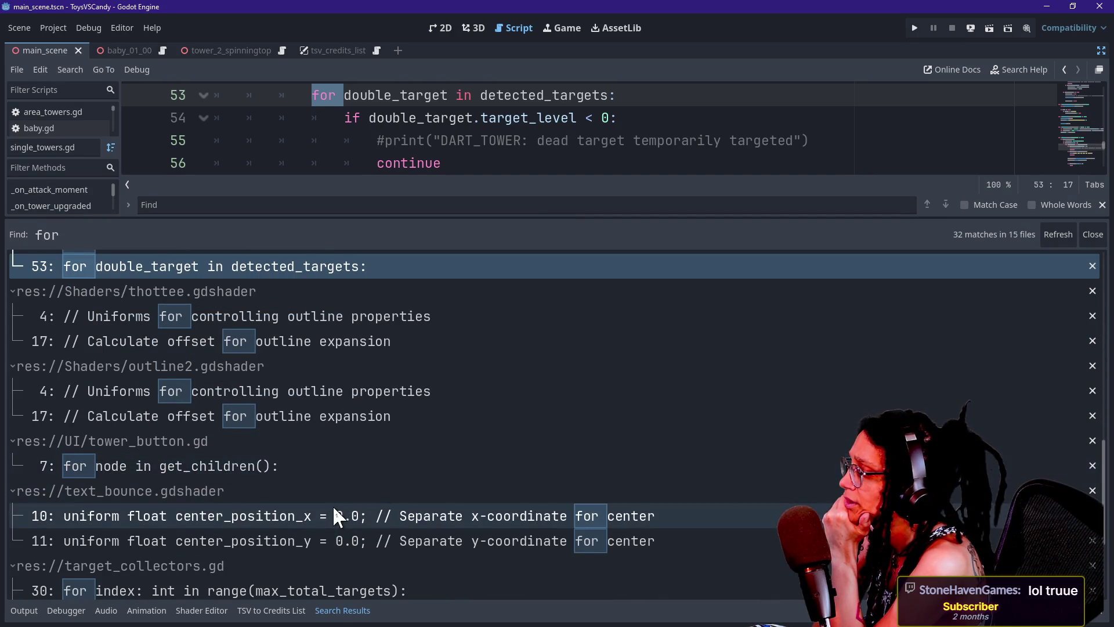
pyautogui.scroll(-2, 334, 515)
pyautogui.scroll(-3, 334, 508)
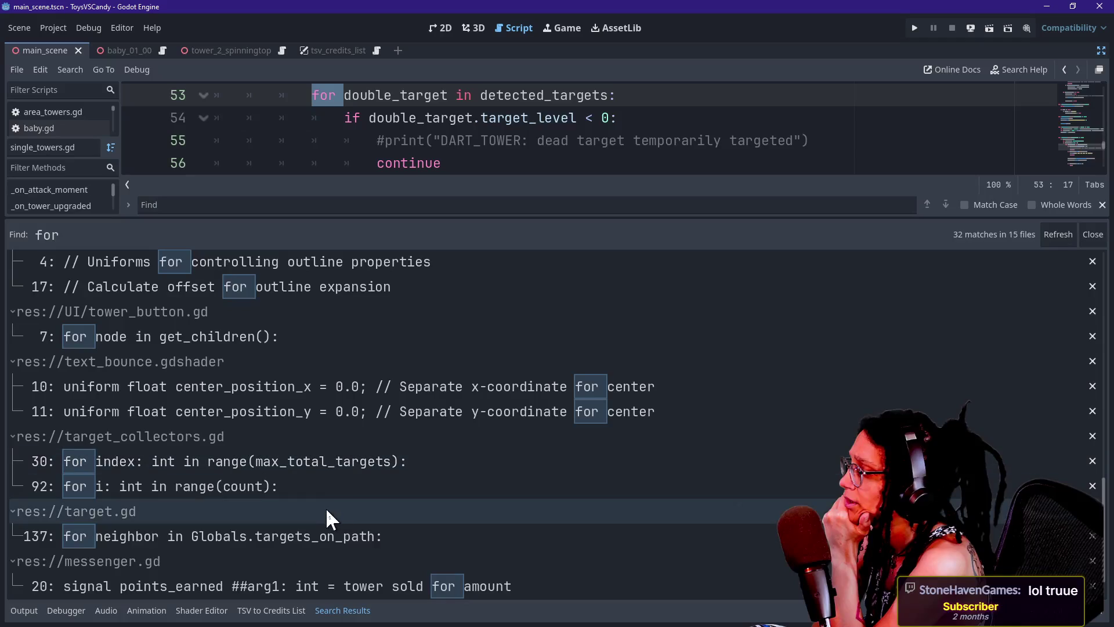
pyautogui.click(308, 463)
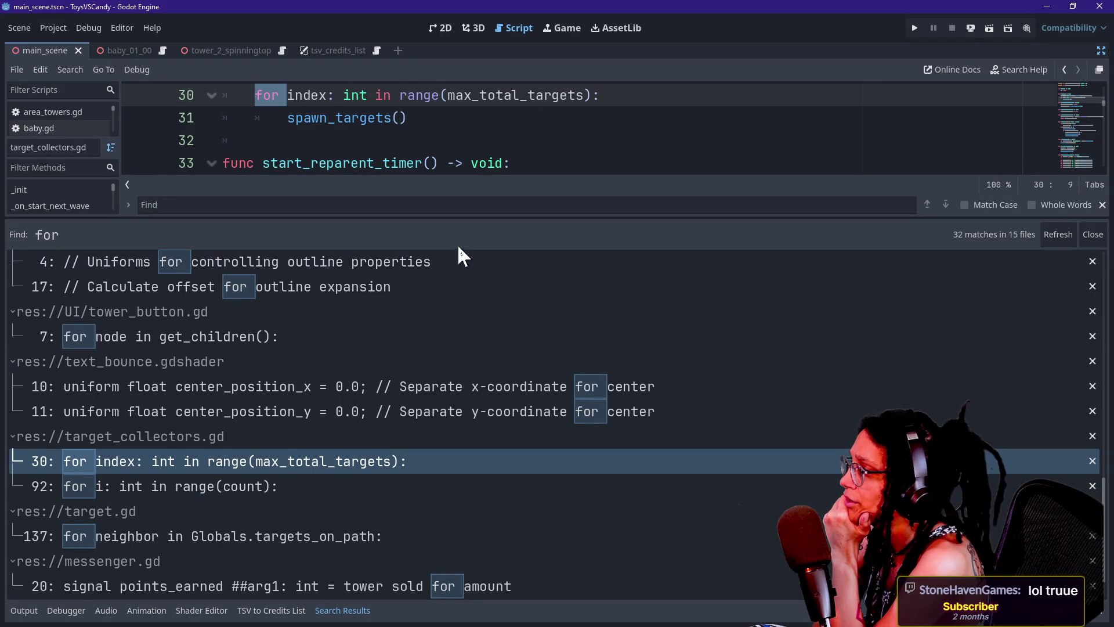
pyautogui.click(264, 485)
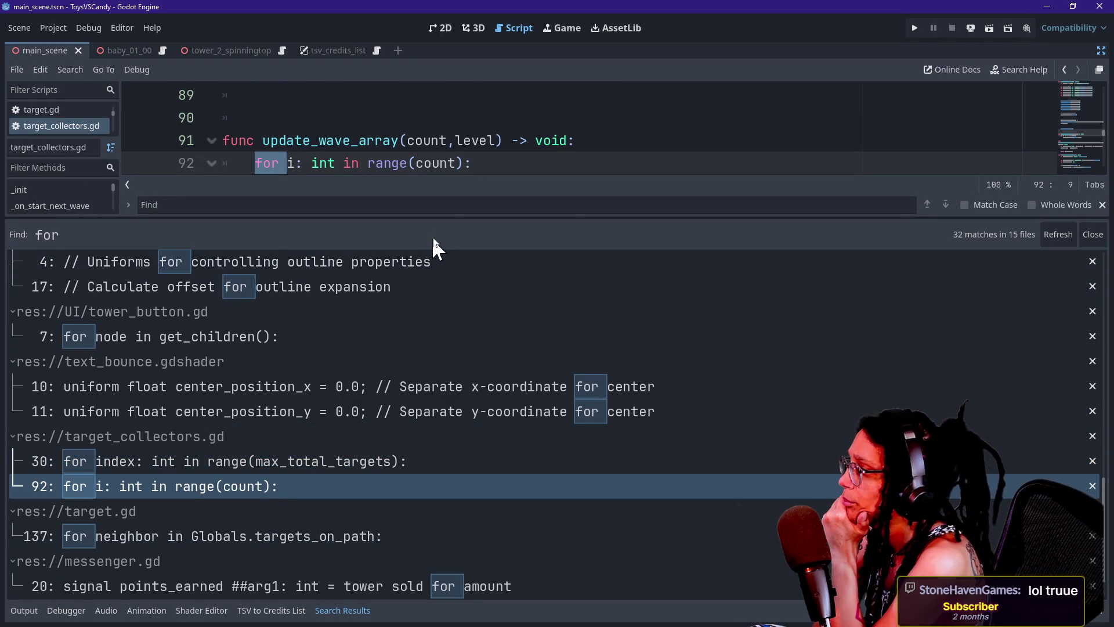
pyautogui.moveTo(437, 217)
pyautogui.mouseDown()
pyautogui.moveTo(418, 368)
pyautogui.moveTo(406, 117)
pyautogui.mouseUp()
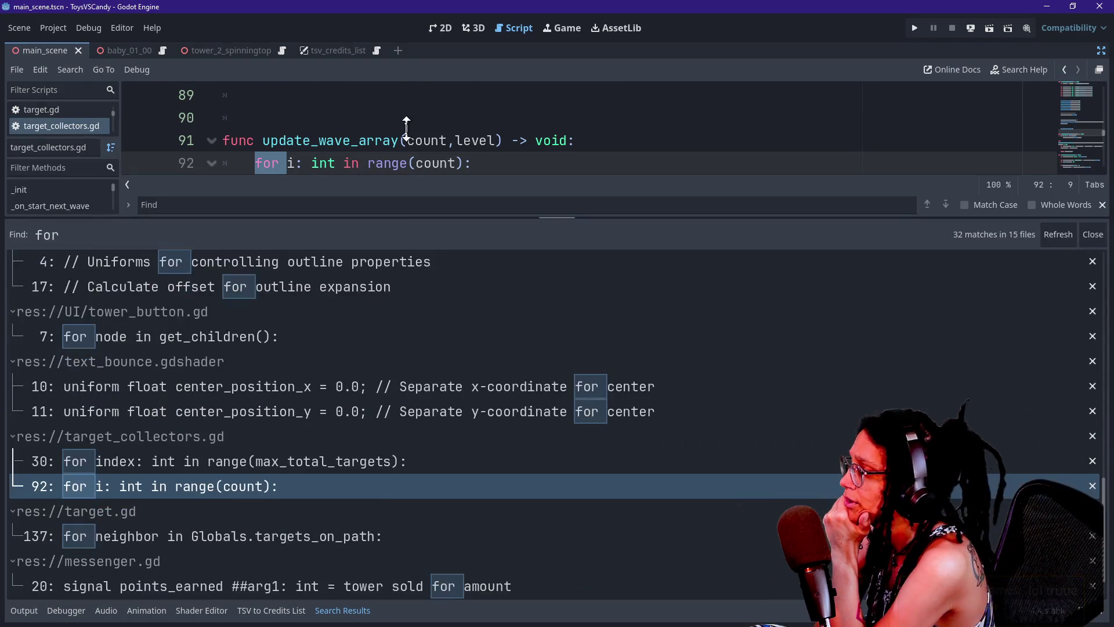
pyautogui.scroll(-2, 364, 382)
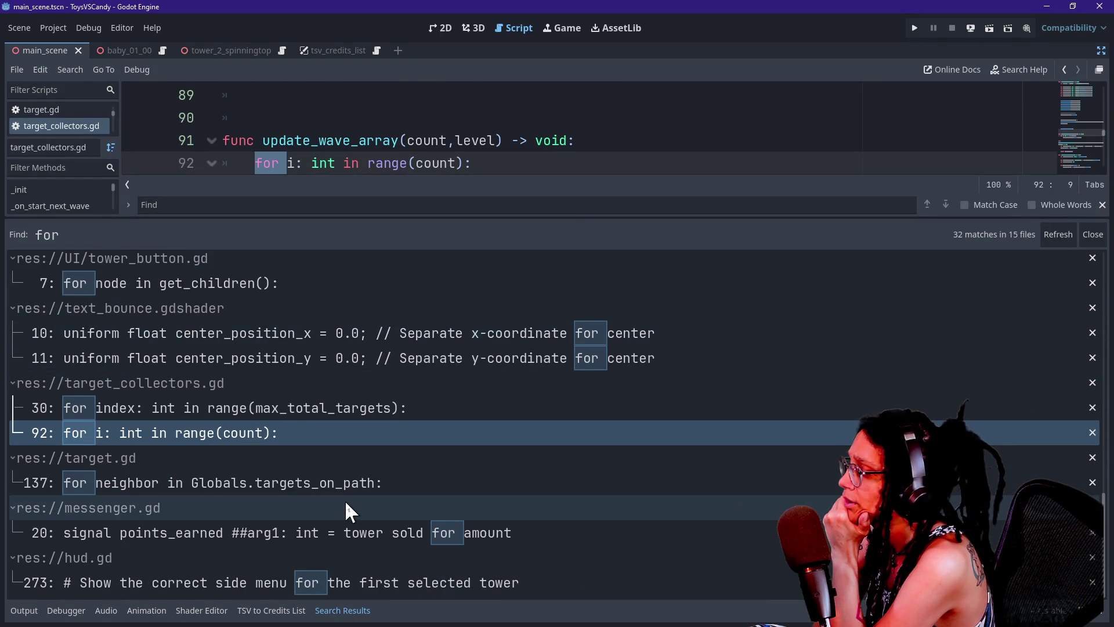
pyautogui.click(346, 502)
# Switch to the Fallcano project and search all its files for 'for'.
pyautogui.hotkey('ctrl', 'shift', 'q')
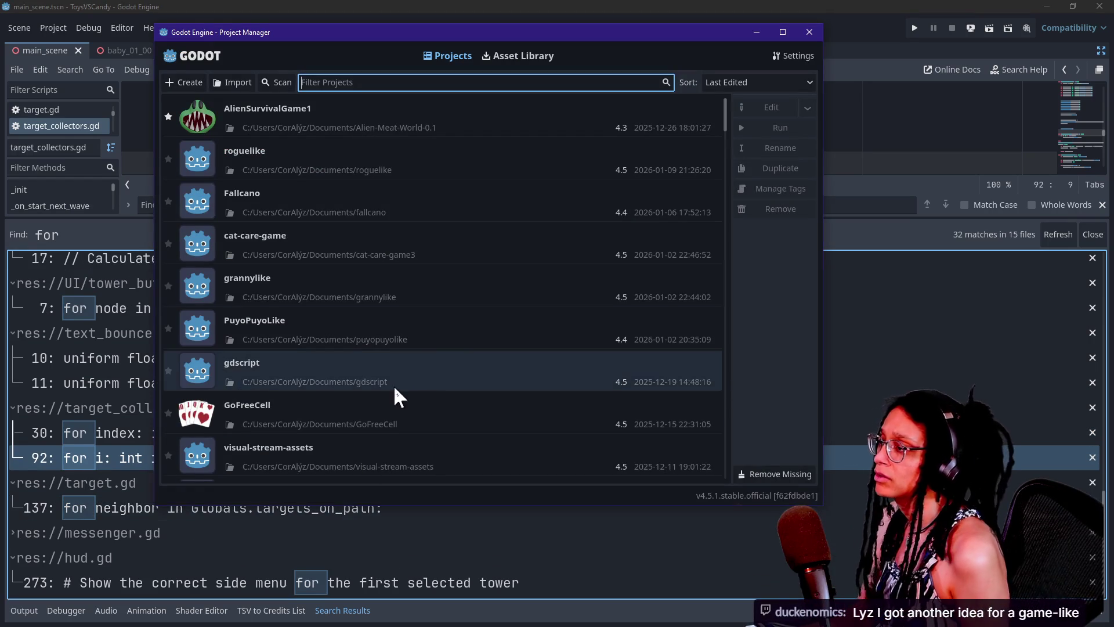
pyautogui.doubleClick(378, 201)
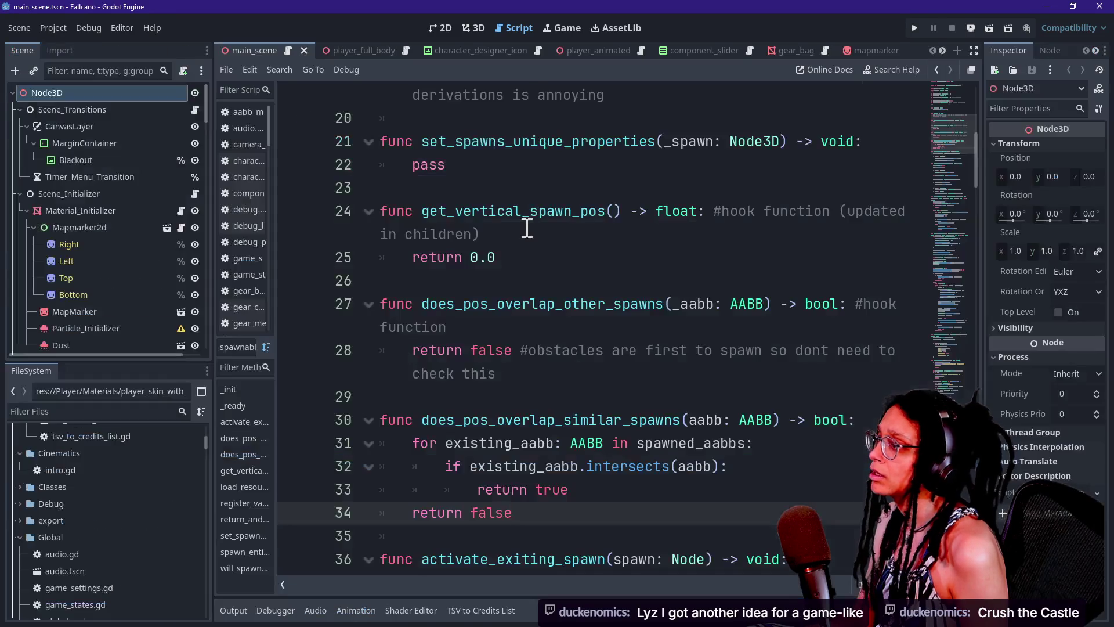
pyautogui.click(530, 235)
pyautogui.hotkey('ctrl', 'shift', 'f')
pyautogui.write('for')
pyautogui.press('Return')
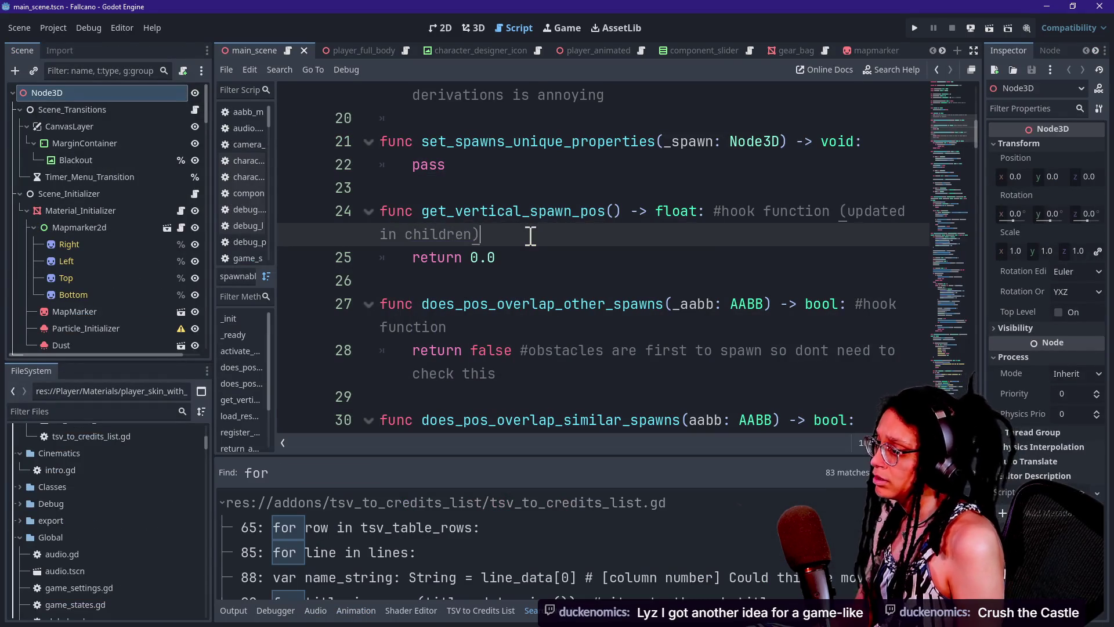
# Resize the results and code view, then bring up the quick file-open list.
pyautogui.moveTo(547, 457)
pyautogui.mouseDown()
pyautogui.moveTo(515, 91)
pyautogui.moveTo(522, 571)
pyautogui.mouseUp()
pyautogui.click(500, 257)
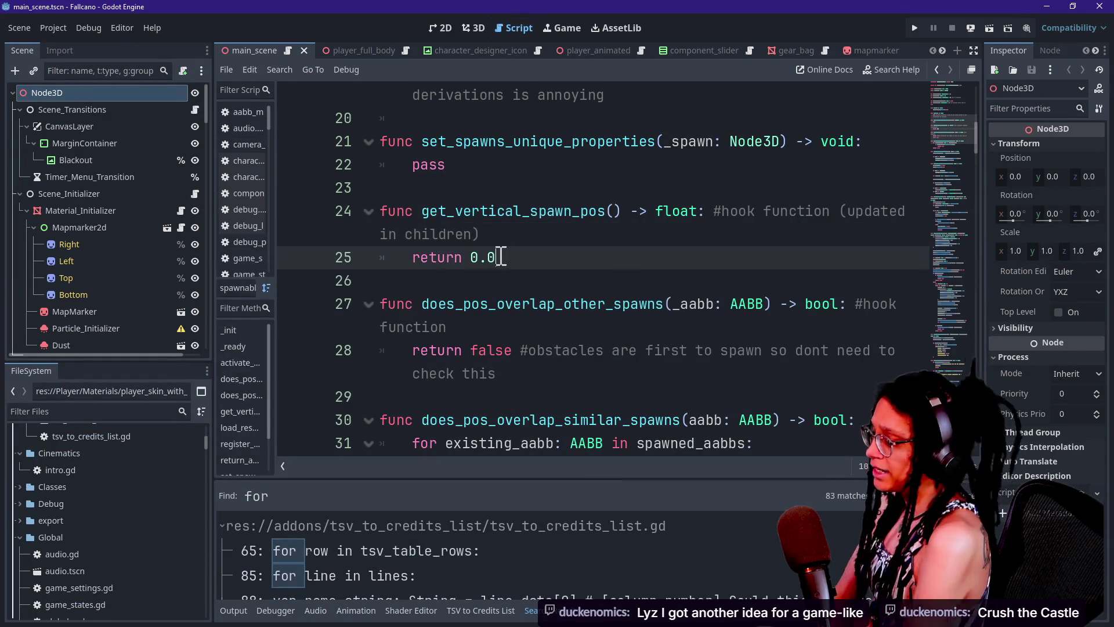
pyautogui.hotkey('shift', 'alt', 'o')
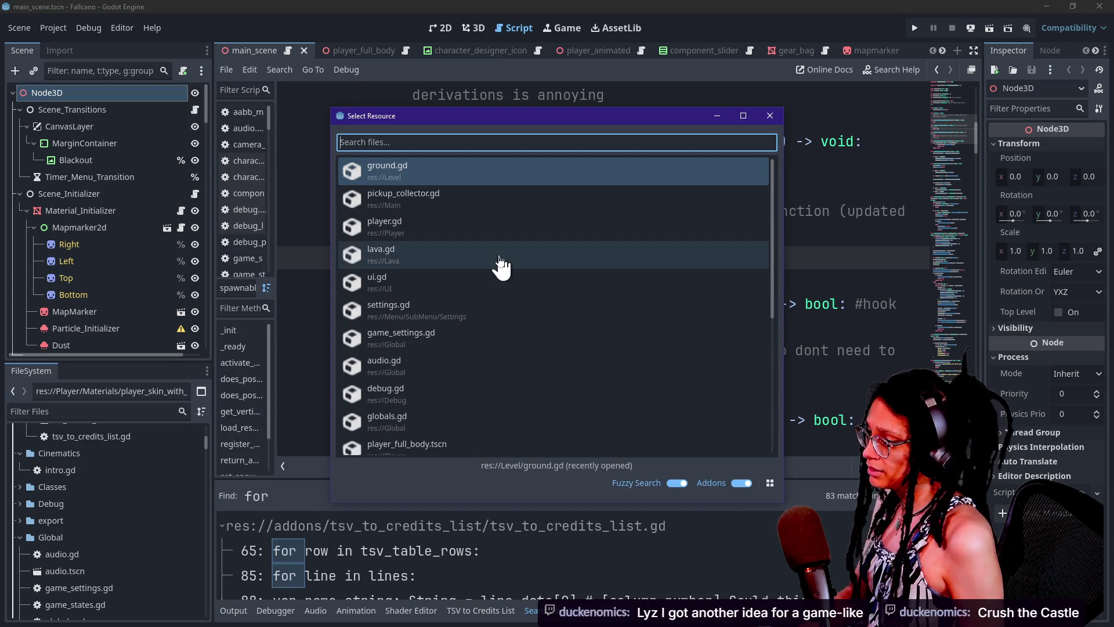
# Open spawnable_entity.gd and hide the side docks and output panel.
pyautogui.write('spawn_')
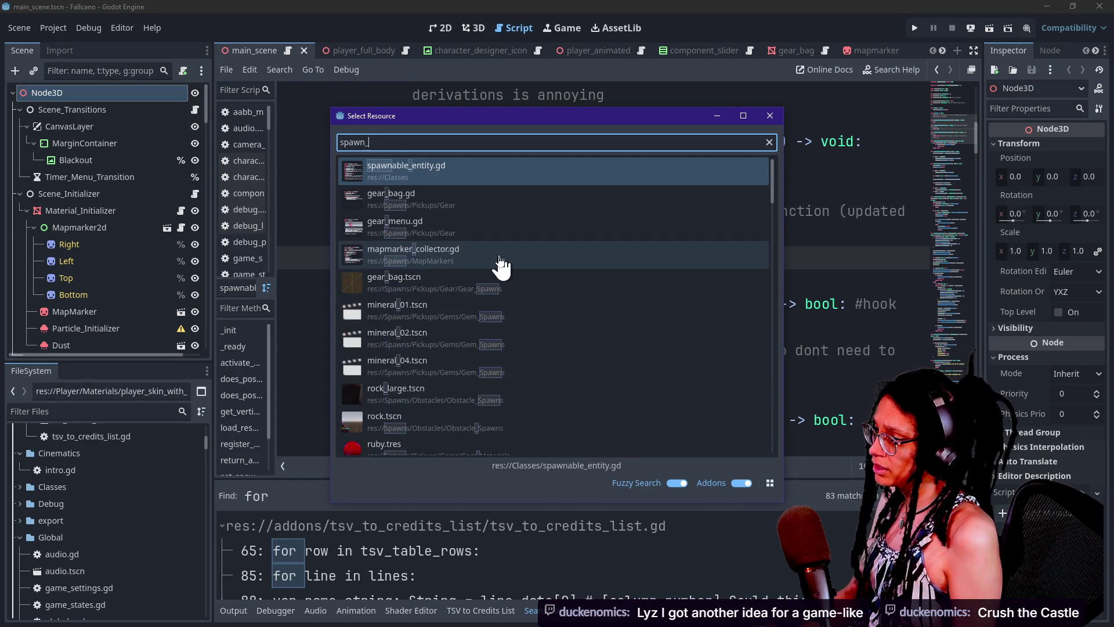
pyautogui.press('Return')
pyautogui.hotkey('ctrl', 'shift', 'F11')
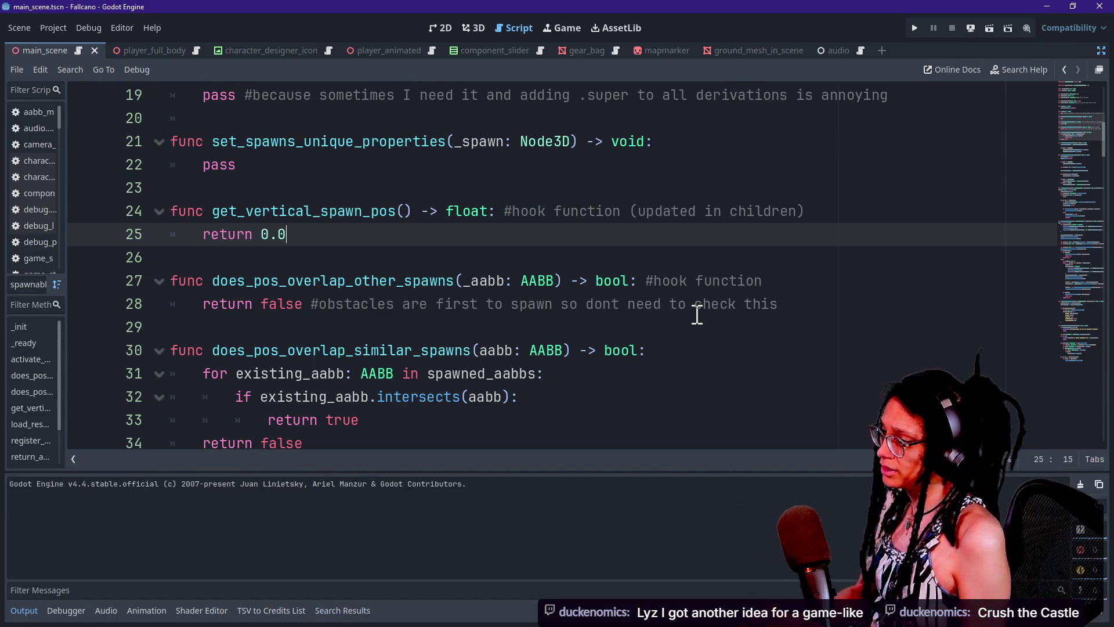
pyautogui.hotkey('ctrl', 'j')
# Search the script for 1000 and attempts, then step through the MAX_ATTEMPTS while loop on line 102.
pyautogui.hotkey('ctrl', 'f')
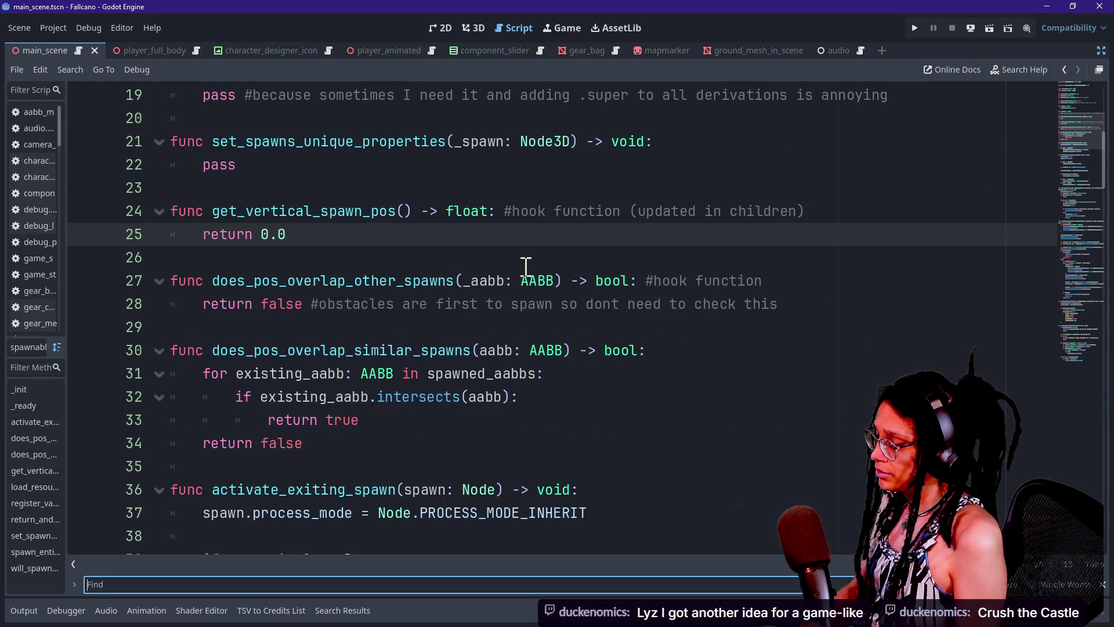
pyautogui.write('trie')
pyautogui.press('BackSpace')
pyautogui.press('BackSpace')
pyautogui.press('BackSpace')
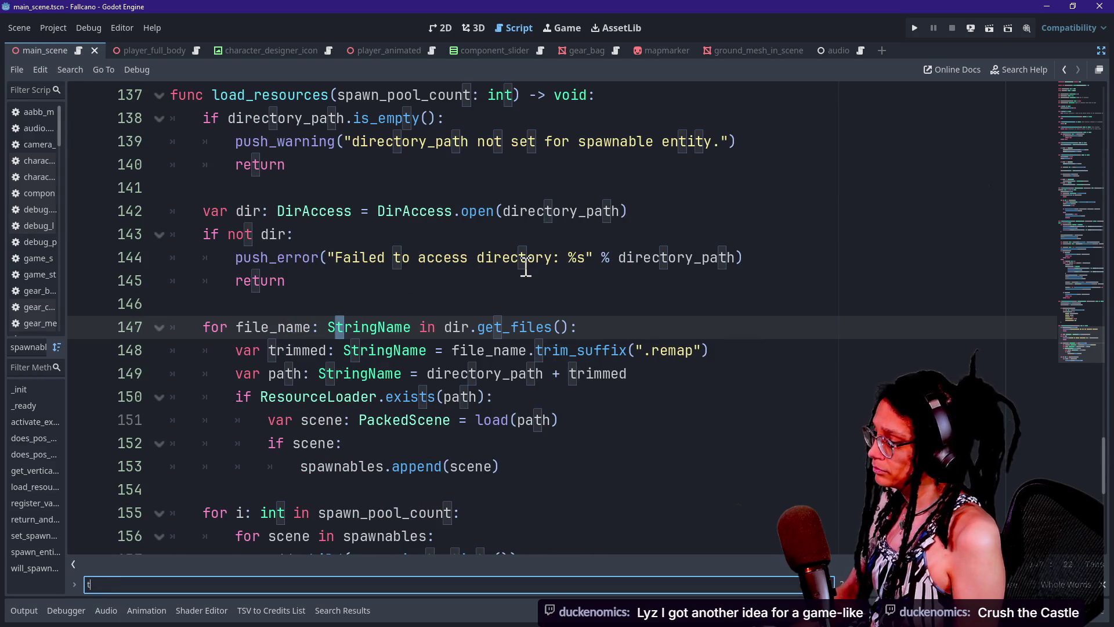
pyautogui.write('1000')
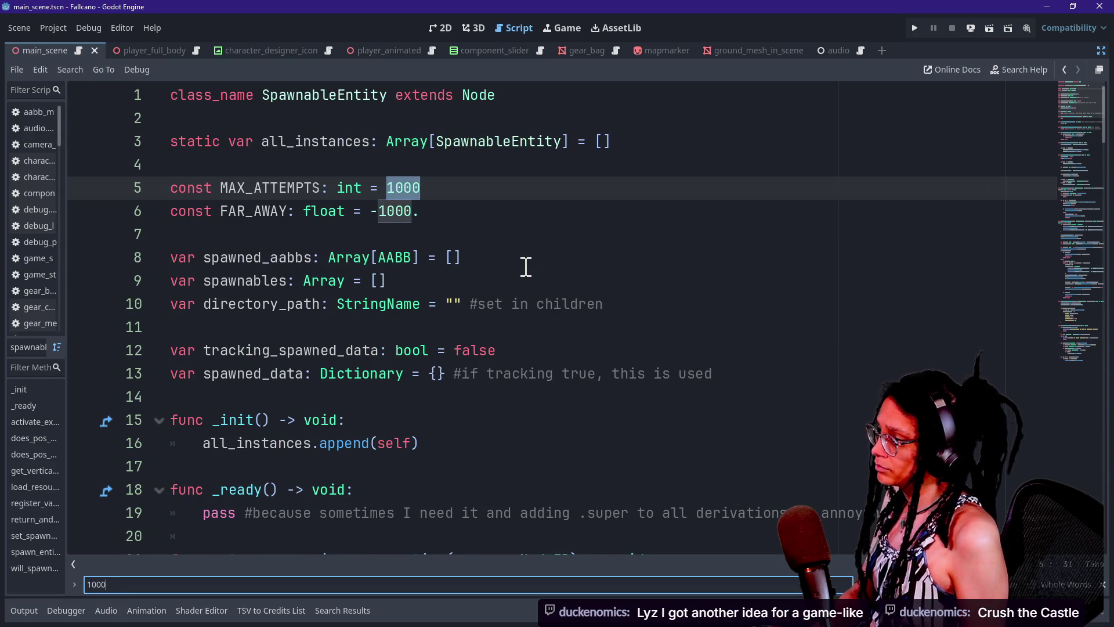
pyautogui.write('attempts')
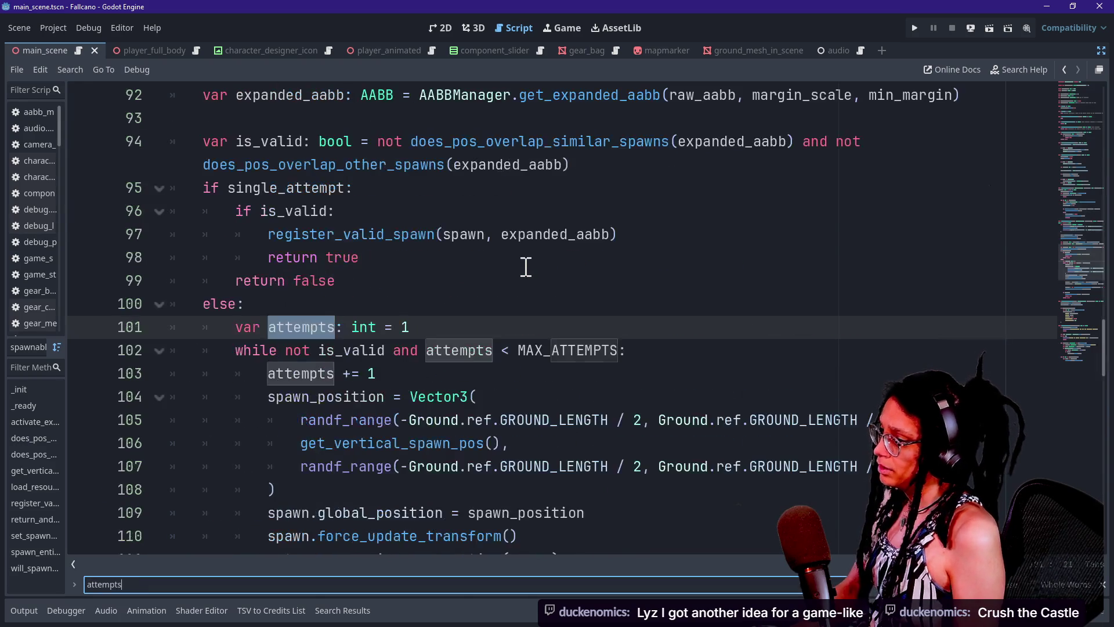
pyautogui.click(525, 266)
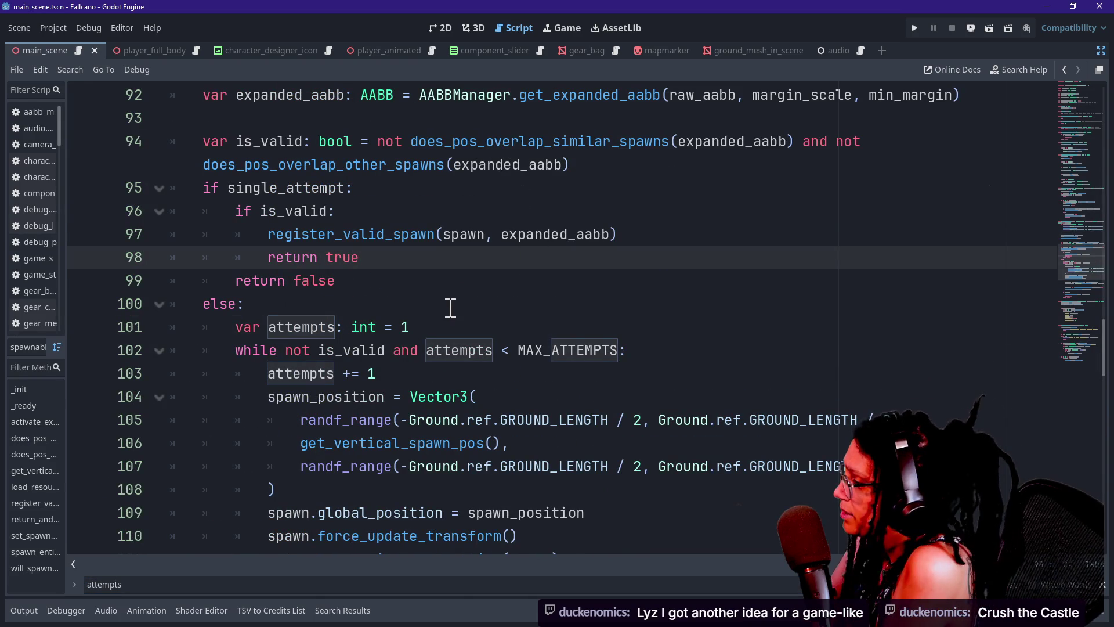
pyautogui.moveTo(235, 350); pyautogui.dragTo(308, 350)
pyautogui.click(545, 351)
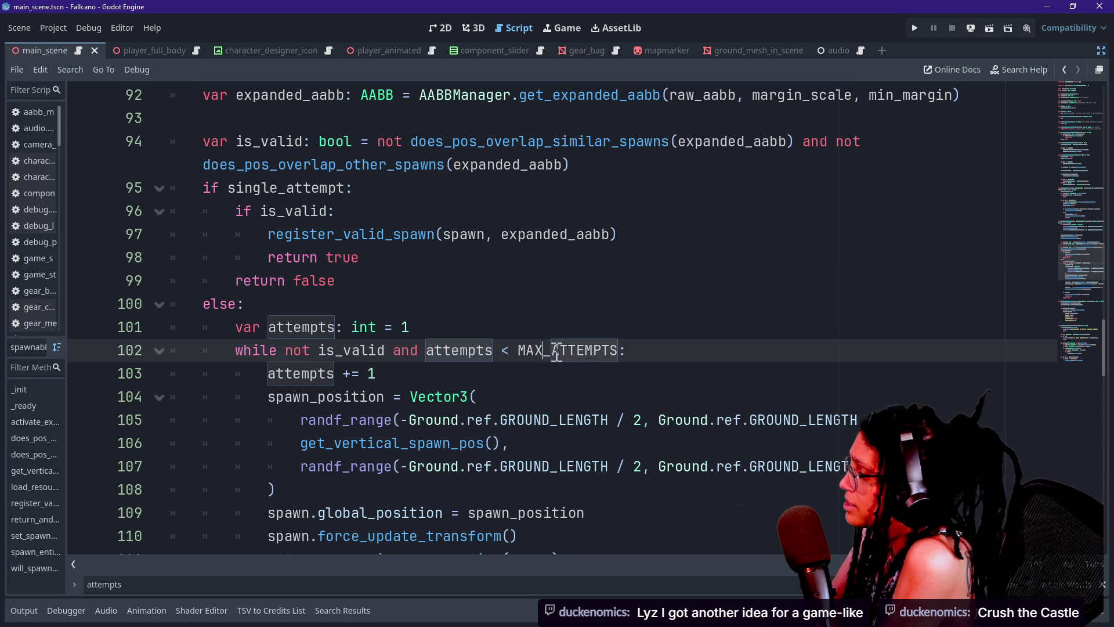
pyautogui.press('Down')
pyautogui.press('Down')
pyautogui.press('Down')
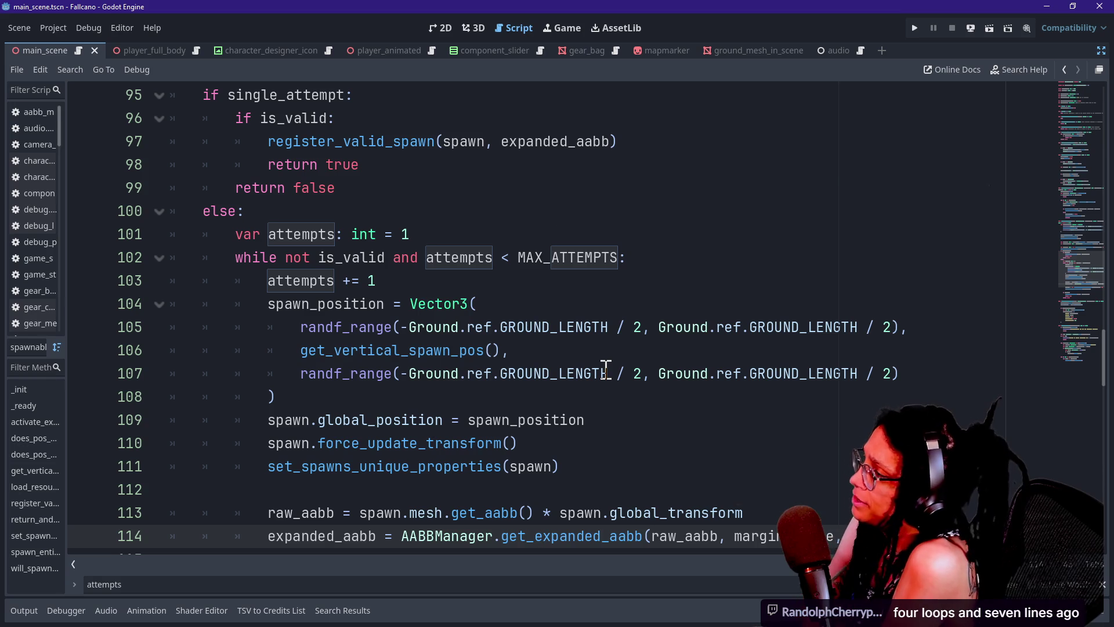
pyautogui.click(542, 172)
pyautogui.scroll(1, 543, 177)
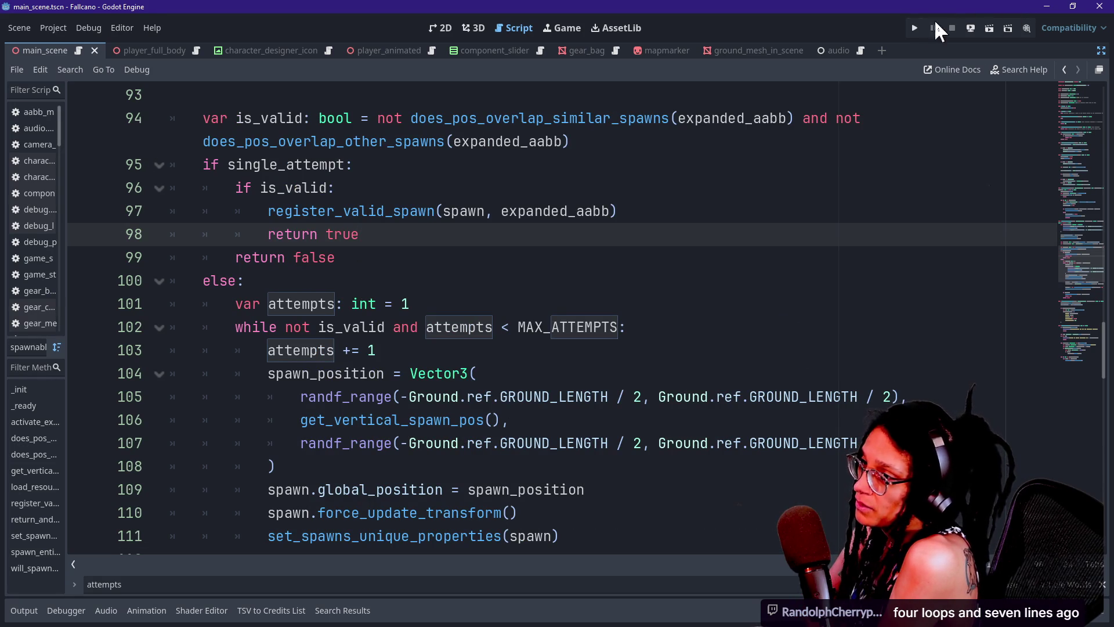
pyautogui.press('F5')
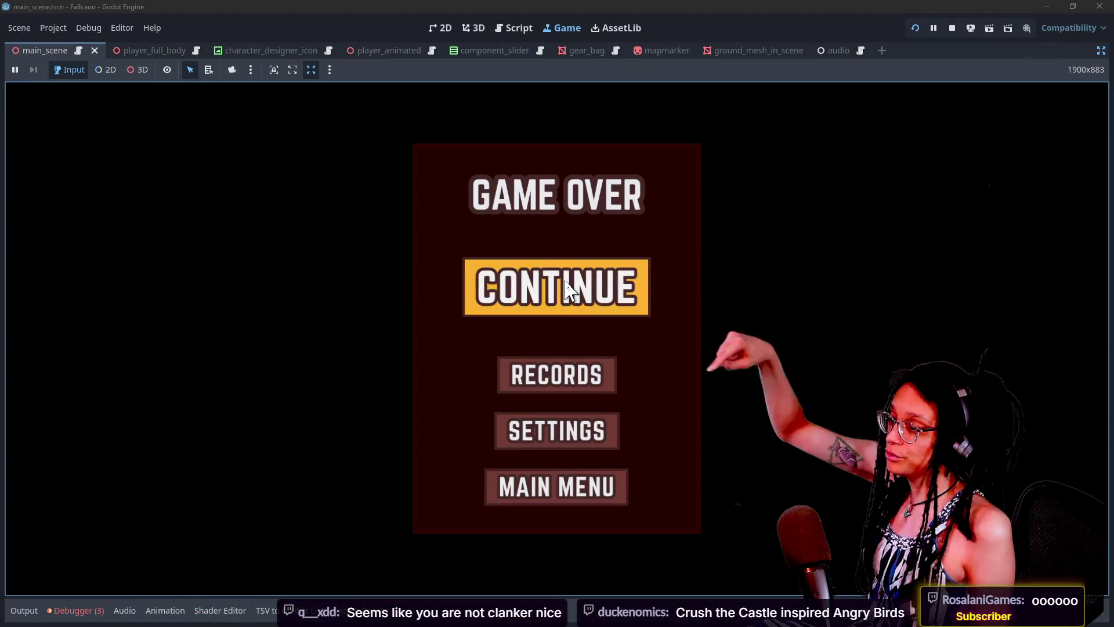
pyautogui.click(567, 288)
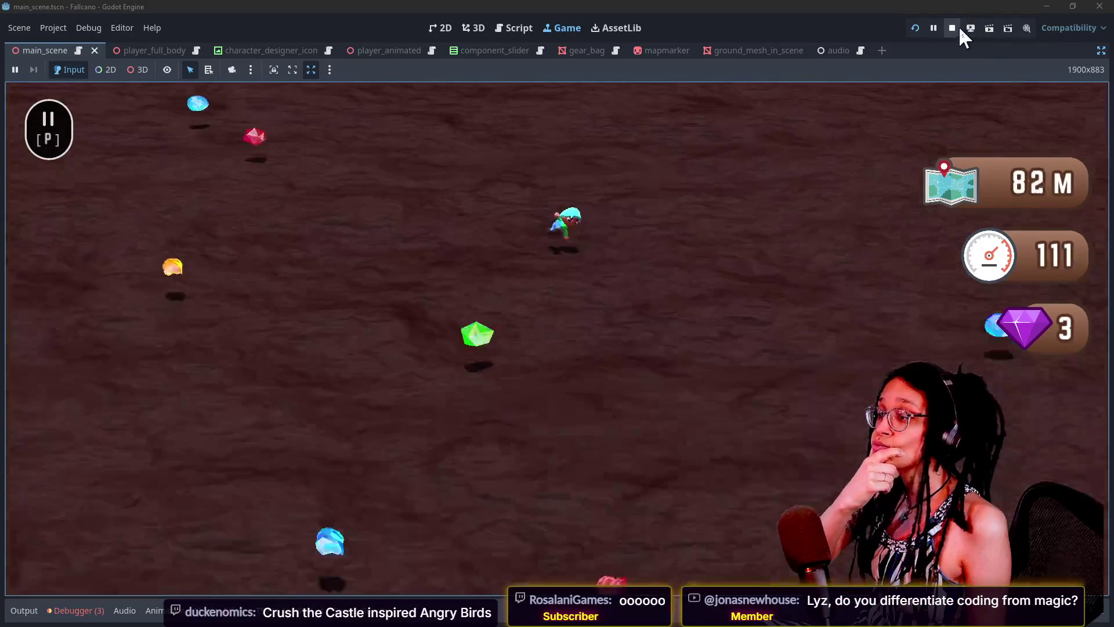
pyautogui.click(952, 28)
pyautogui.click(874, 212)
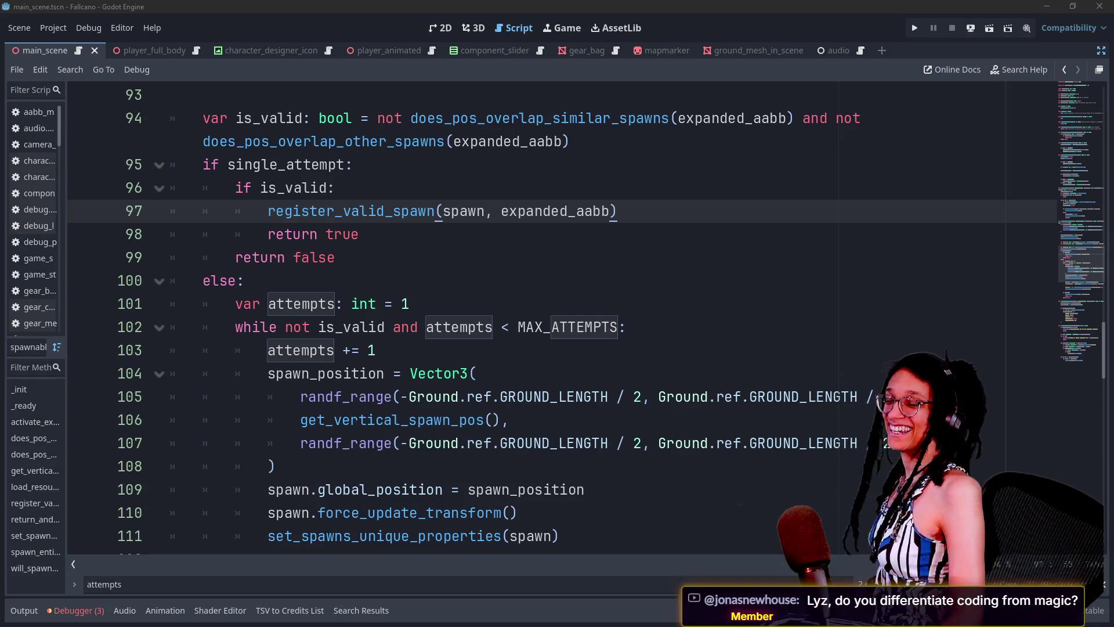
# Step through the retry loop's attempts condition, else branch and line 95 single_attempt check.
pyautogui.click(439, 325)
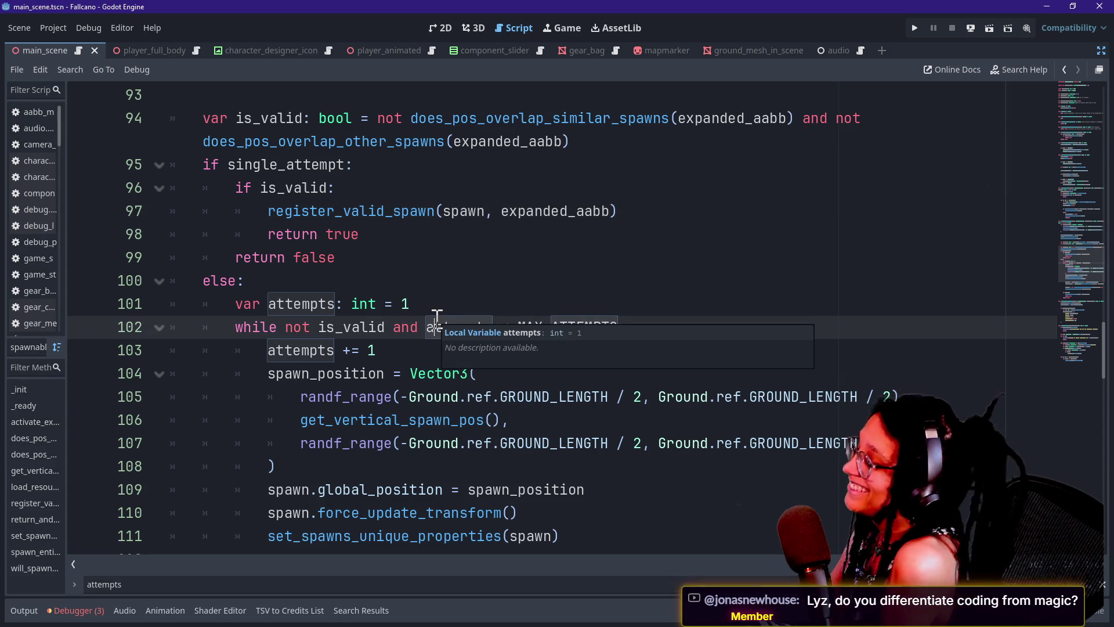
pyautogui.press('Up')
pyautogui.press('Down')
pyautogui.press('Down')
pyautogui.press('Down')
pyautogui.press('Down')
pyautogui.press('Up')
pyautogui.press('Up')
pyautogui.press('Up')
pyautogui.press('Up')
pyautogui.press('Up')
pyautogui.press('Up')
pyautogui.press('Up')
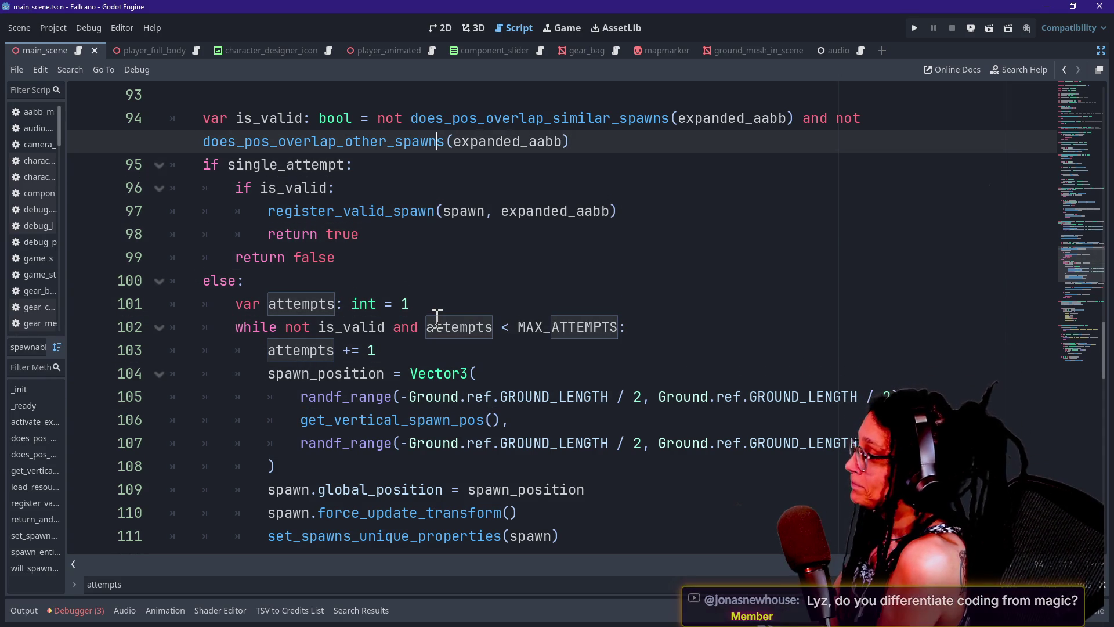
pyautogui.press('Down')
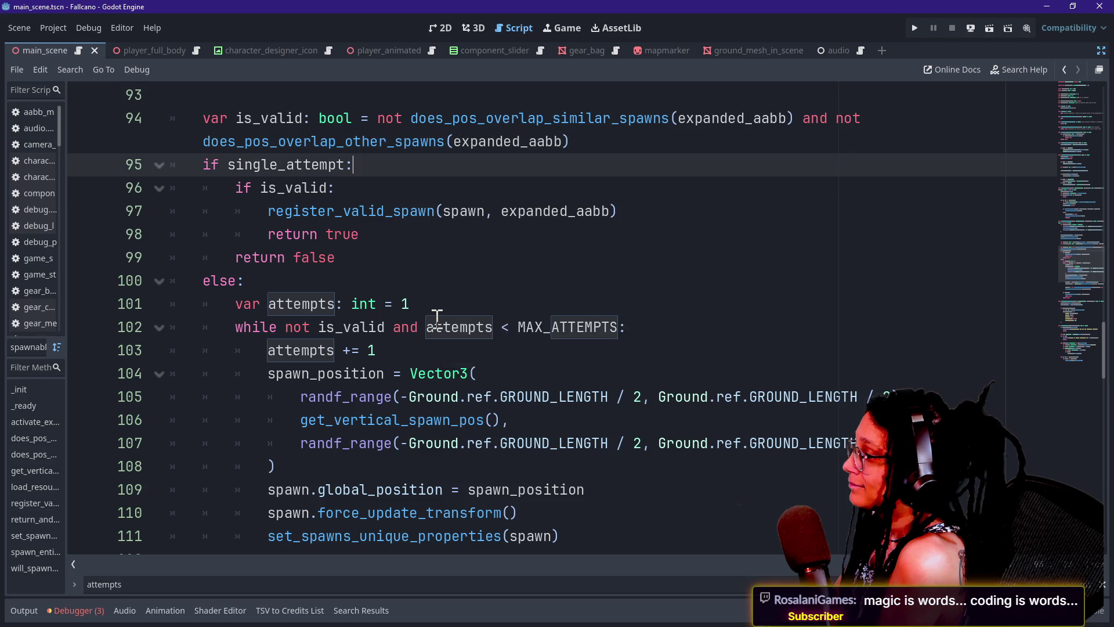
pyautogui.click(328, 166)
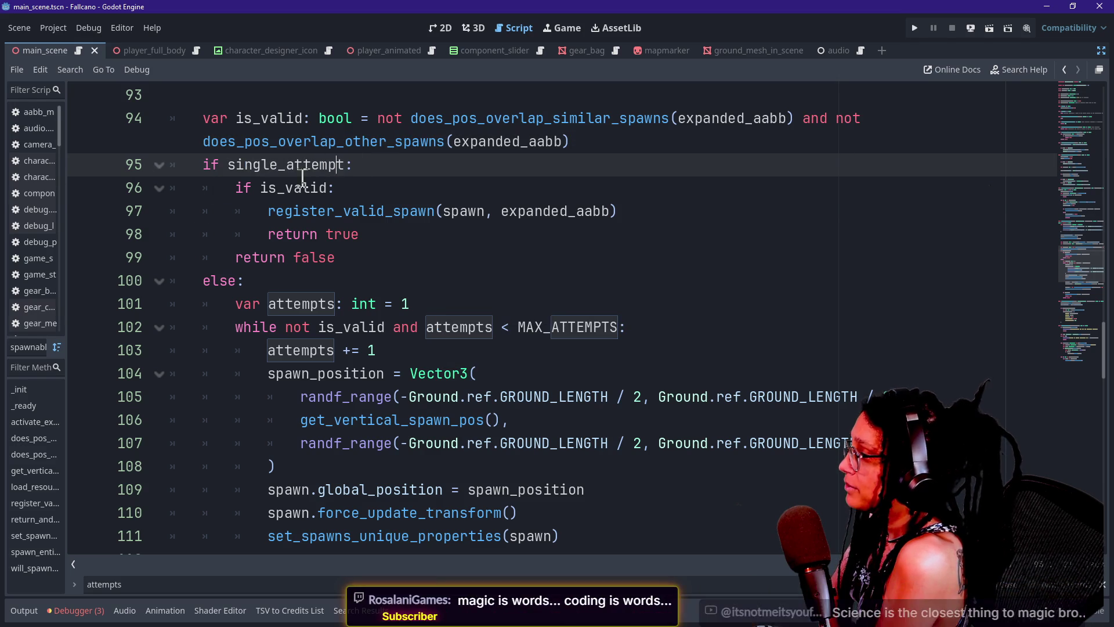
pyautogui.press('Up')
pyautogui.press('Up')
pyautogui.press('Up')
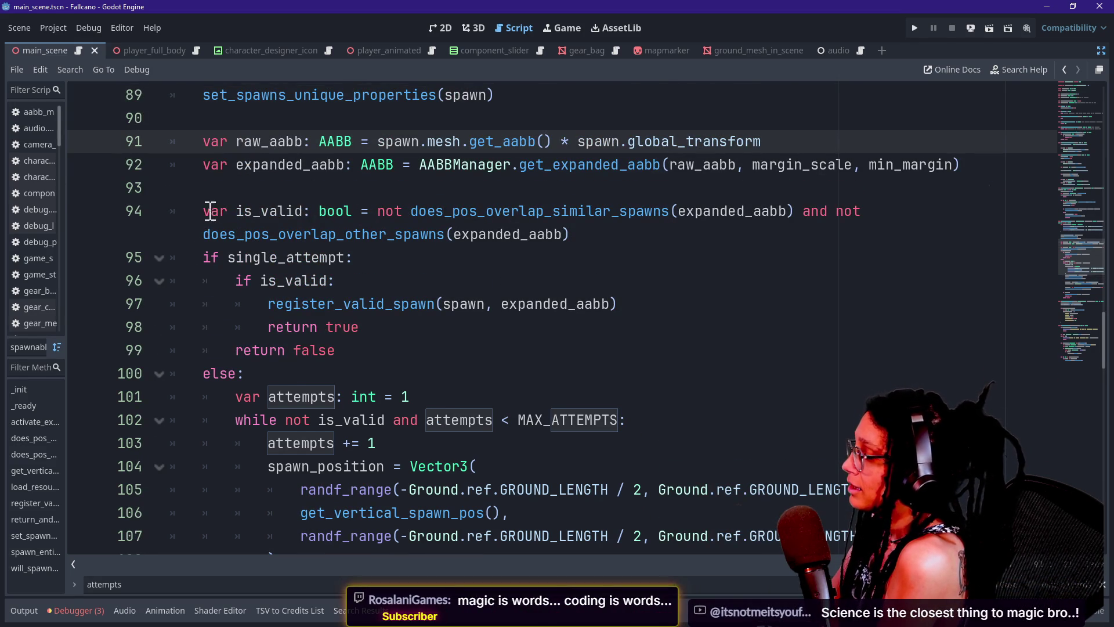
# Review the is_valid overlap check, its method documentation, and the register_valid_spawn call.
pyautogui.click(381, 212)
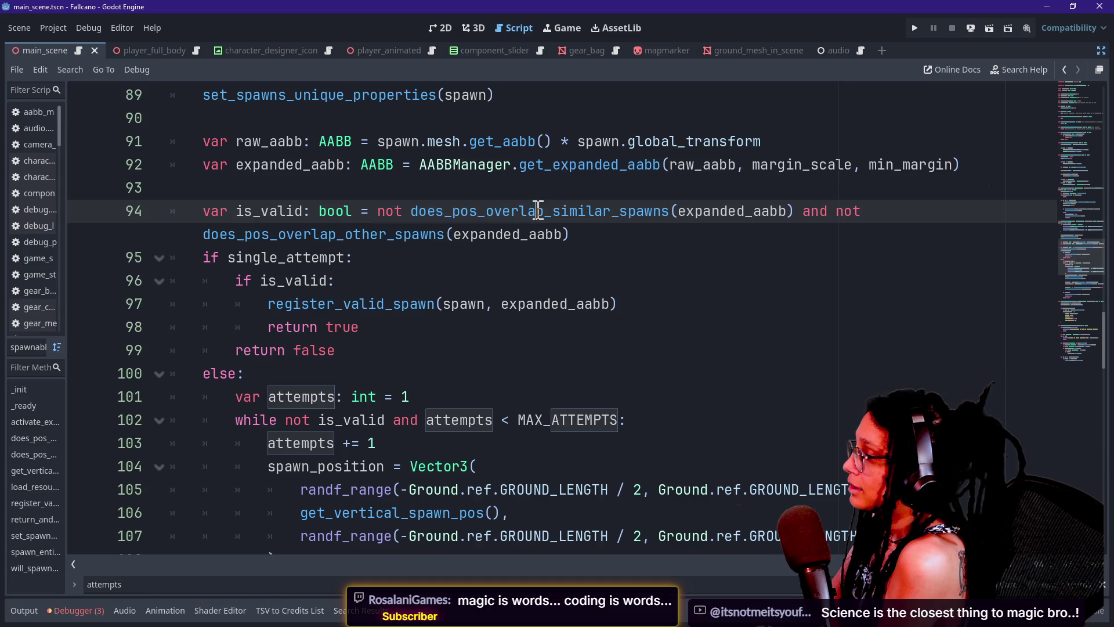
pyautogui.moveTo(448, 213)
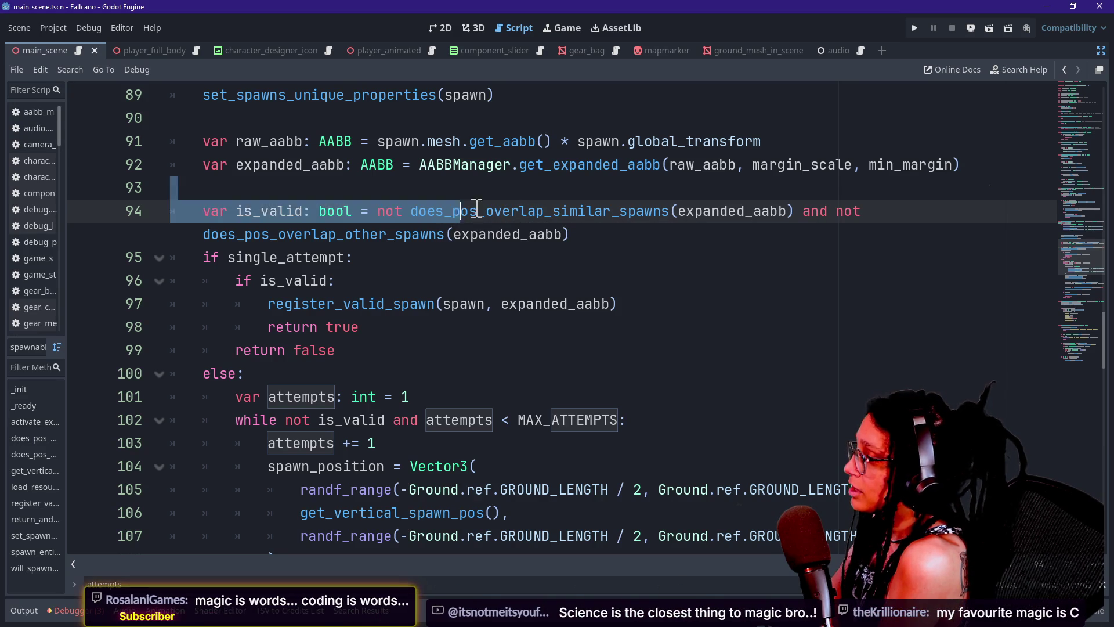
pyautogui.click(691, 186)
pyautogui.click(493, 303)
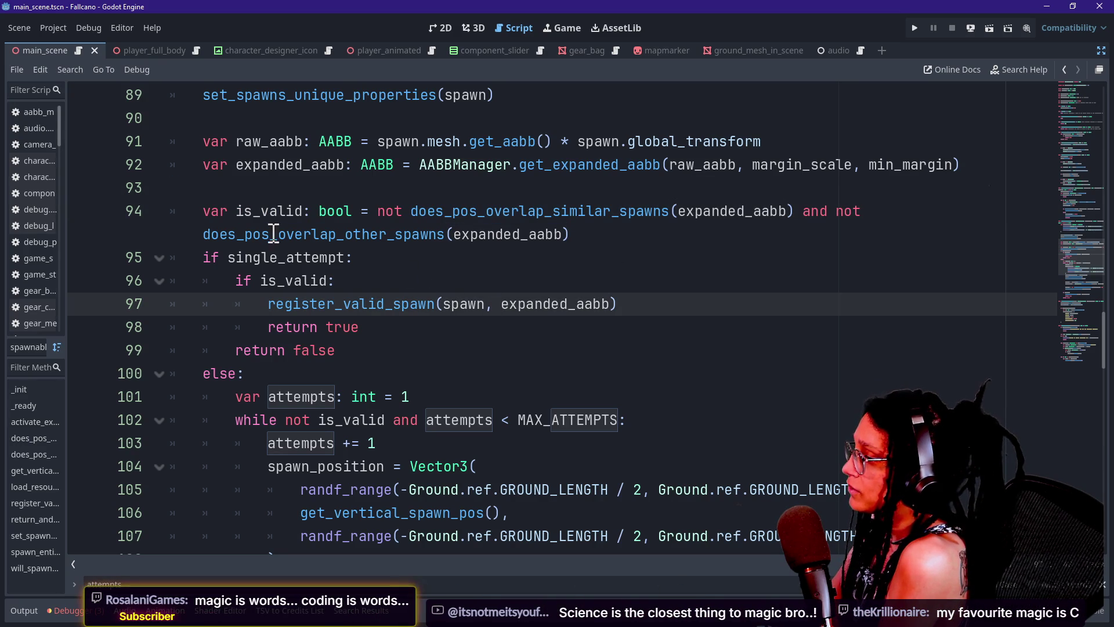
pyautogui.click(558, 328)
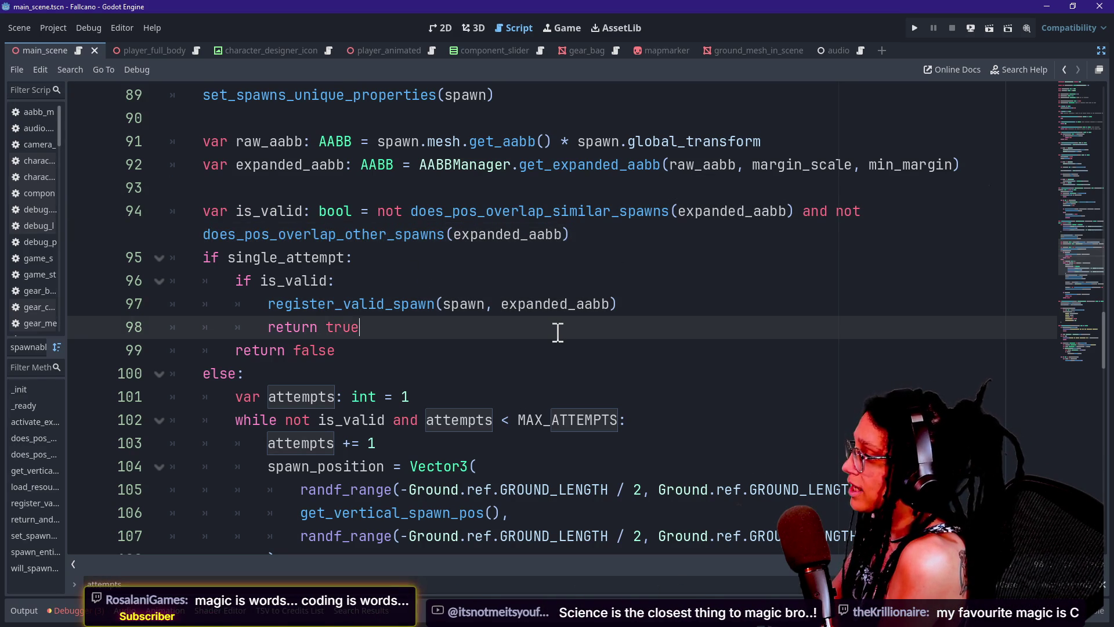
pyautogui.press('Down')
pyautogui.press('Down')
pyautogui.press('Down')
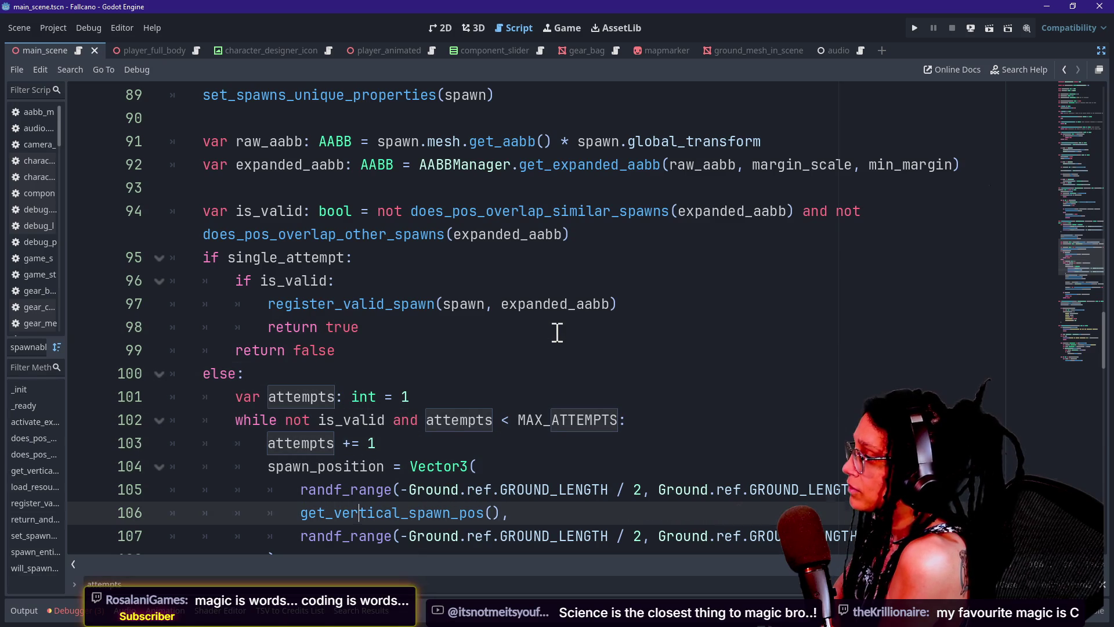
pyautogui.moveTo(376, 211); pyautogui.dragTo(443, 234)
pyautogui.click(443, 213)
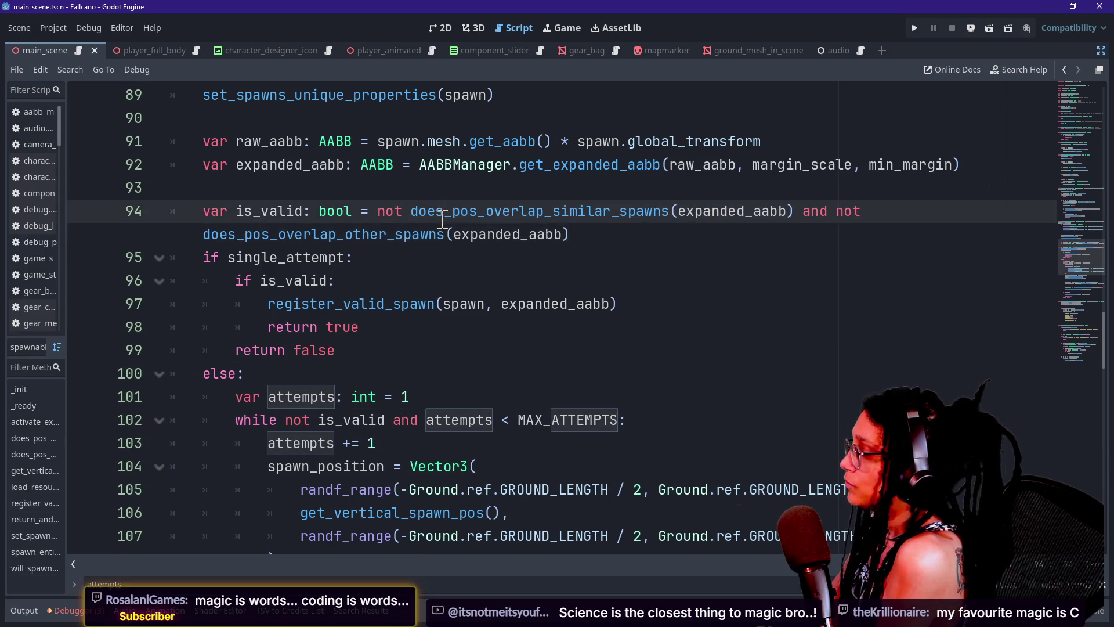
pyautogui.click(452, 239)
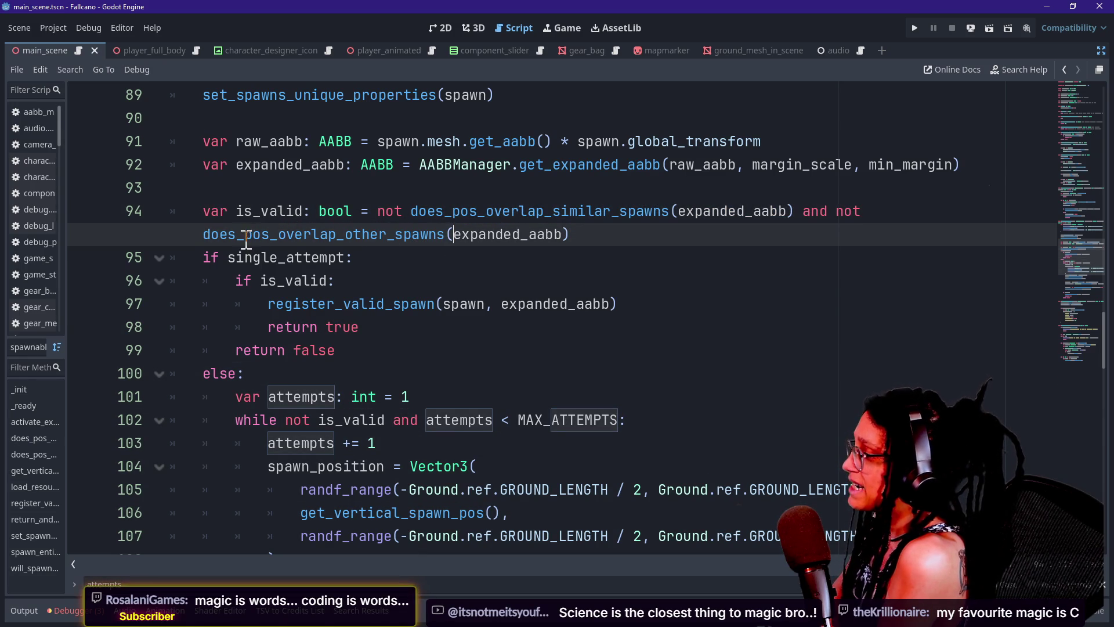
pyautogui.click(270, 214)
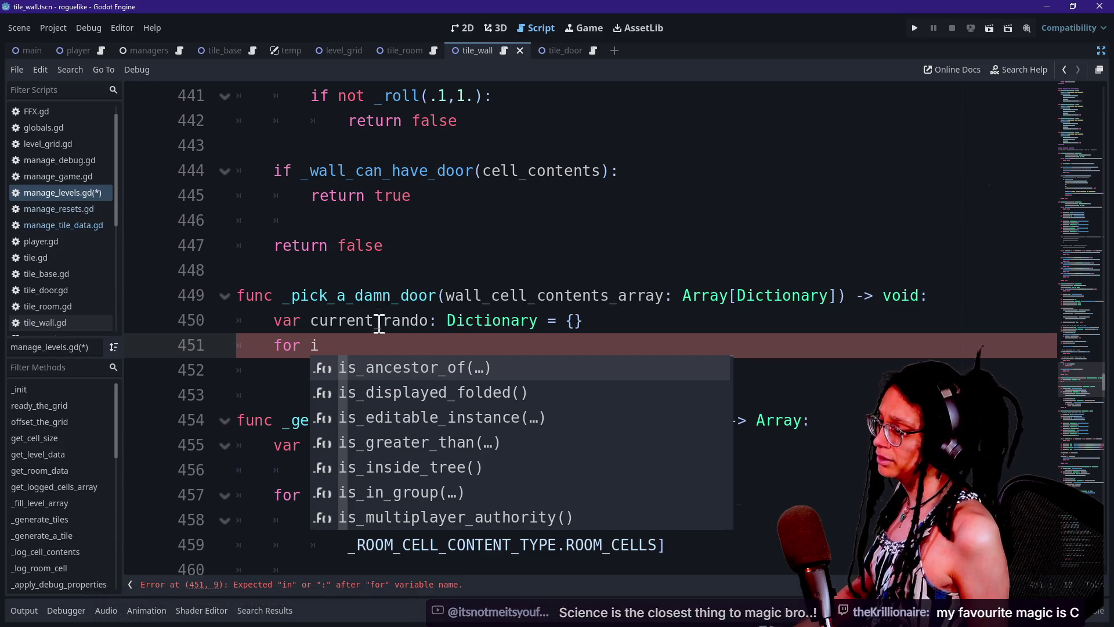
# Inspect the current_rando line and unfinished for loop around lines 448–451 of tile_wall.gd.
pyautogui.click(376, 322)
pyautogui.press('Right')
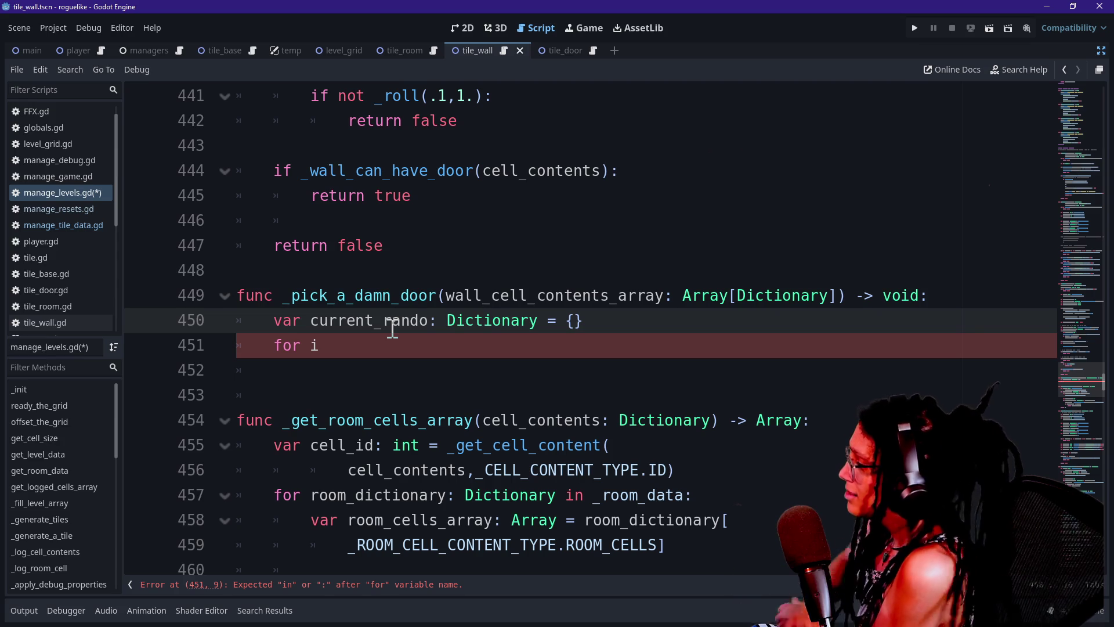
pyautogui.click(437, 357)
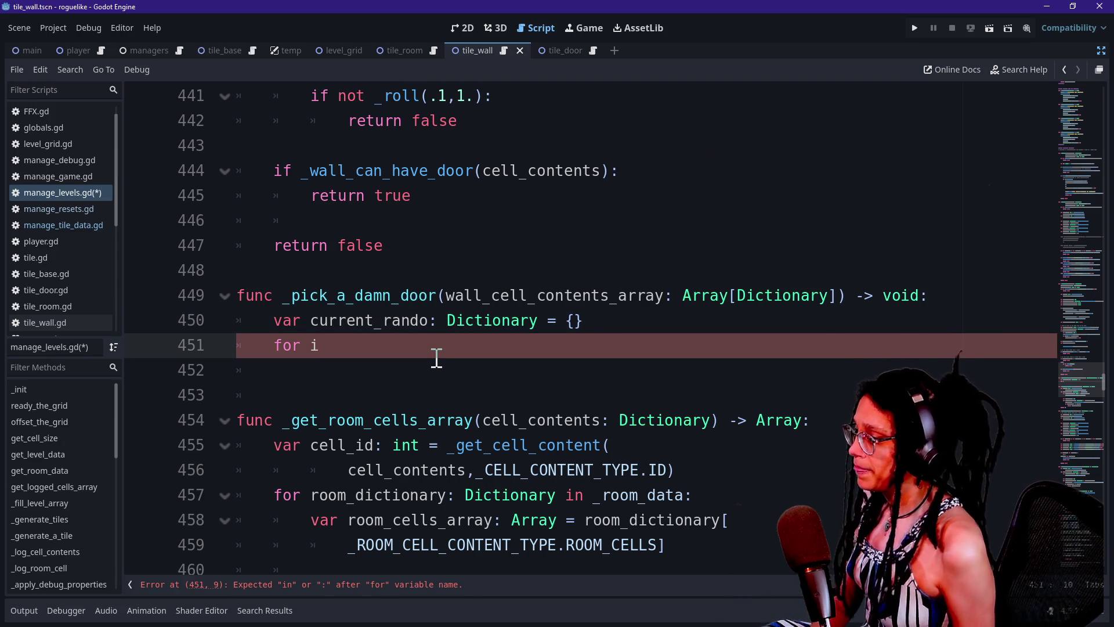
pyautogui.click(432, 268)
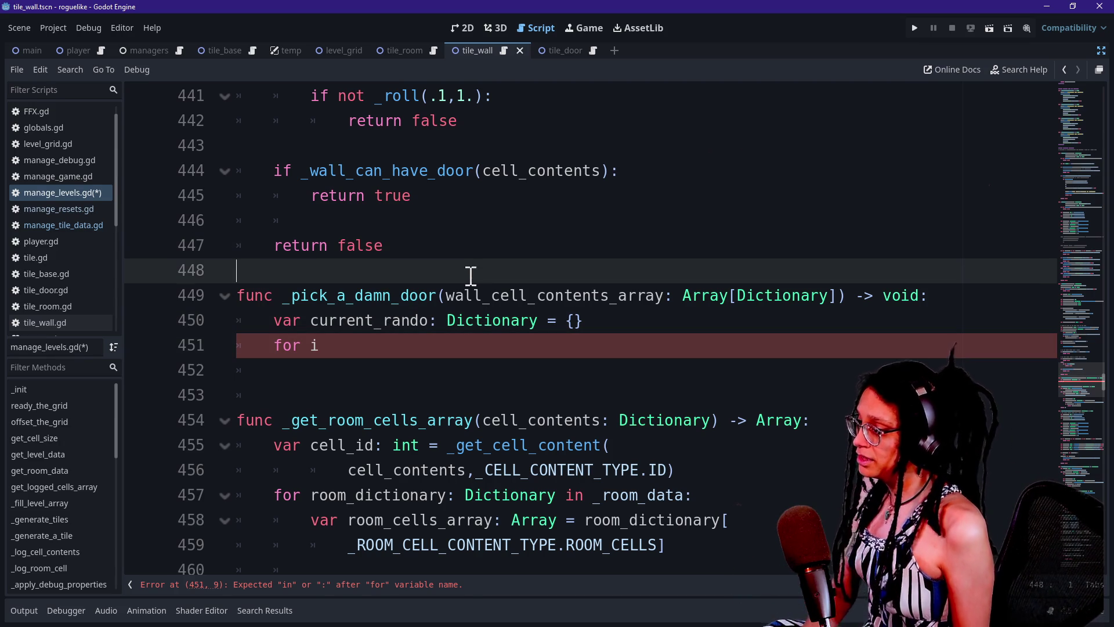
pyautogui.click(975, 287)
pyautogui.click(950, 326)
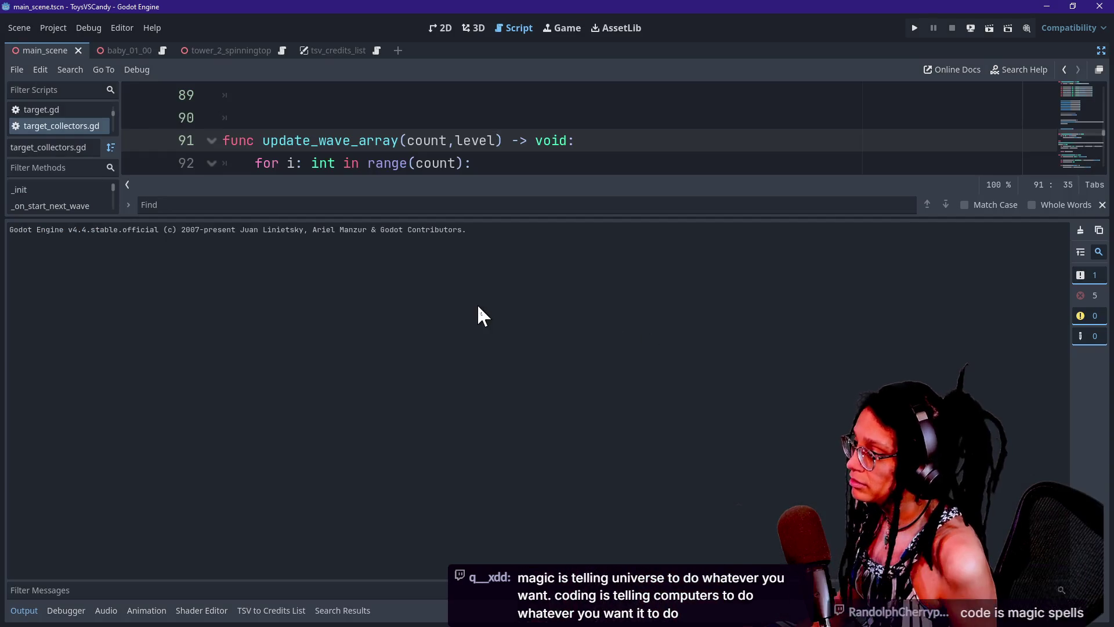
# Enlarge the script over the output log and select the is_valid overlap condition in the Fallcano script.
pyautogui.moveTo(455, 214); pyautogui.dragTo(476, 491)
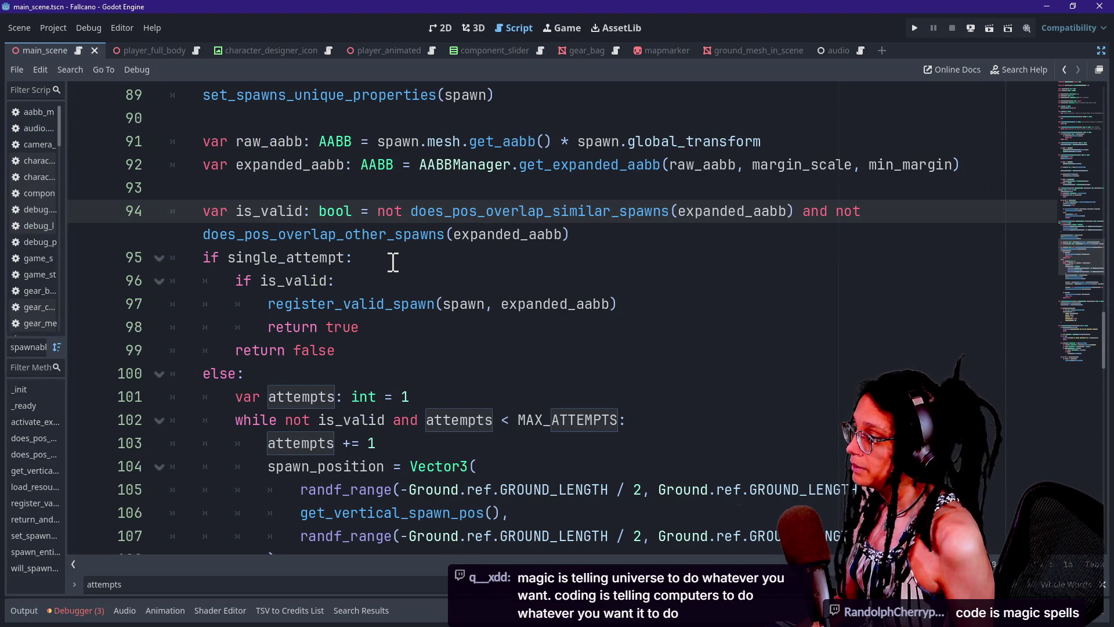
pyautogui.moveTo(210, 257); pyautogui.dragTo(286, 257)
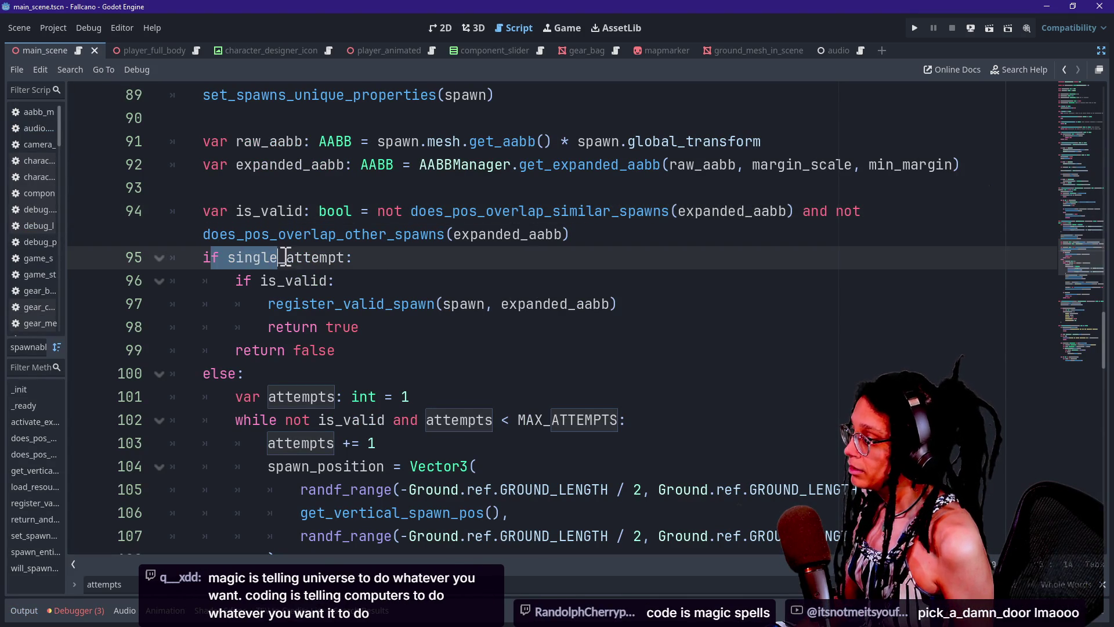
pyautogui.moveTo(372, 212)
pyautogui.mouseDown()
pyautogui.moveTo(622, 267)
pyautogui.moveTo(682, 268)
pyautogui.mouseUp()
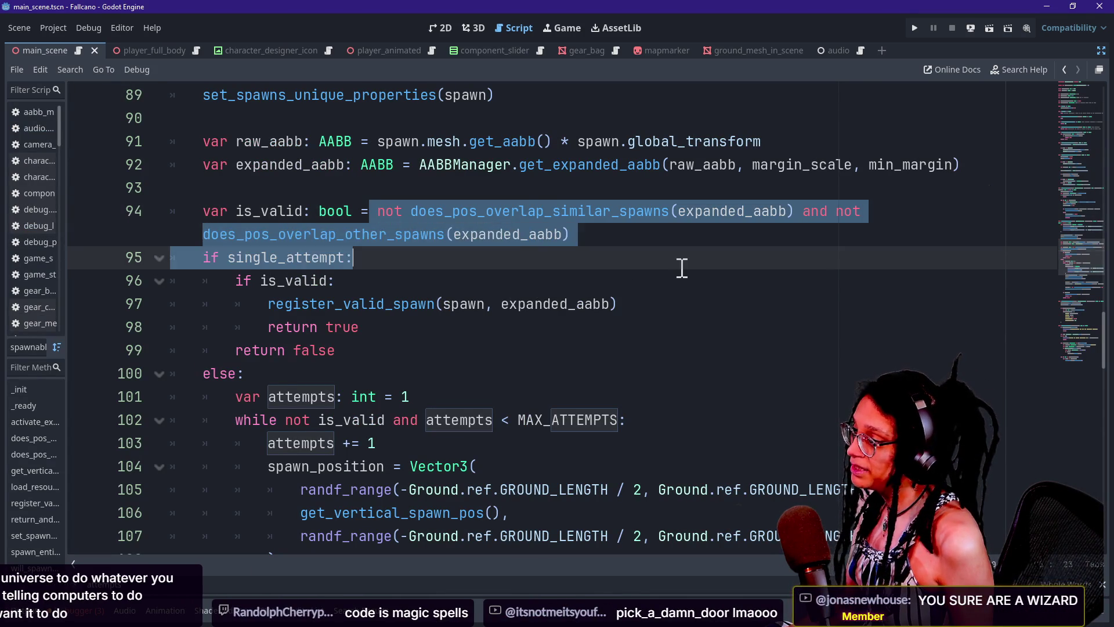
pyautogui.click(262, 182)
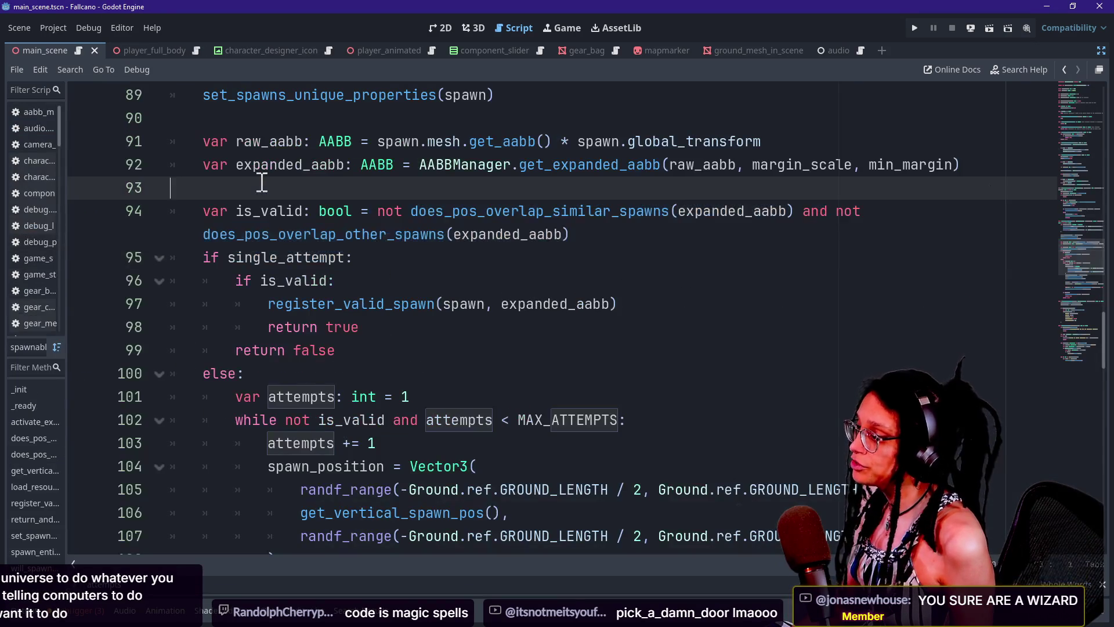
pyautogui.moveTo(374, 211); pyautogui.dragTo(579, 235)
pyautogui.click(588, 235)
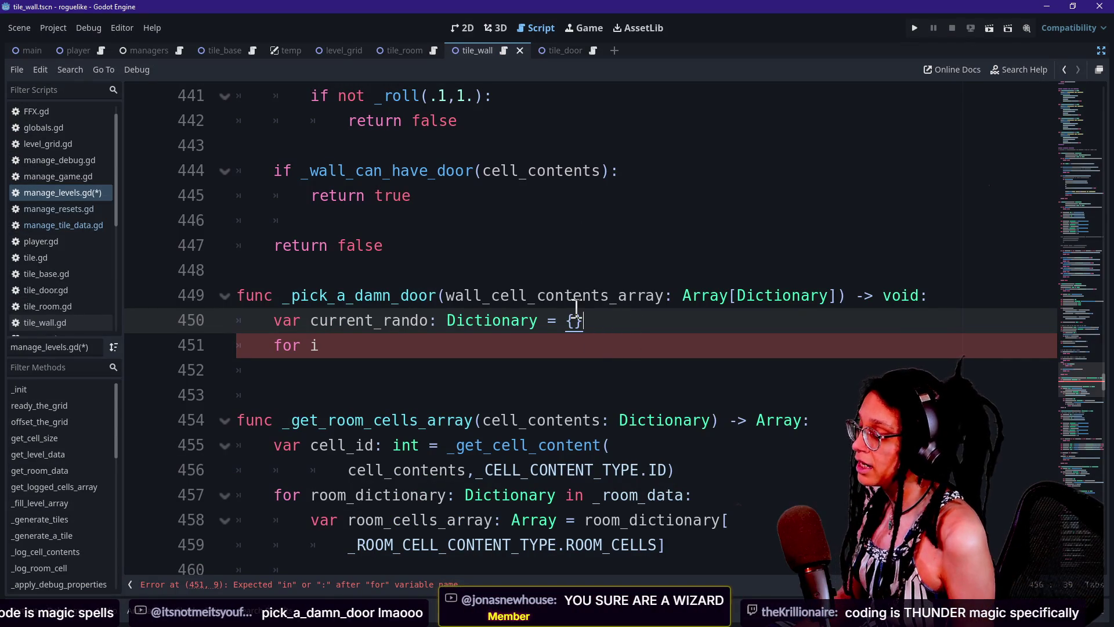
# Set current_rando to _wall_can_have_door(wall_cell_contents_array.pick_random()) using autocomplete.
pyautogui.write('_walk')
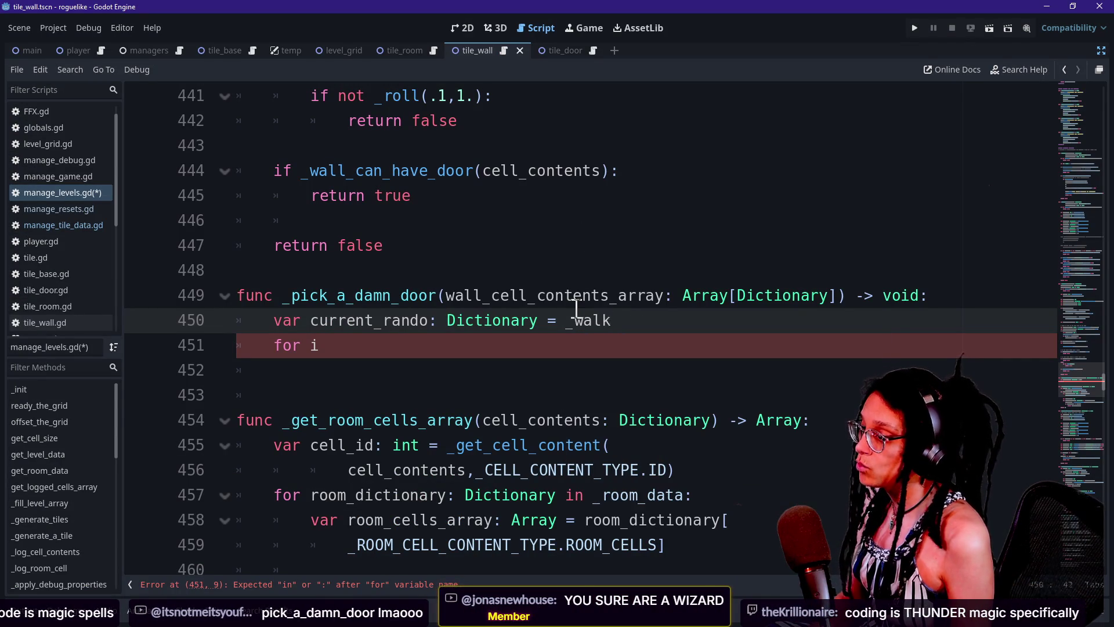
pyautogui.write('all_')
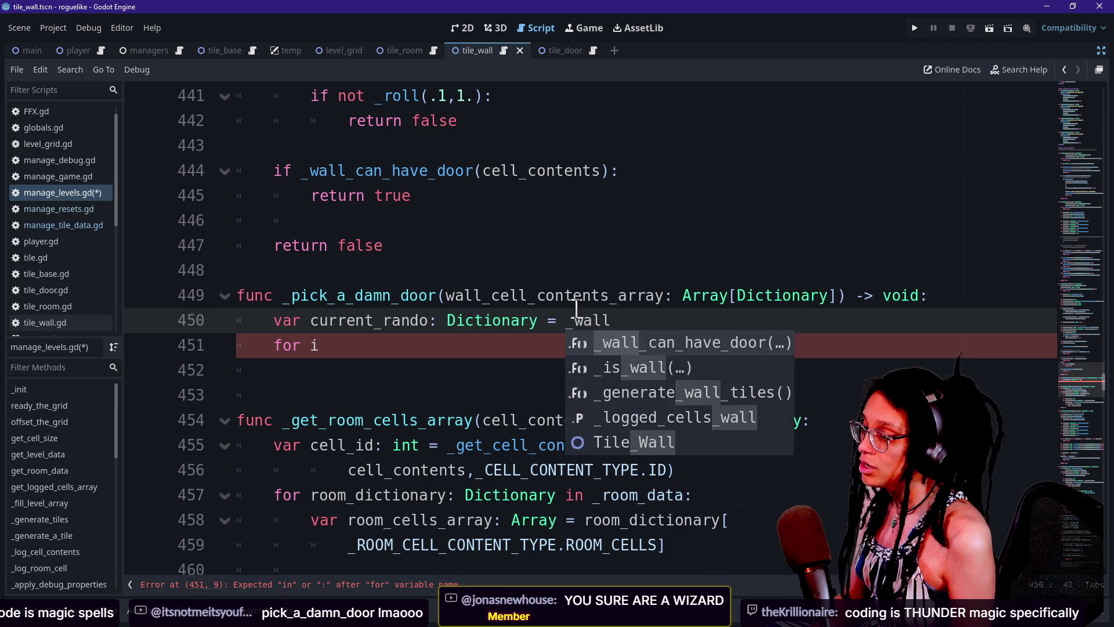
pyautogui.press('Return')
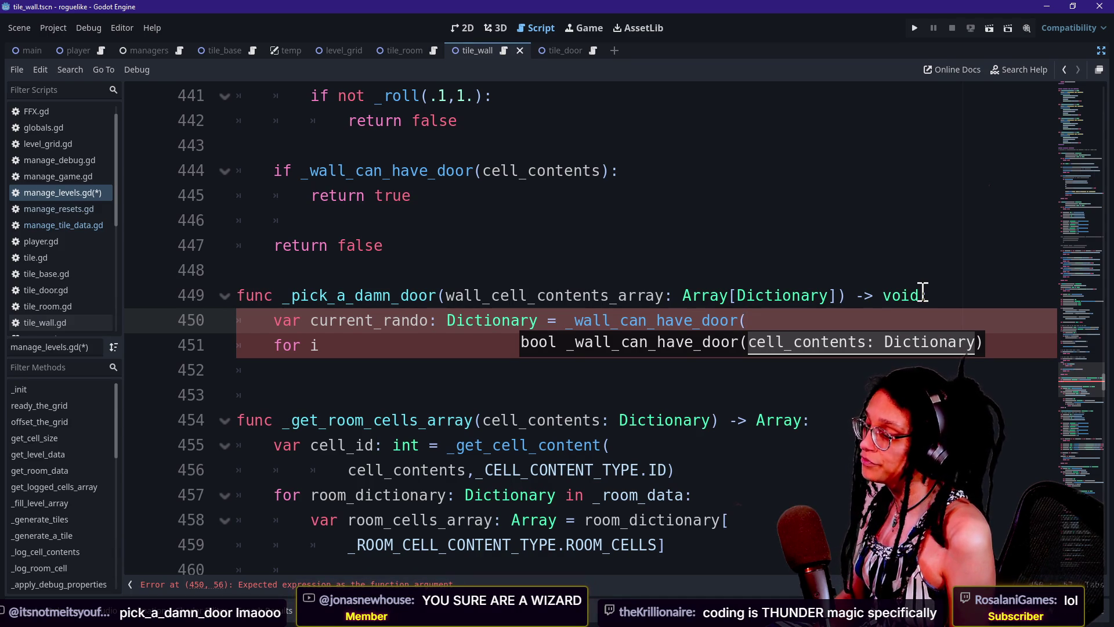
pyautogui.press('BackSpace')
pyautogui.press('BackSpace')
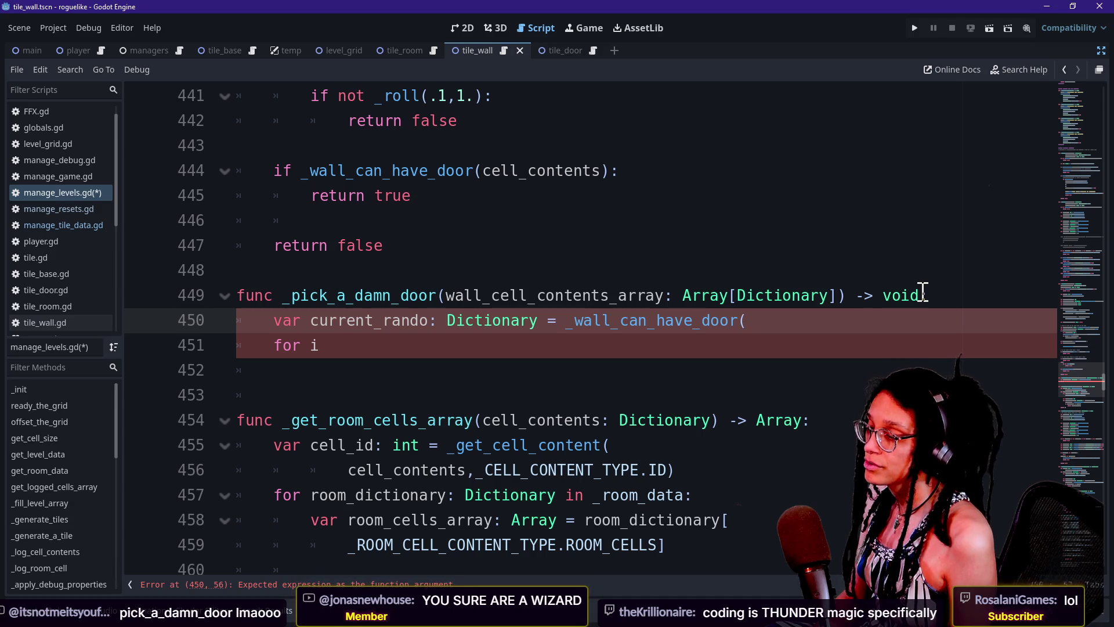
pyautogui.press('BackSpace')
pyautogui.write('(wall')
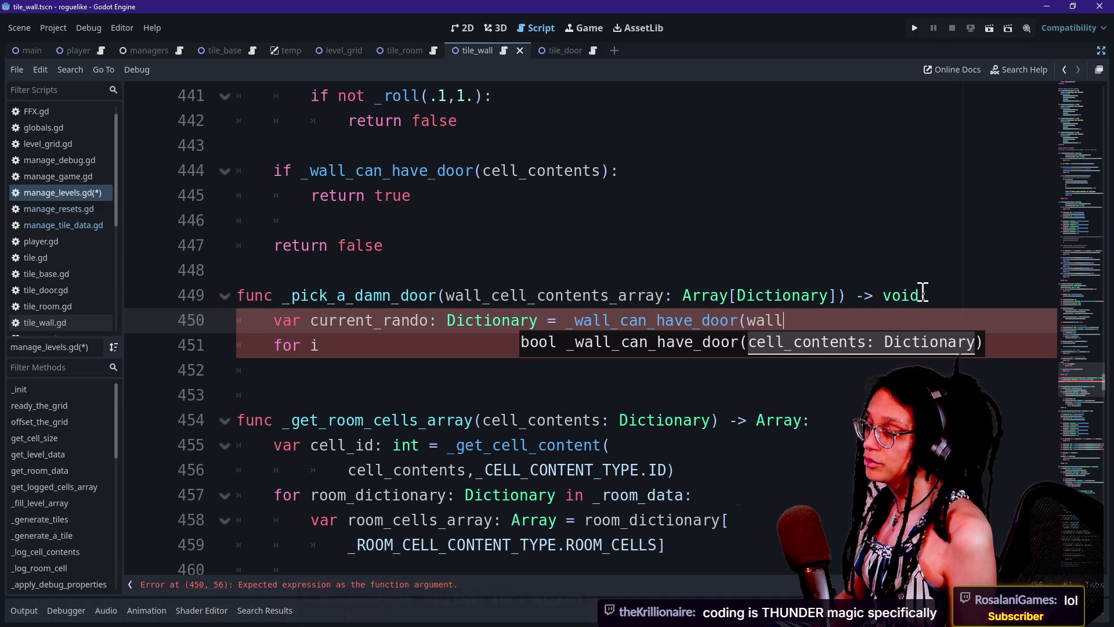
pyautogui.press('Return')
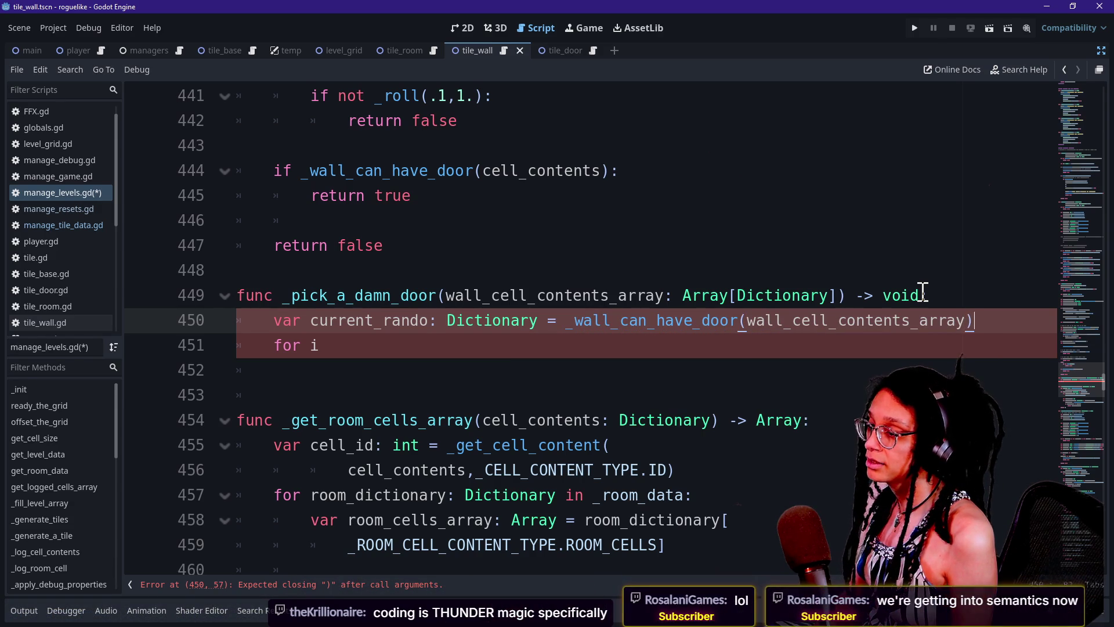
pyautogui.write('.pick_')
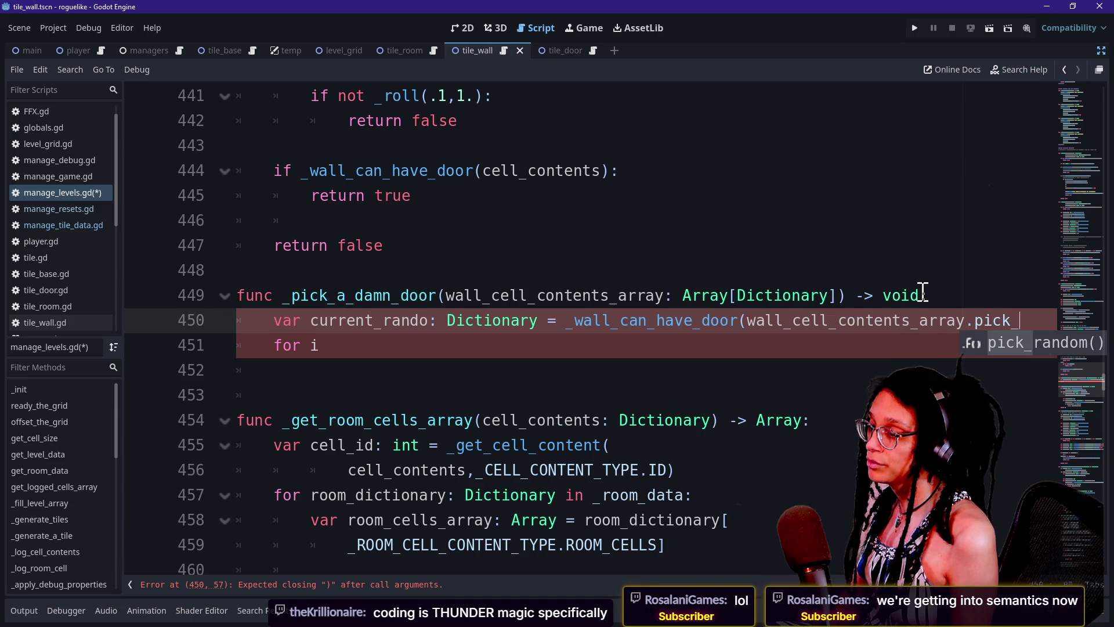
pyautogui.write('random)')
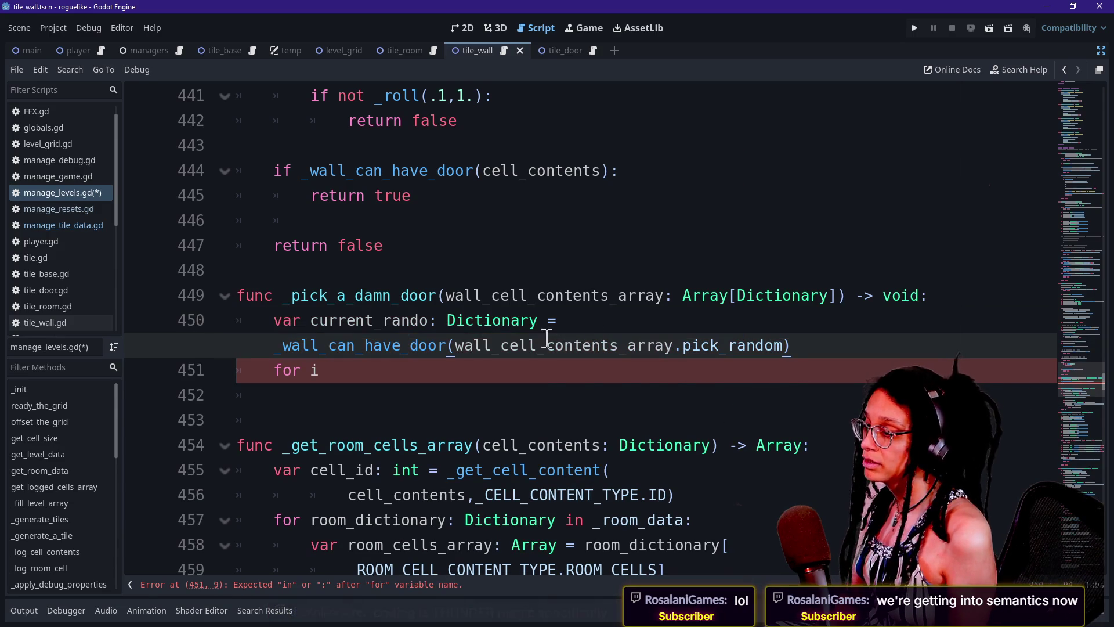
# Wrap the call's argument onto its own line, then switch to the Fallcano project.
pyautogui.click(456, 348)
pyautogui.press('Return')
pyautogui.moveTo(328, 321); pyautogui.dragTo(619, 355)
pyautogui.click(597, 367)
pyautogui.hotkey('alt', 'Tab')
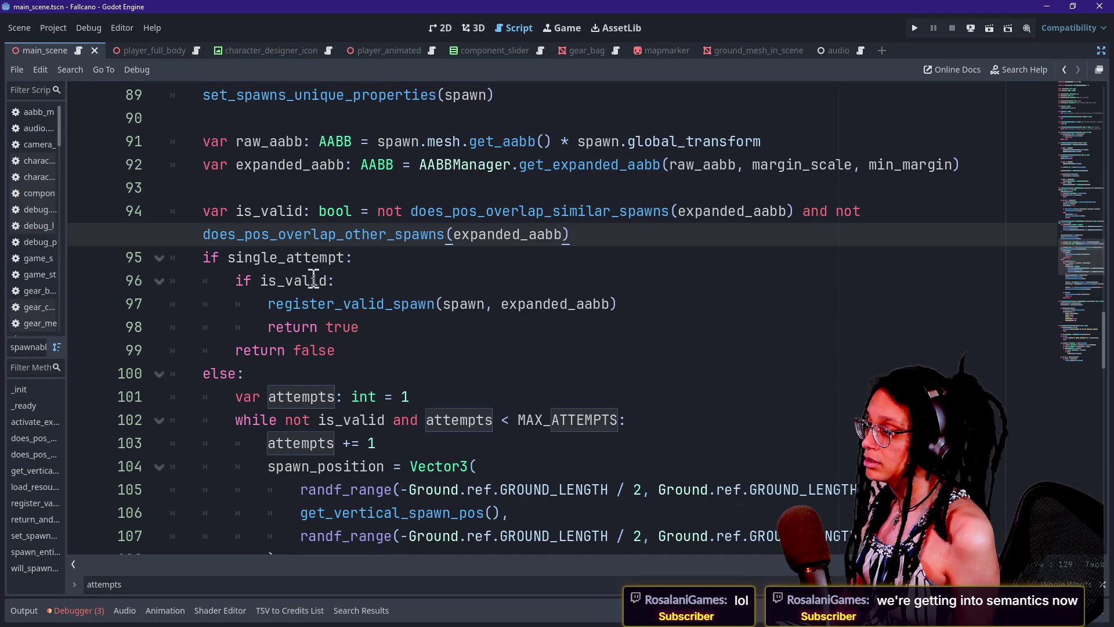
# Back in the roguelike script, replace the unfinished for loop on line 452 with 'if current_rando:'.
pyautogui.hotkey('alt', 'Tab')
pyautogui.press('BackSpace')
pyautogui.press('BackSpace')
pyautogui.press('BackSpace')
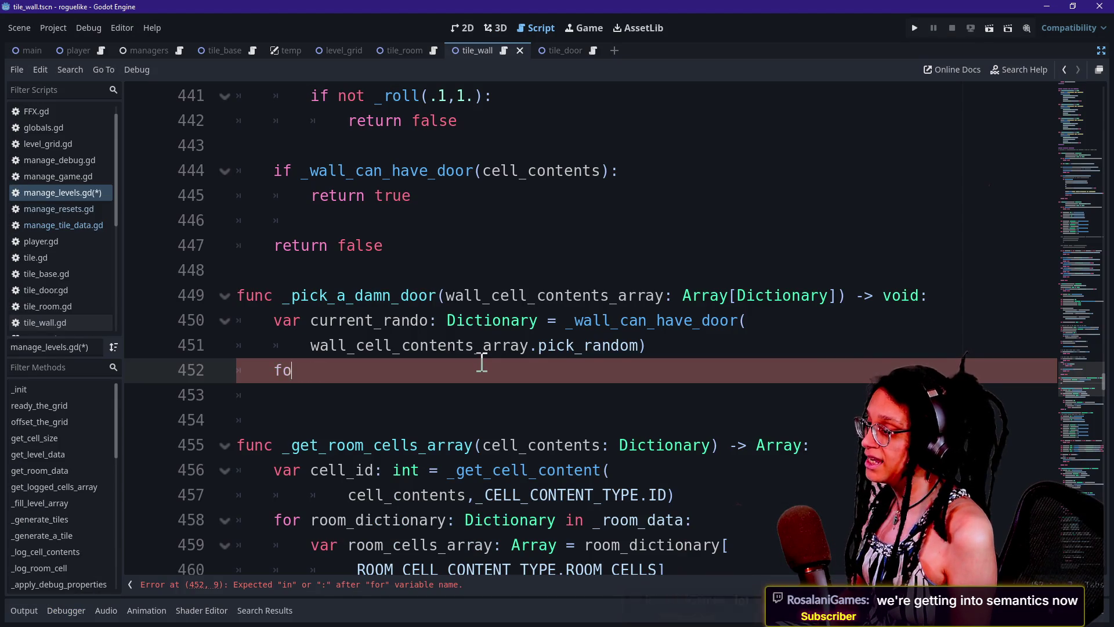
pyautogui.press('Tab')
pyautogui.press('Tab')
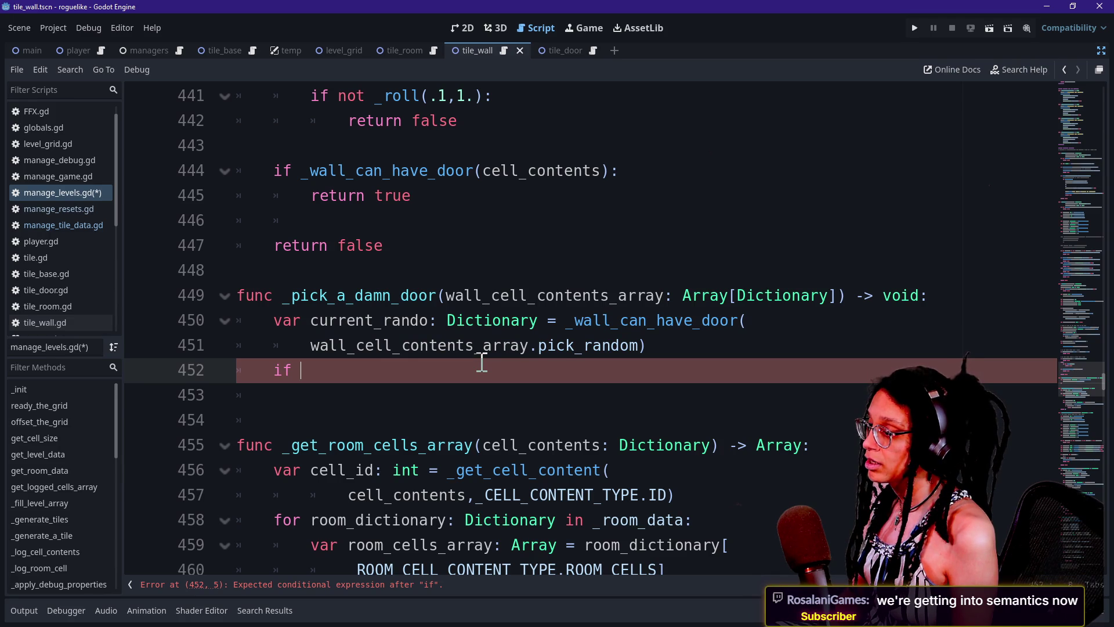
pyautogui.write('not current_')
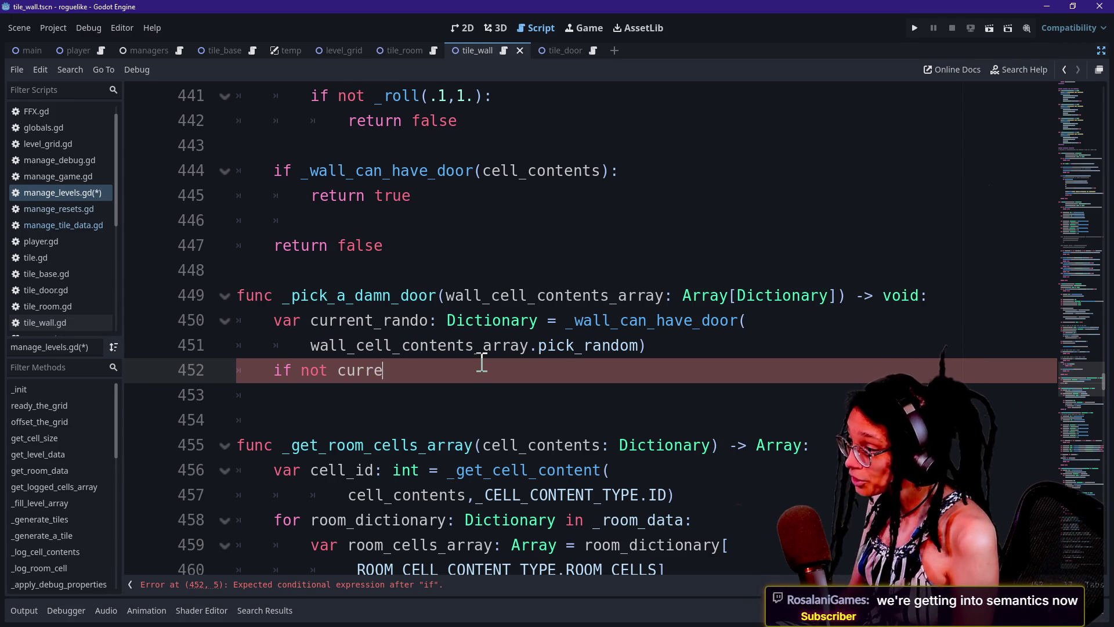
pyautogui.write('rando')
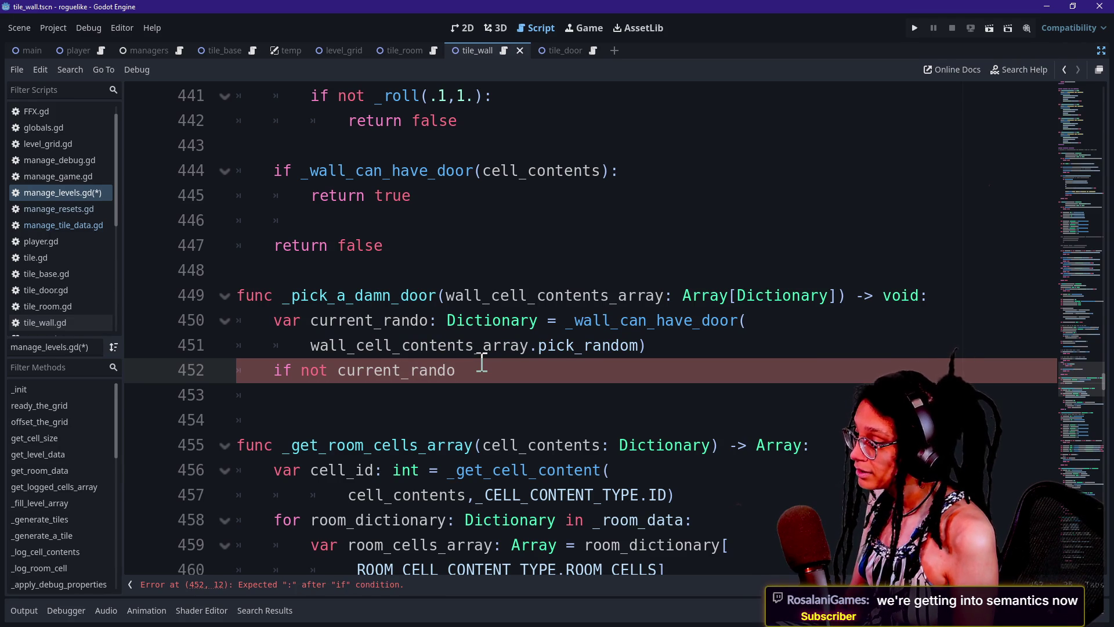
pyautogui.press('BackSpace')
pyautogui.press('BackSpace')
pyautogui.press('BackSpace')
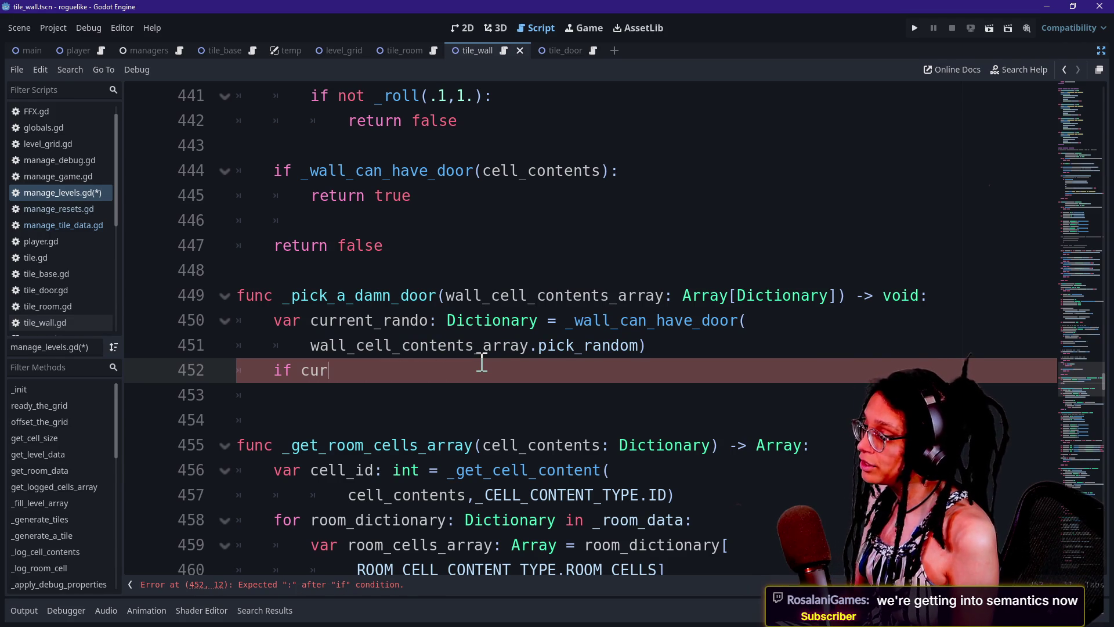
pyautogui.write('rent_rando')
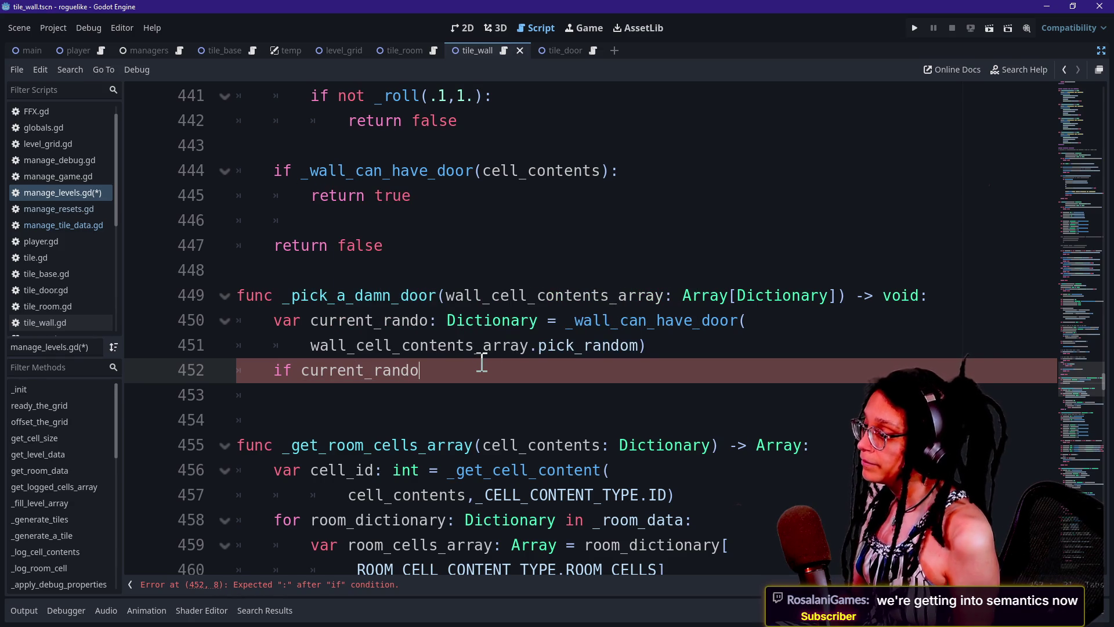
pyautogui.write(':')
pyautogui.press('Return')
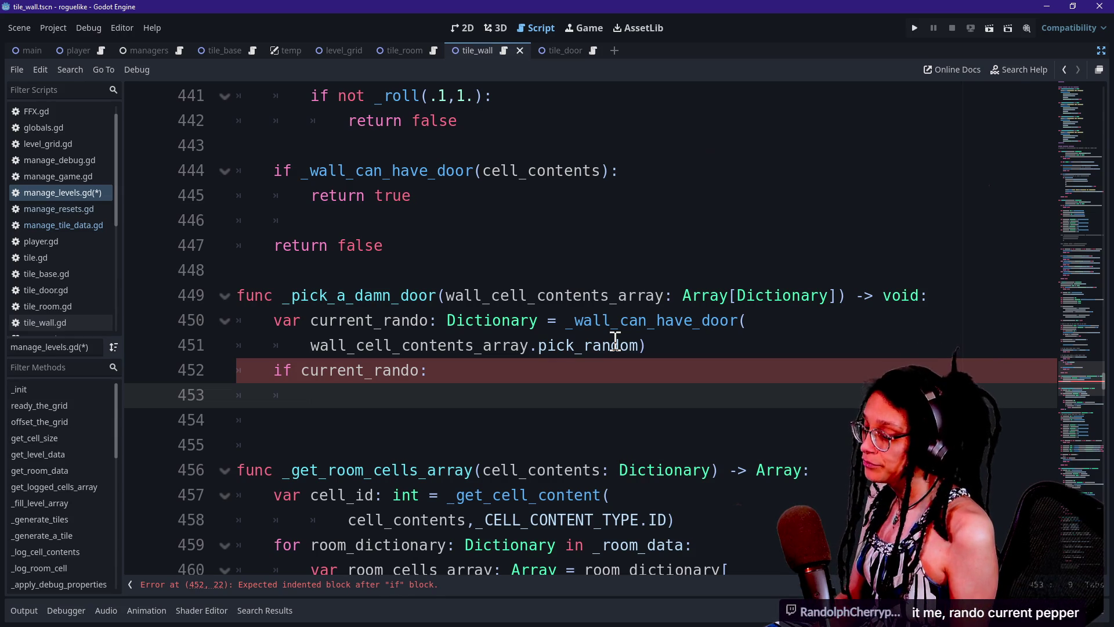
# Begin a _generate_a_tile call with current_rando and ManageTileData.TILES. using autocomplete.
pyautogui.write('_gener')
pyautogui.press('Return')
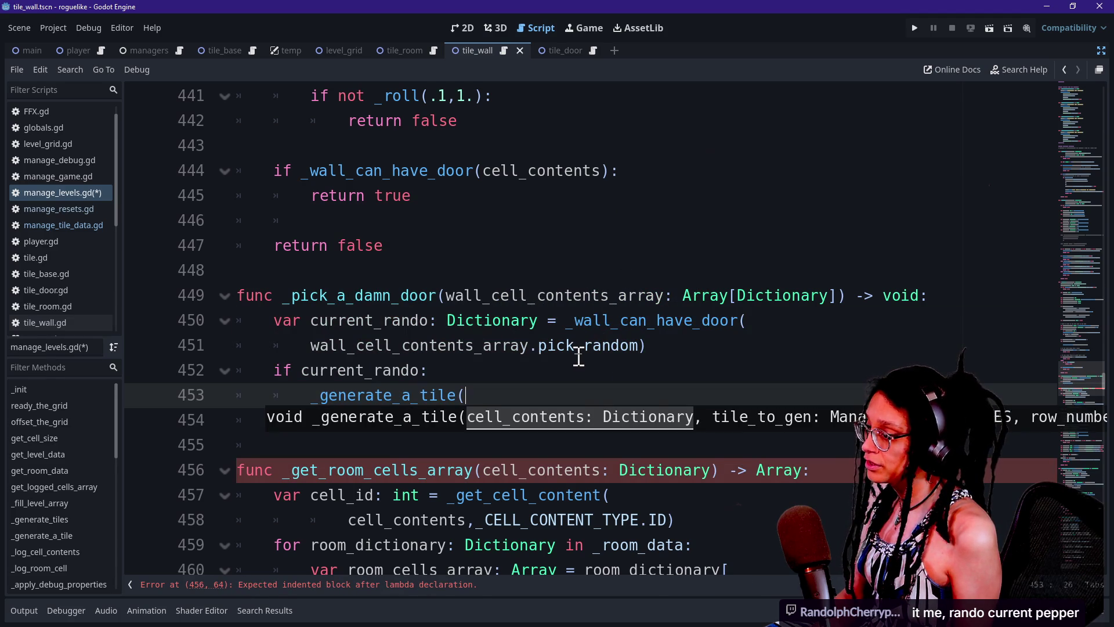
pyautogui.moveTo(578, 356)
pyautogui.write('wal')
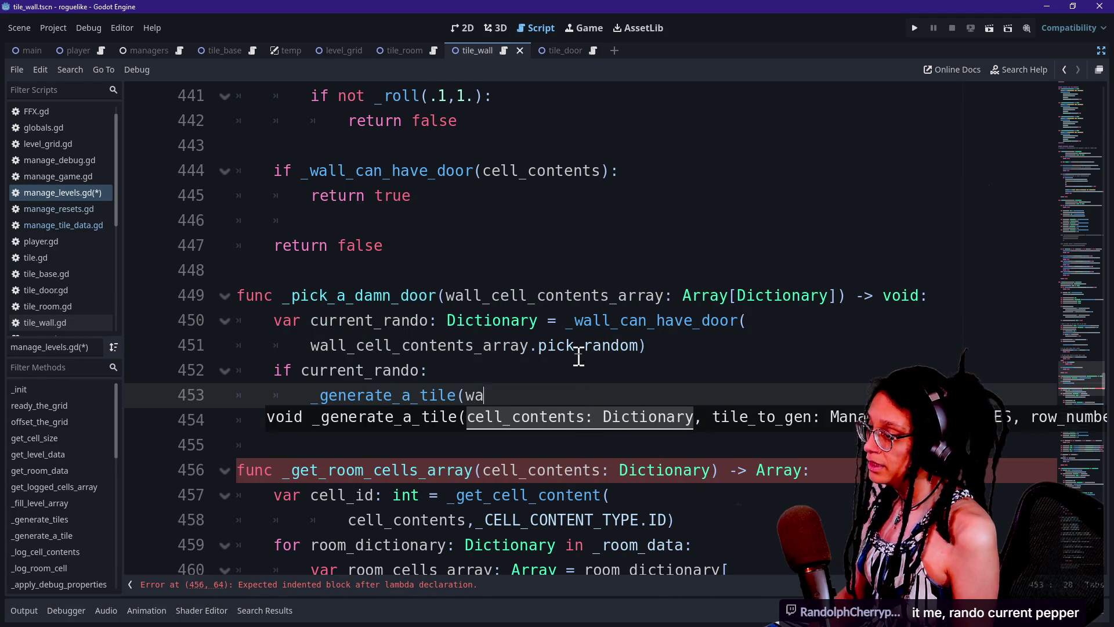
pyautogui.press('BackSpace')
pyautogui.press('BackSpace')
pyautogui.press('BackSpace')
pyautogui.write('current')
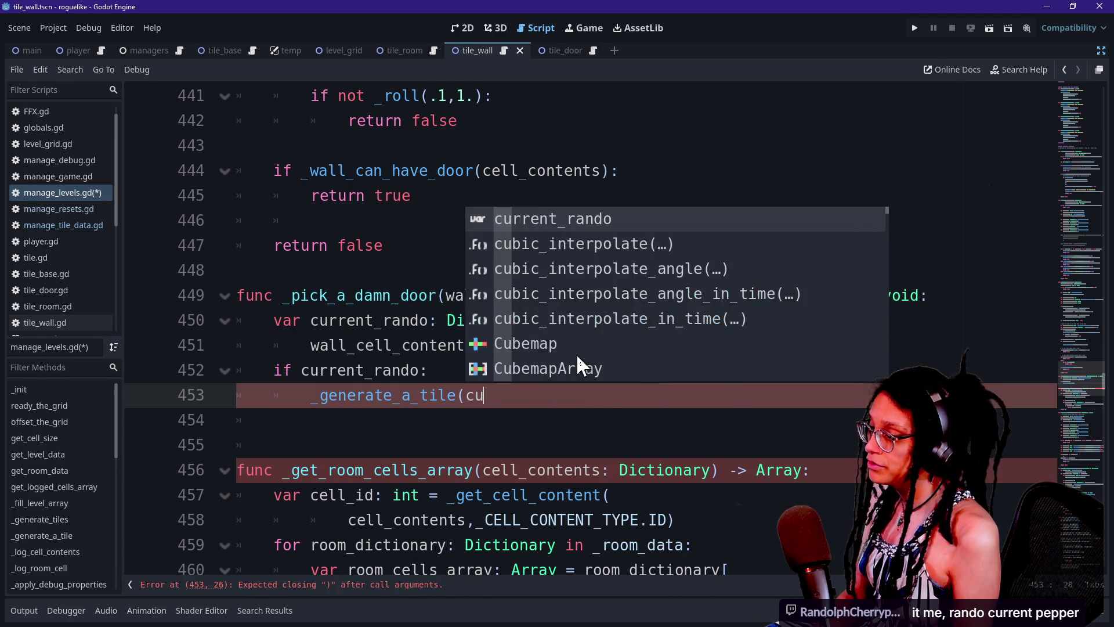
pyautogui.press('Return')
pyautogui.write(',')
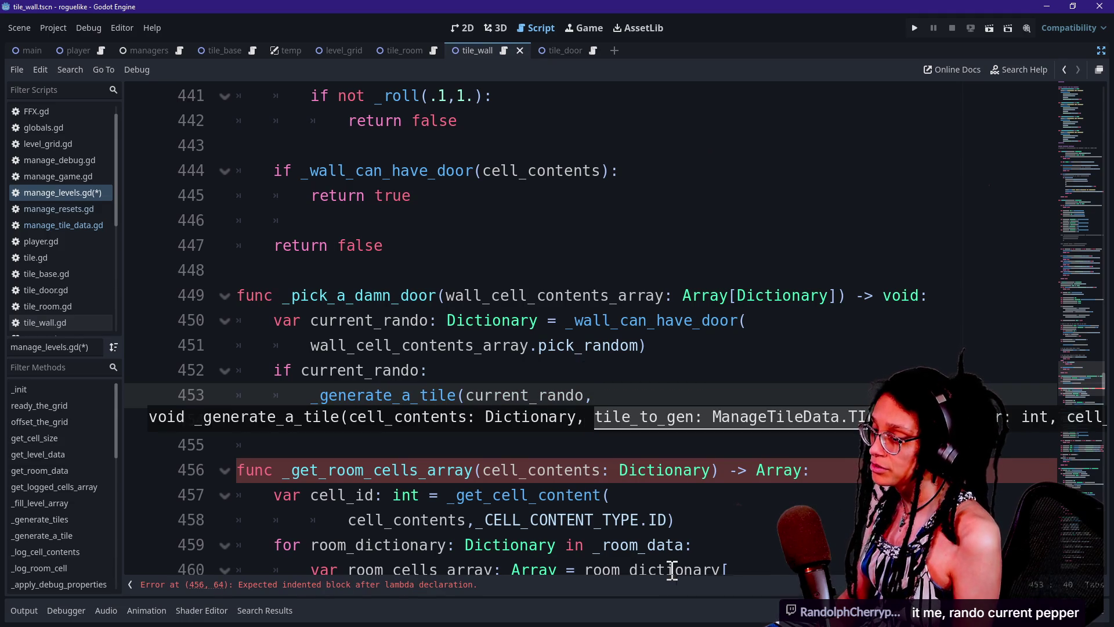
pyautogui.write('Mana')
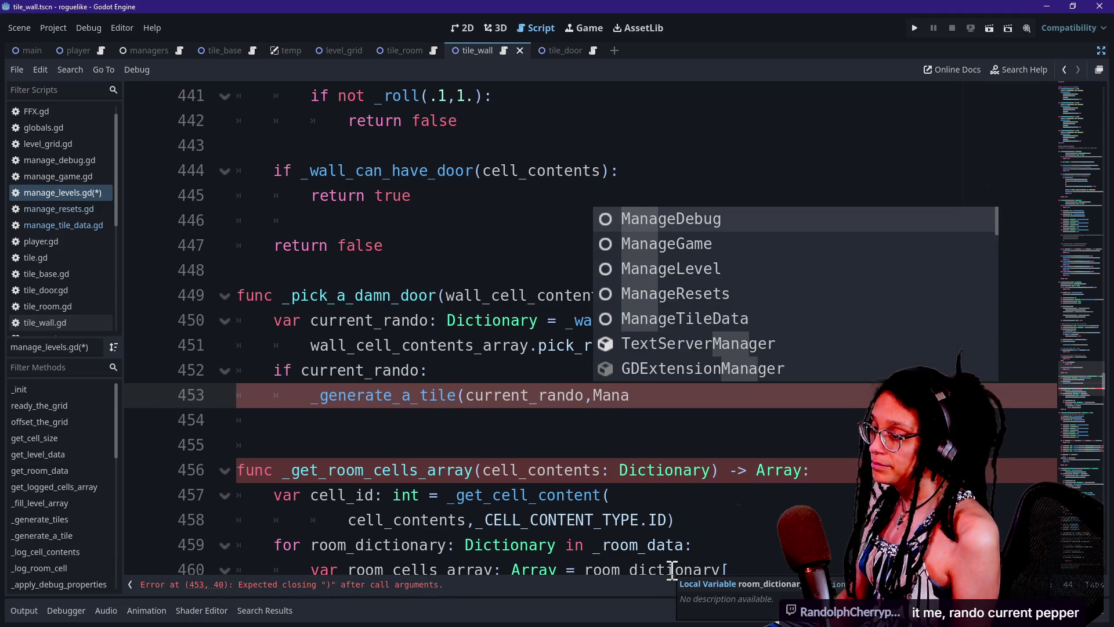
pyautogui.write('geT')
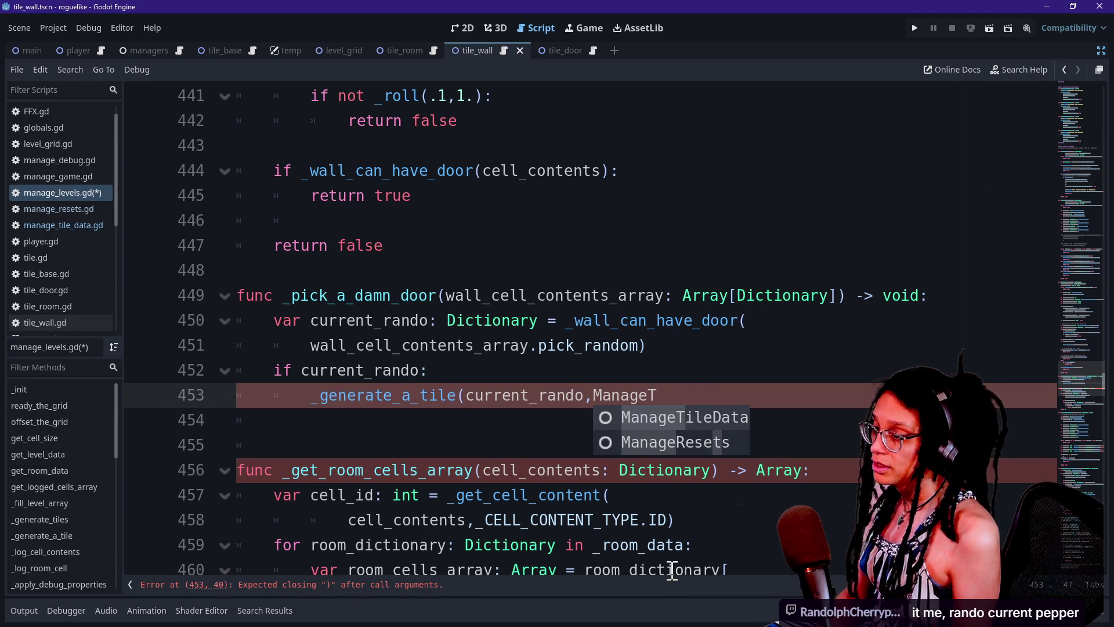
pyautogui.press('Return')
pyautogui.write('.TILES.')
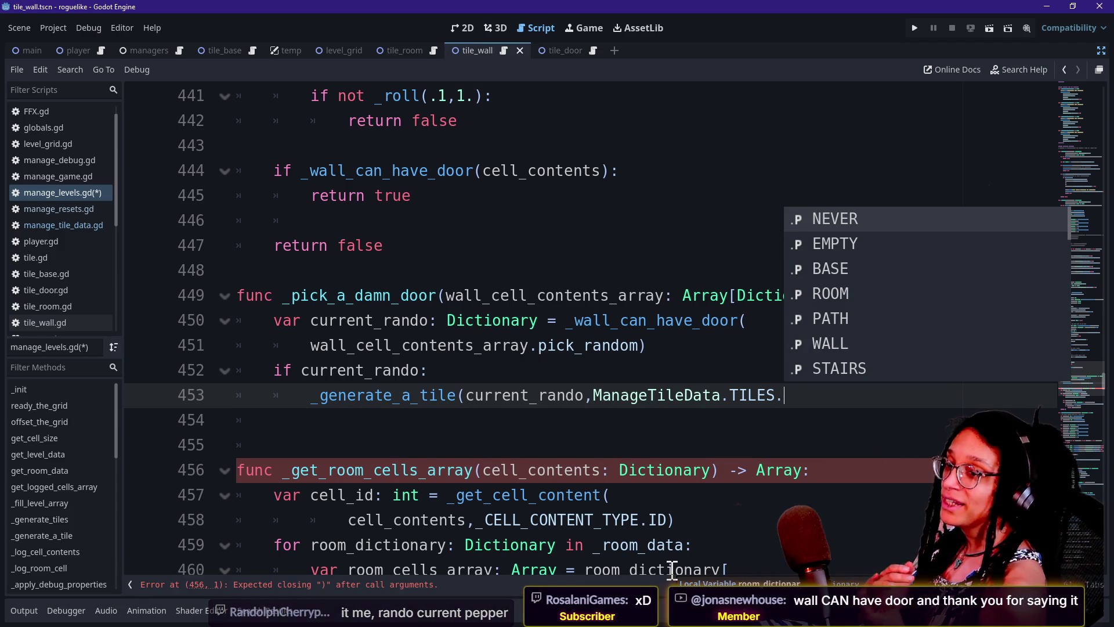
# Wrap the call's arguments onto their own line and complete the tile type as TILES.DOOR.
pyautogui.moveTo(671, 570); pyautogui.dragTo(354, 495)
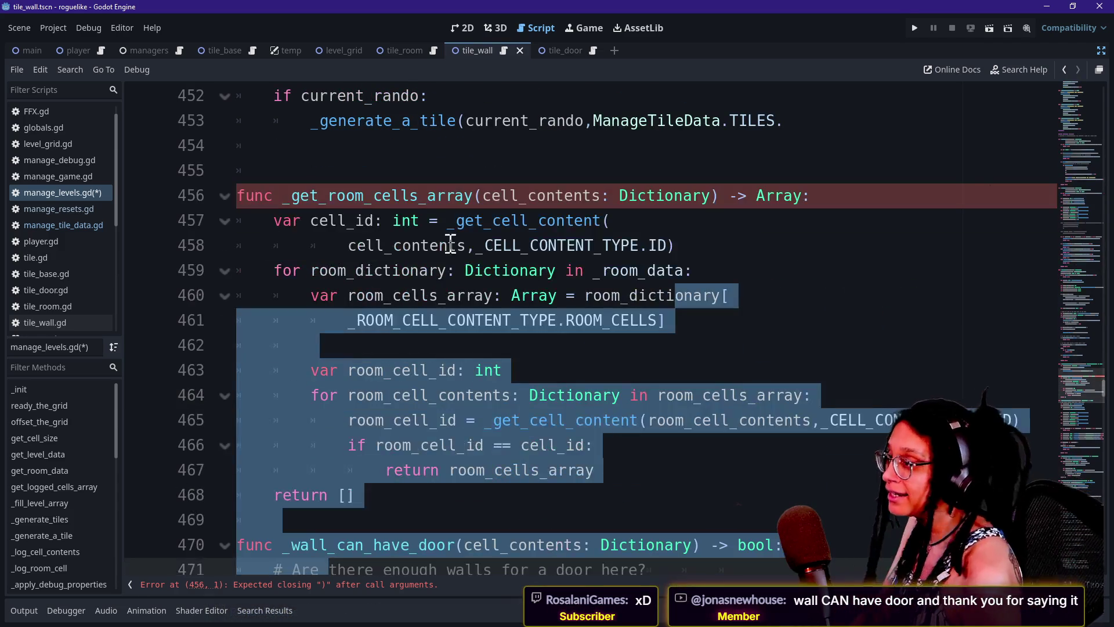
pyautogui.click(483, 101)
pyautogui.click(465, 121)
pyautogui.press('Return')
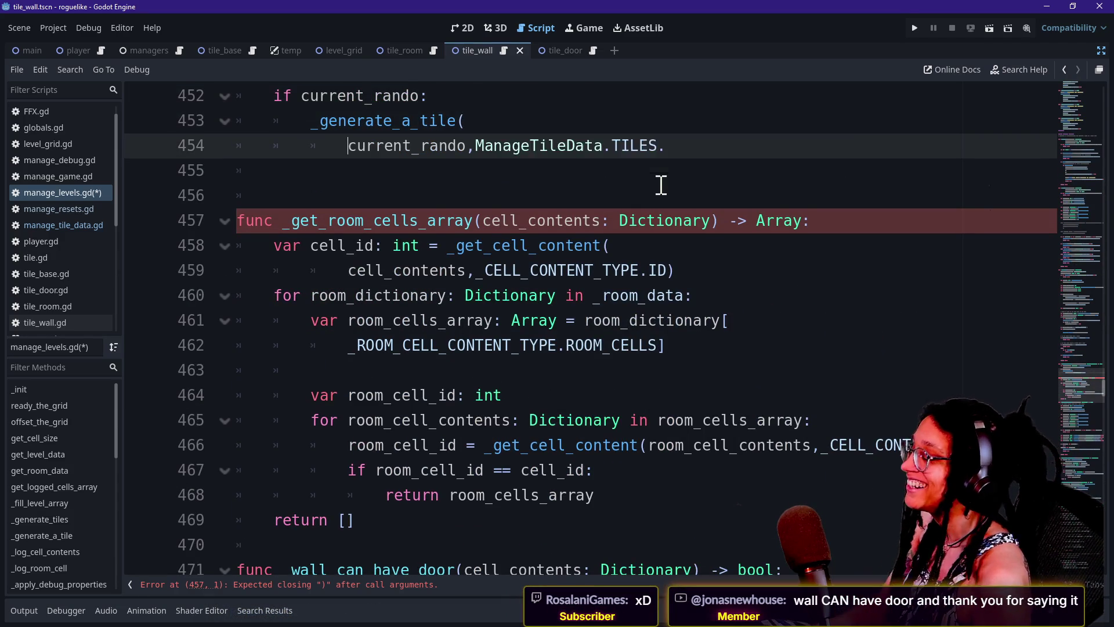
pyautogui.scroll(2, 662, 184)
pyautogui.click(705, 270)
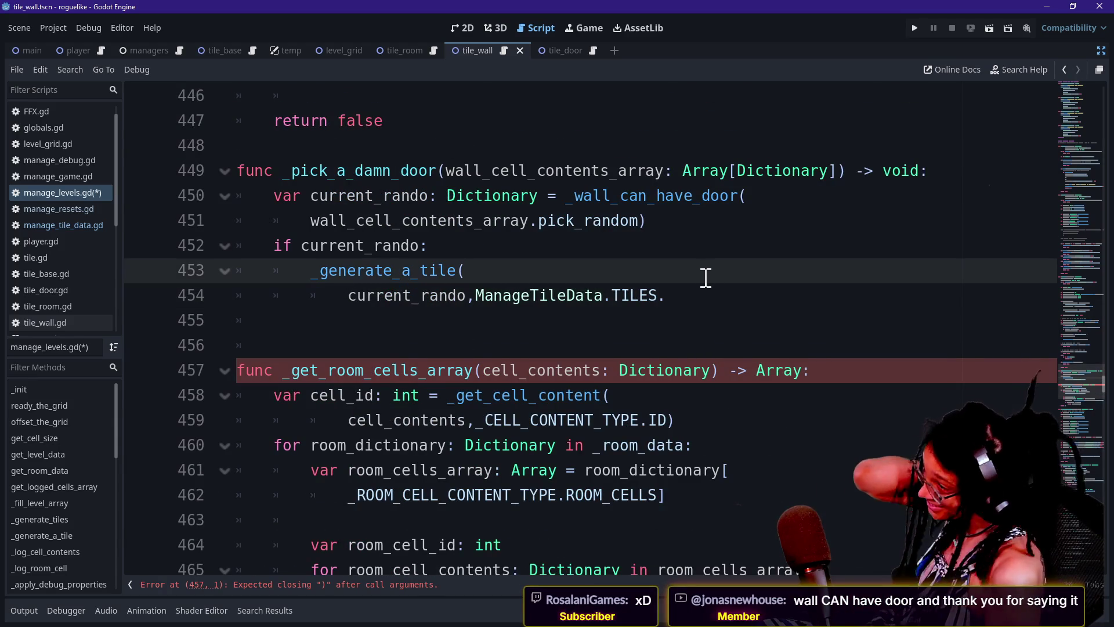
pyautogui.click(697, 293)
pyautogui.write('DO')
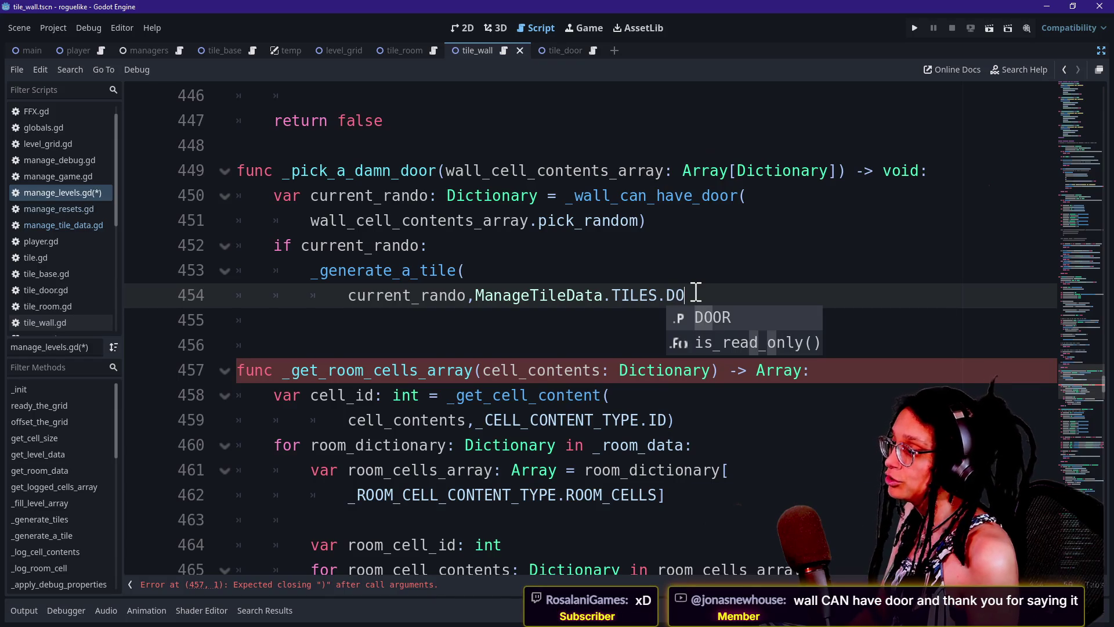
pyautogui.write('OR,')
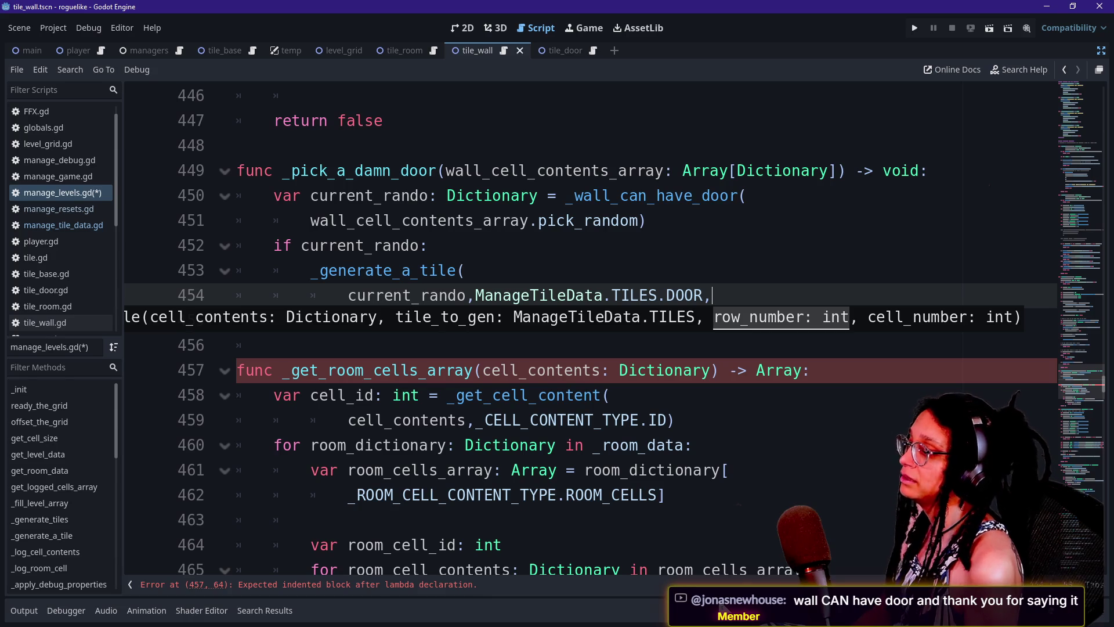
pyautogui.press('Return')
# Start a current_rando argument line and insert an empty line under 'if current_rando:'.
pyautogui.write('ent_rando')
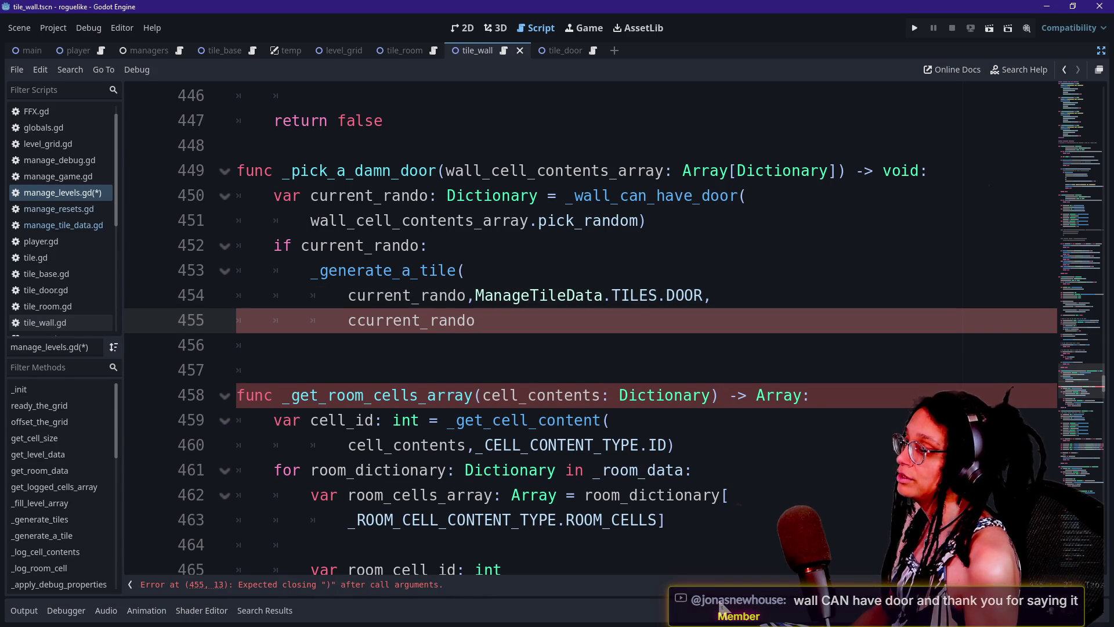
pyautogui.write('.')
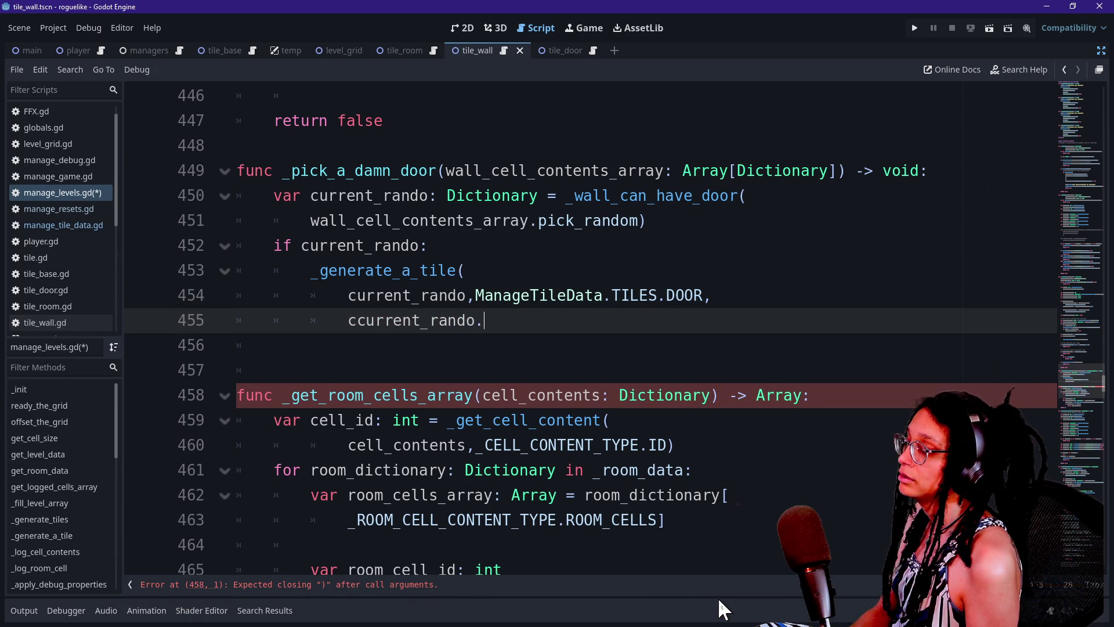
pyautogui.click(632, 265)
pyautogui.click(626, 249)
pyautogui.press('Return')
pyautogui.write('var row_')
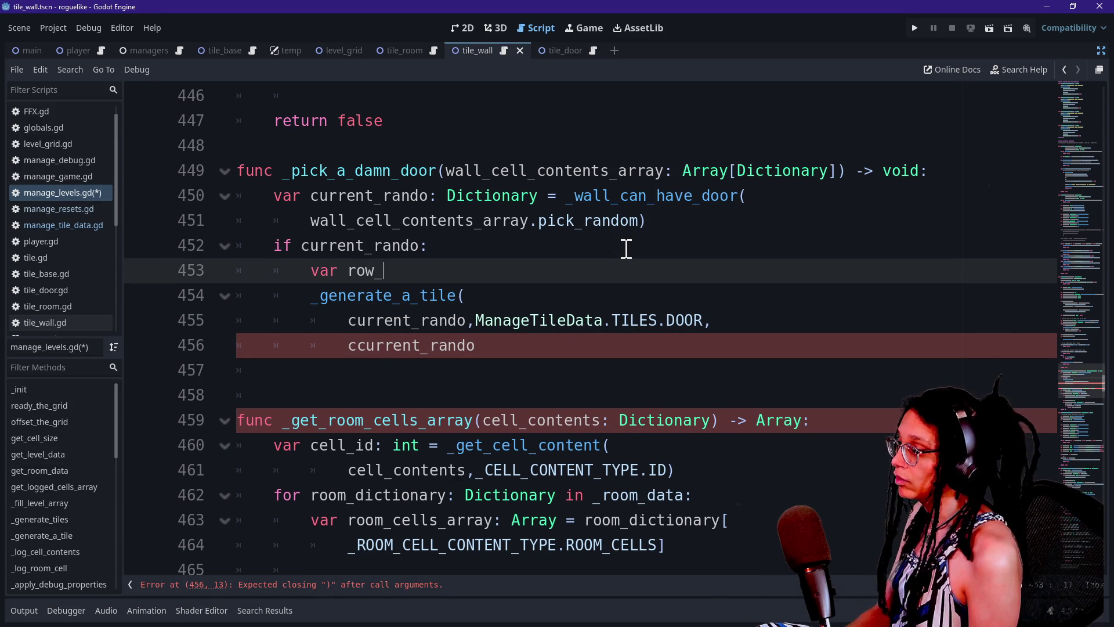
# Declare row_number as _get_cell_content(current_rando, _CELL_CONTENT_TYPE.ROW), wrapping its arguments onto a new line.
pyautogui.write('number: int = _')
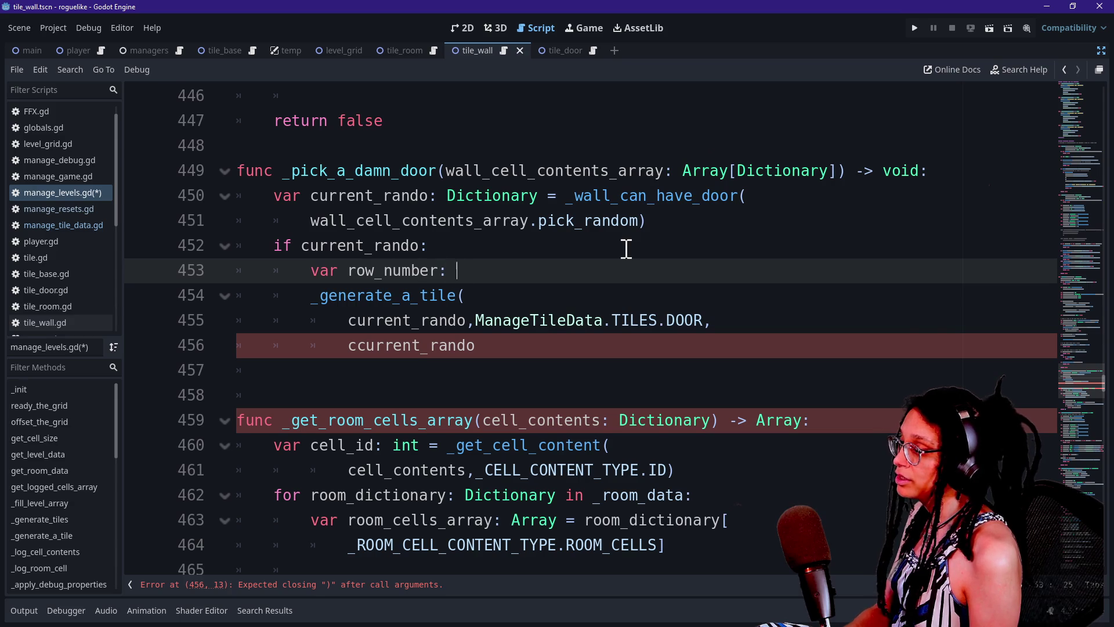
pyautogui.write('get_')
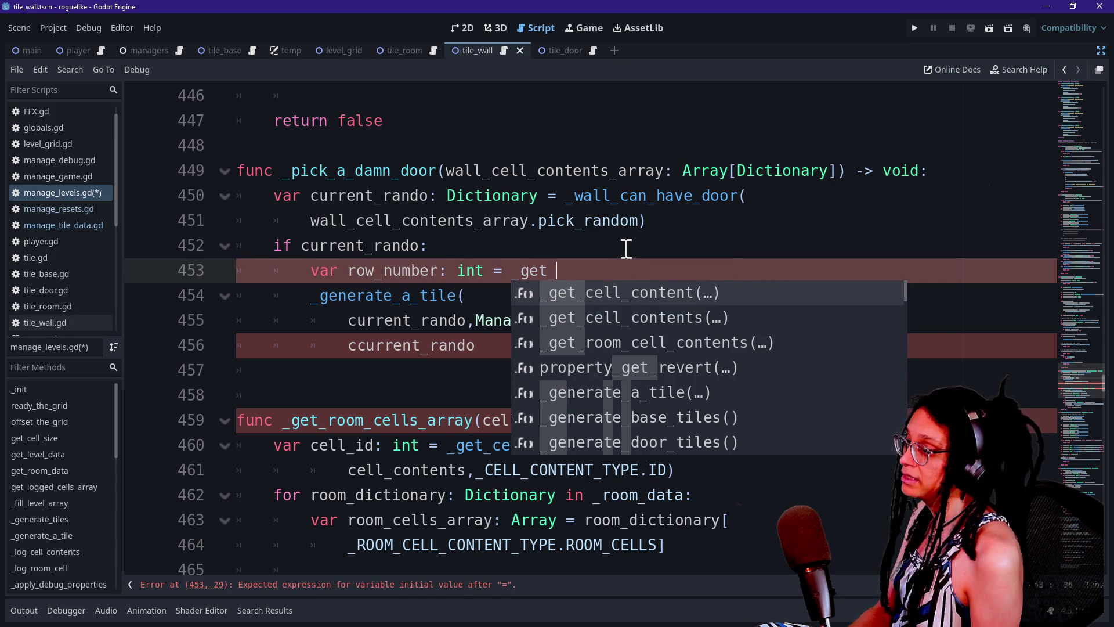
pyautogui.press('Return')
pyautogui.write('.')
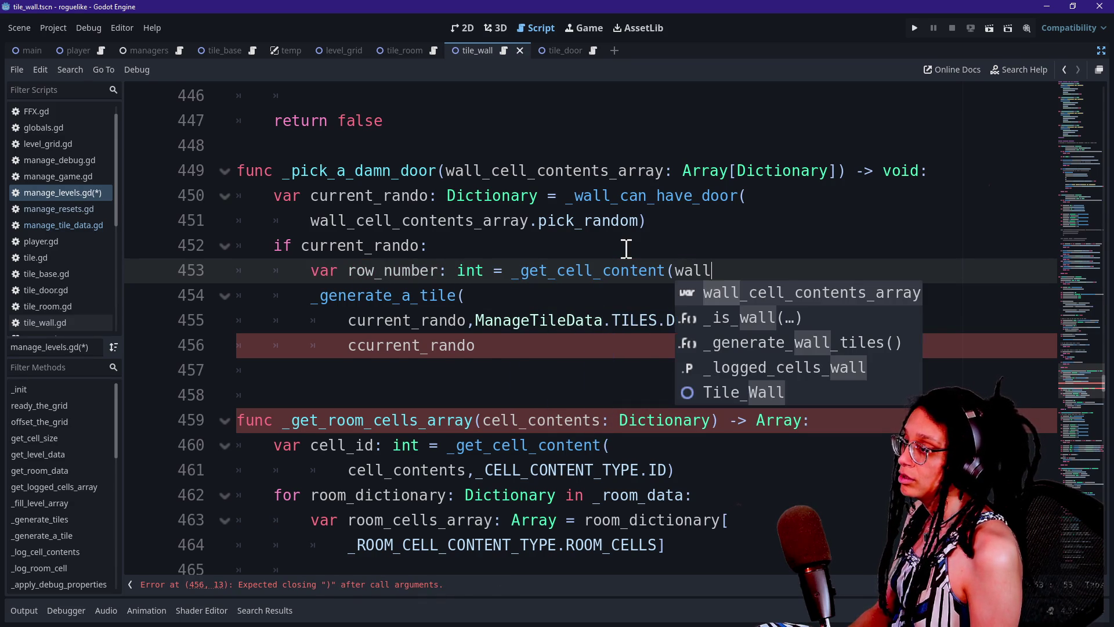
pyautogui.press('BackSpace')
pyautogui.press('BackSpace')
pyautogui.press('BackSpace')
pyautogui.write('cur')
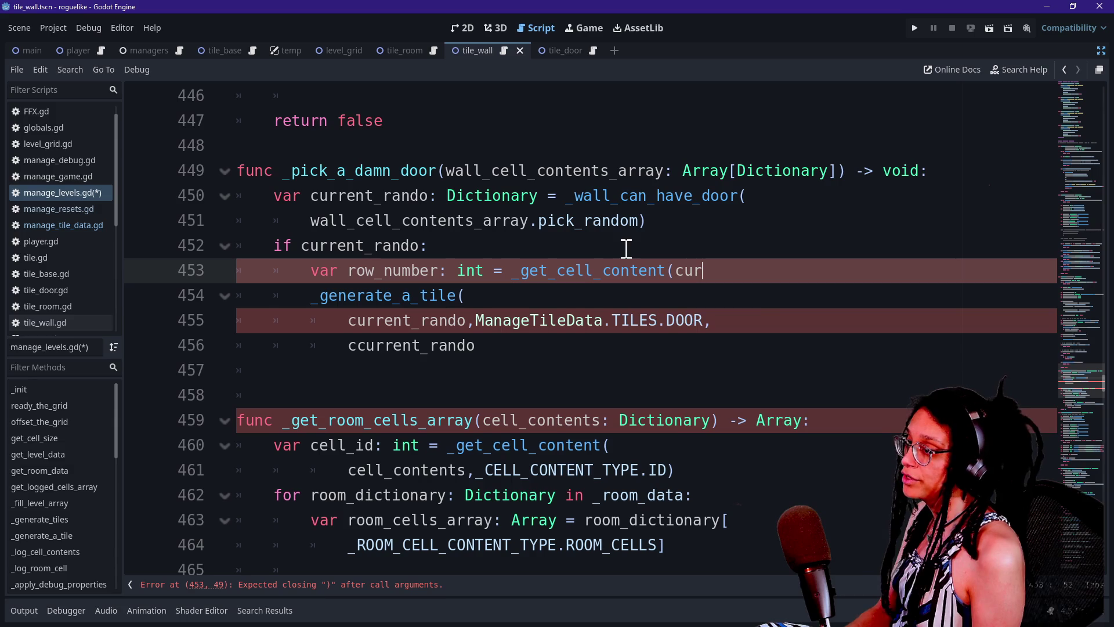
pyautogui.press('Return')
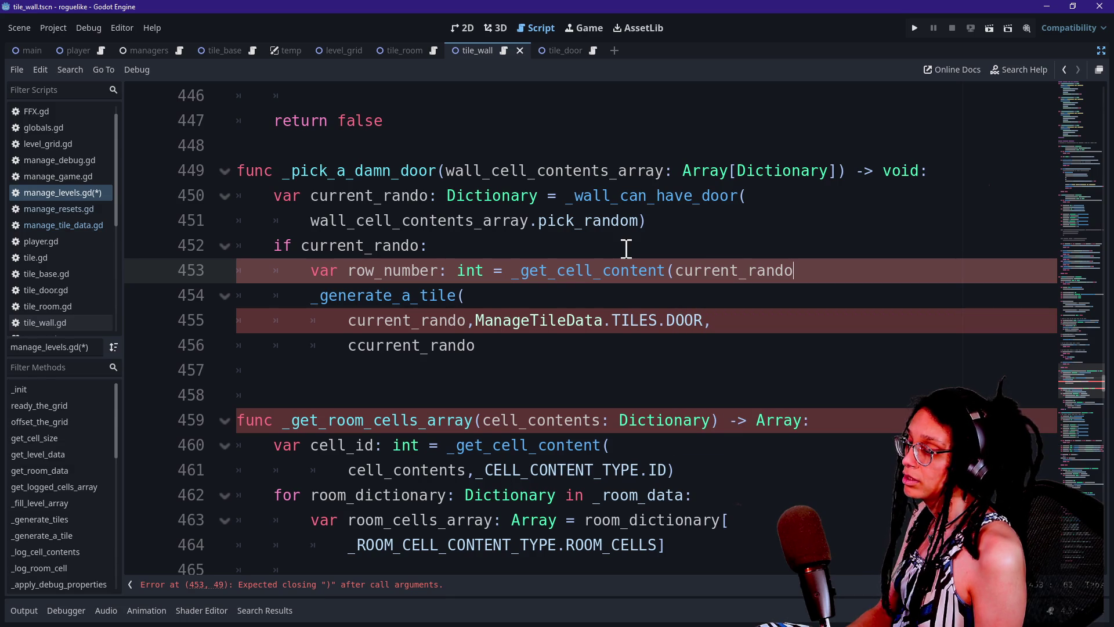
pyautogui.write(',_CELL')
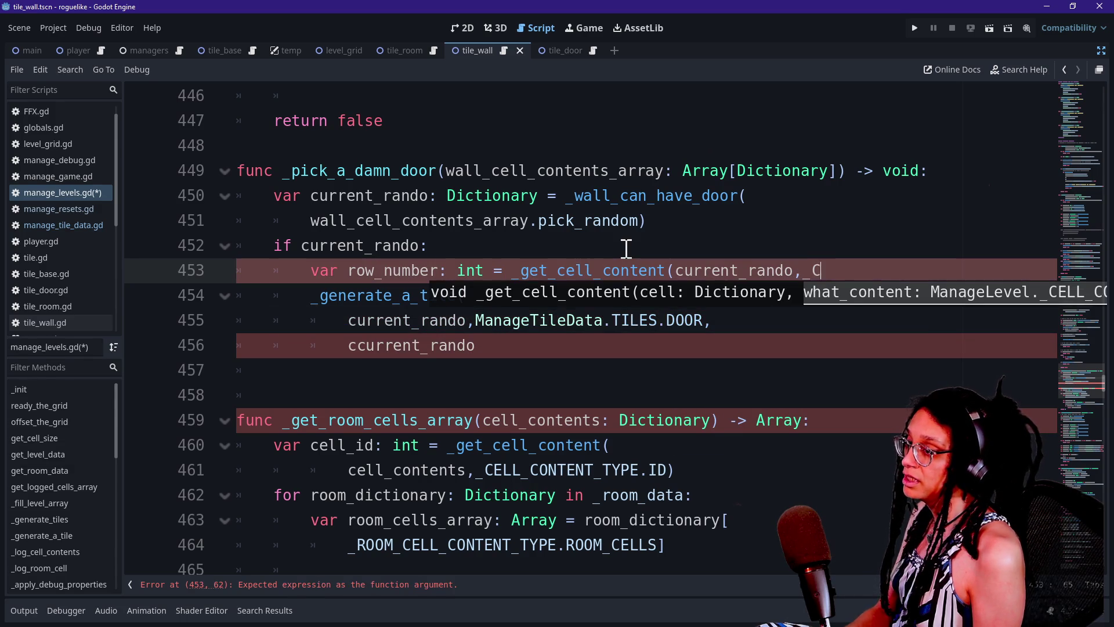
pyautogui.press('Down')
pyautogui.press('Return')
pyautogui.write('.')
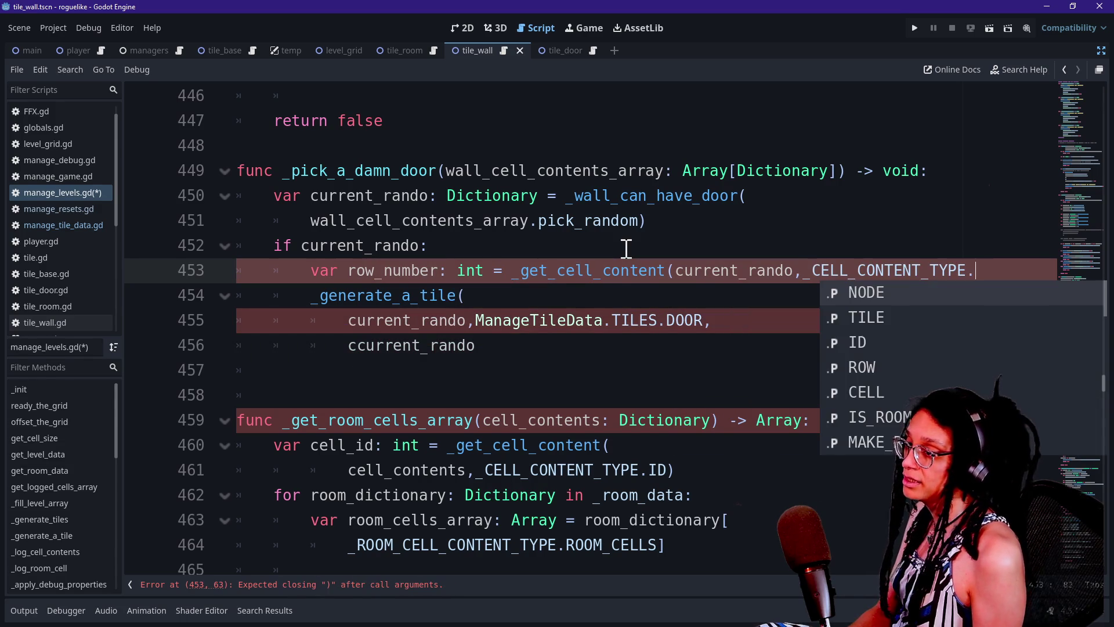
pyautogui.press('Down')
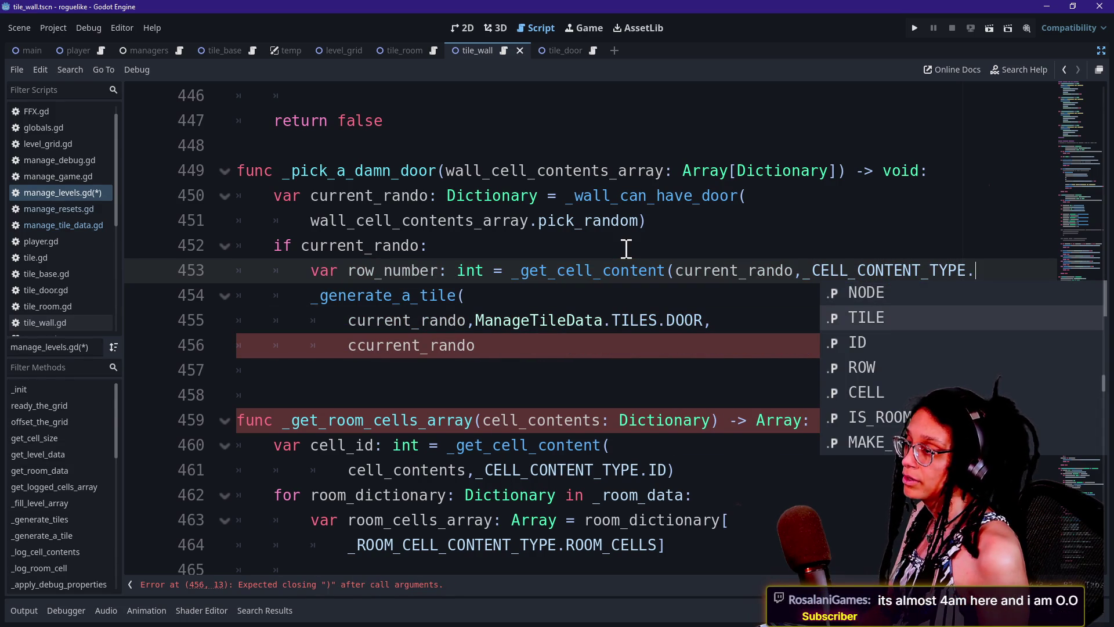
pyautogui.press('Down')
pyautogui.press('Down')
pyautogui.press('Return')
pyautogui.write(')')
pyautogui.click(668, 268)
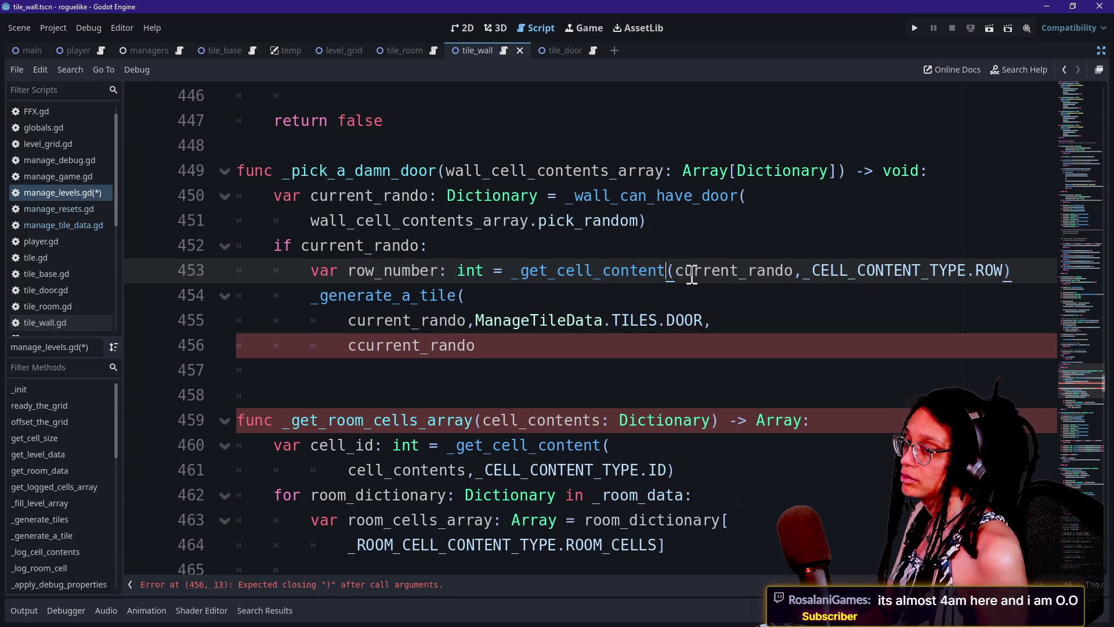
pyautogui.press('Right')
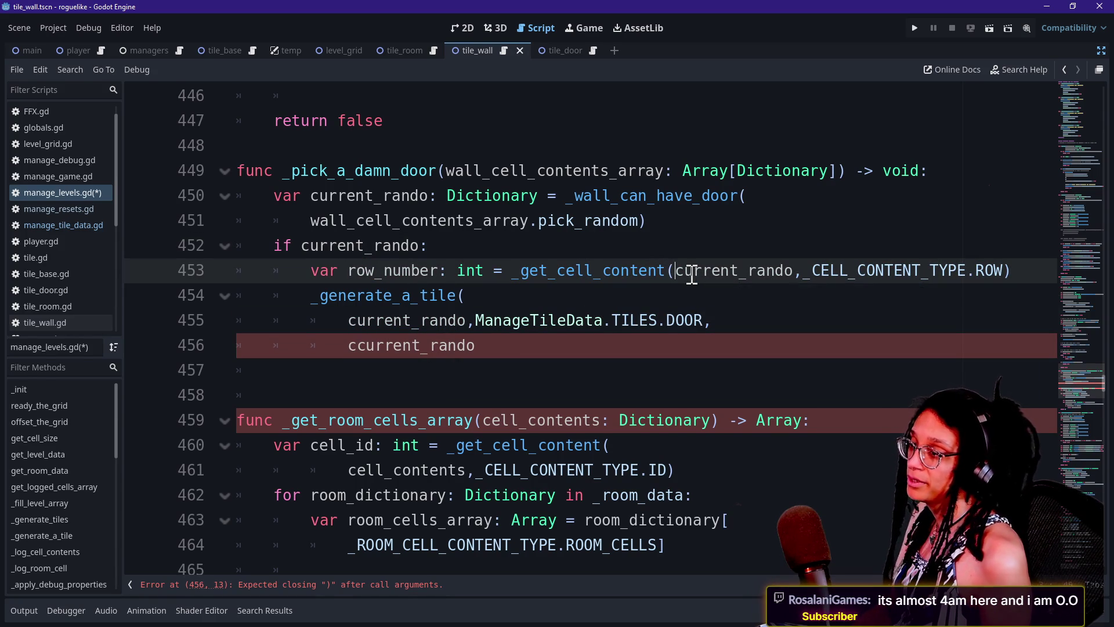
pyautogui.press('Return')
# Add a cell_number var by copying the row lookup and switching its content type to CELL.
pyautogui.click(703, 295)
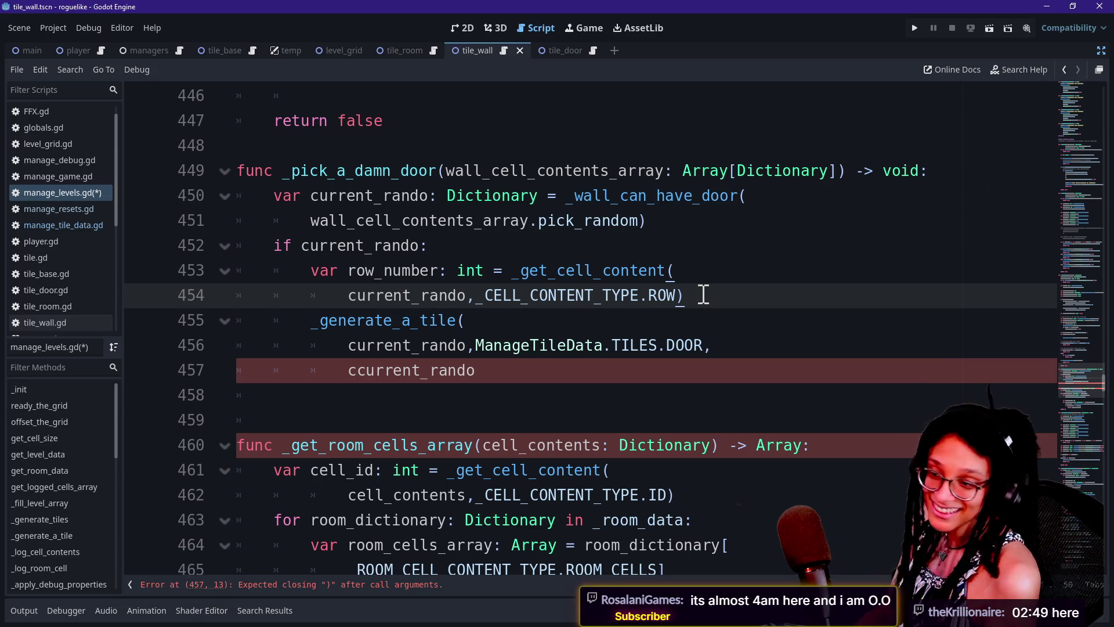
pyautogui.press('Return')
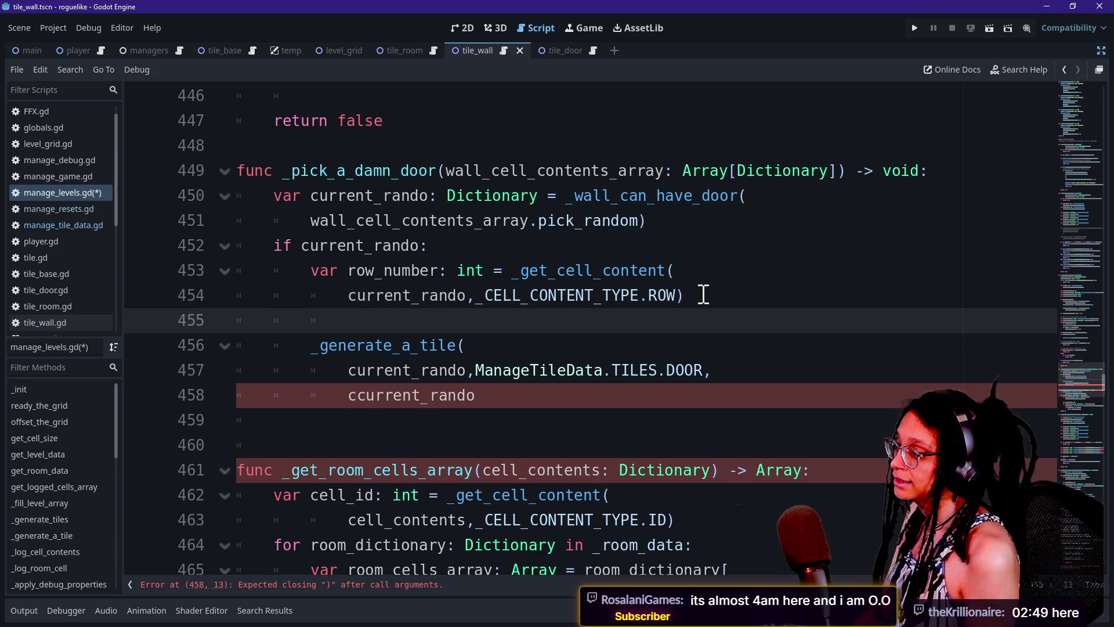
pyautogui.write('var ')
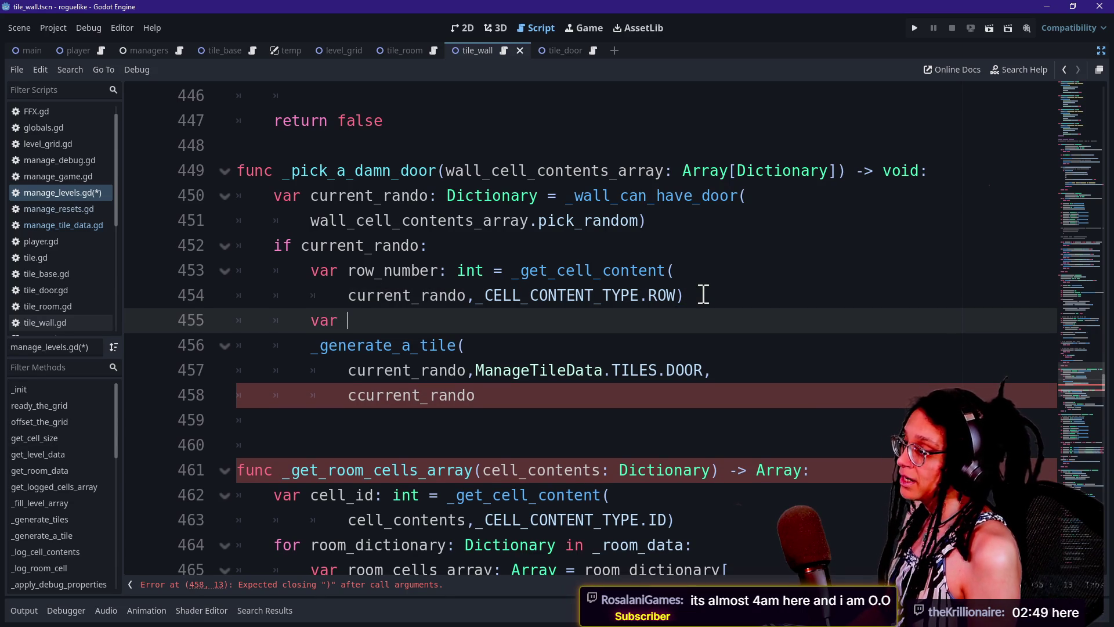
pyautogui.write('cell_number:')
pyautogui.moveTo(703, 294)
pyautogui.mouseDown()
pyautogui.moveTo(609, 218)
pyautogui.moveTo(441, 264)
pyautogui.mouseUp()
pyautogui.hotkey('ctrl', 'c')
pyautogui.click(505, 322)
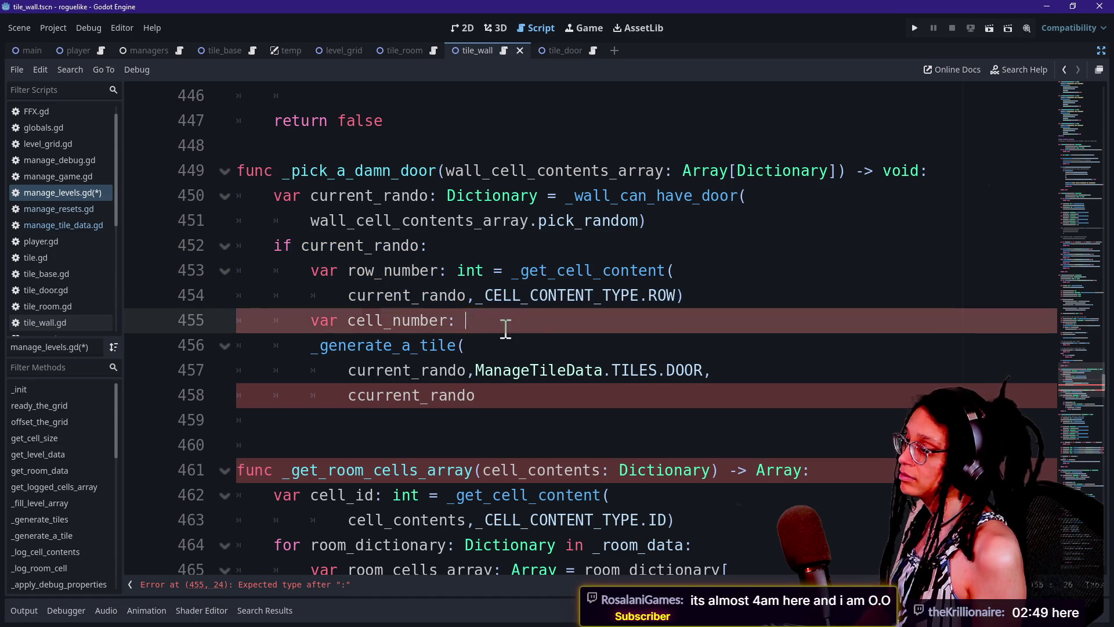
pyautogui.hotkey('ctrl', 'v')
pyautogui.click(660, 344)
pyautogui.press('BackSpace')
pyautogui.press('BackSpace')
pyautogui.write('.CEL')
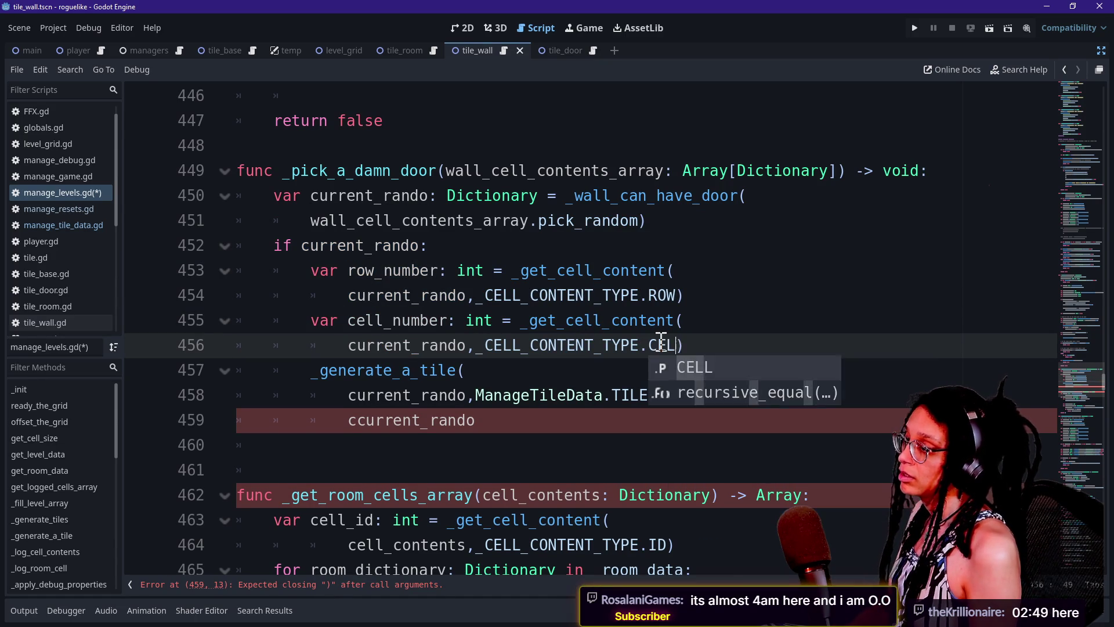
pyautogui.press('Return')
pyautogui.click(473, 323)
# Replace the stray argument in _generate_a_tile with row_number and cell_number.
pyautogui.scroll(-1, 473, 331)
pyautogui.click(741, 272)
pyautogui.press('Return')
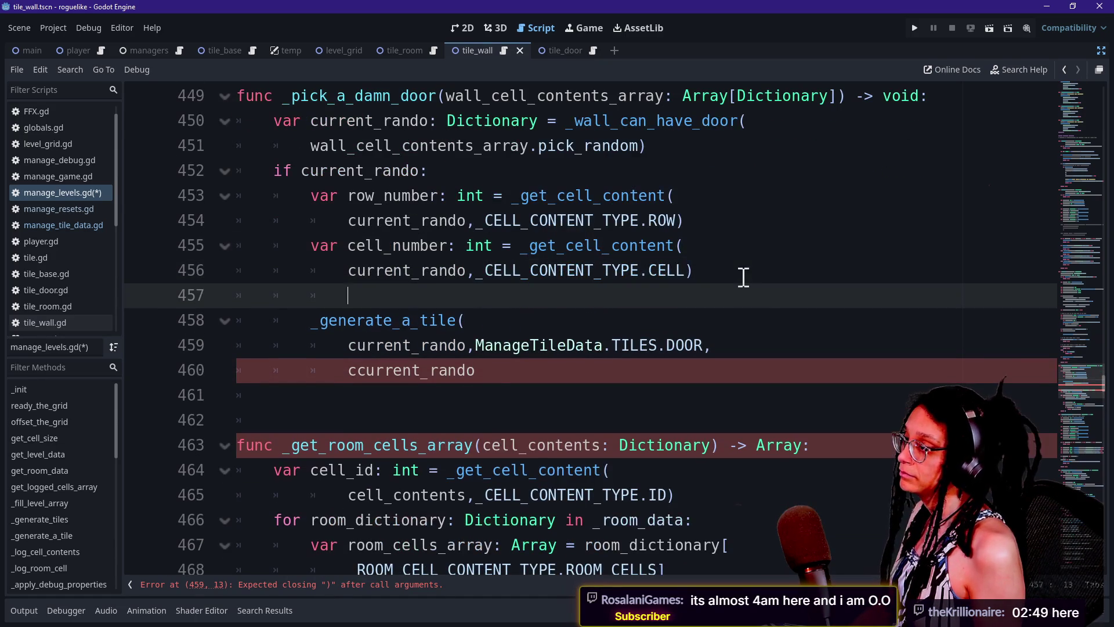
pyautogui.click(467, 369)
pyautogui.press('BackSpace')
pyautogui.press('BackSpace')
pyautogui.press('BackSpace')
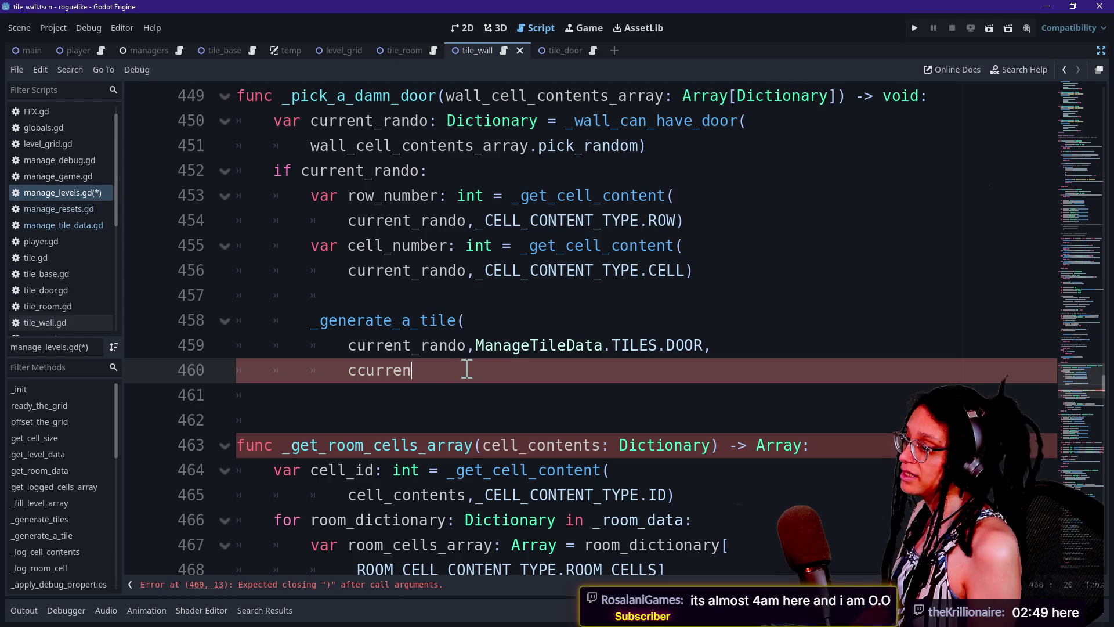
pyautogui.press('BackSpace')
pyautogui.press('BackSpace')
pyautogui.press('BackSpace')
pyautogui.write('row_')
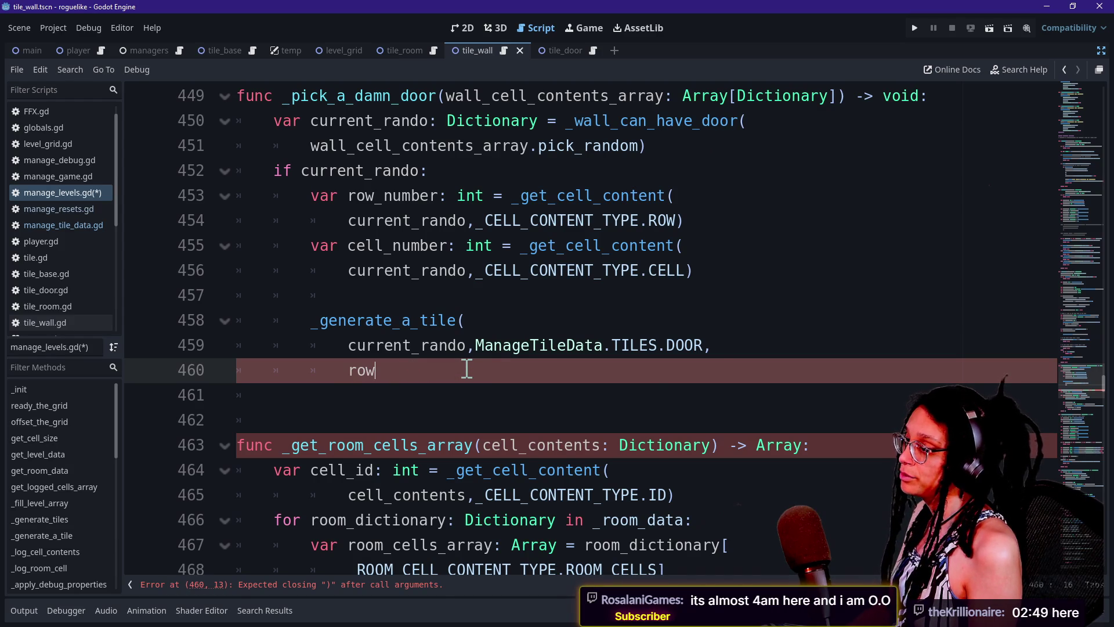
pyautogui.press('Return')
pyautogui.write(',cell')
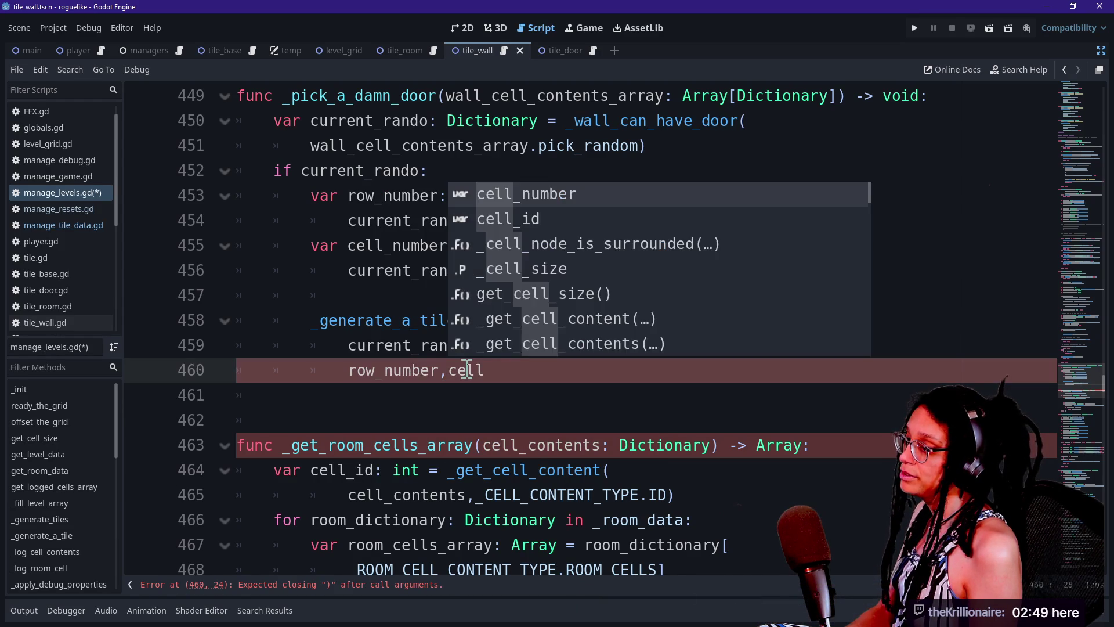
pyautogui.press('Return')
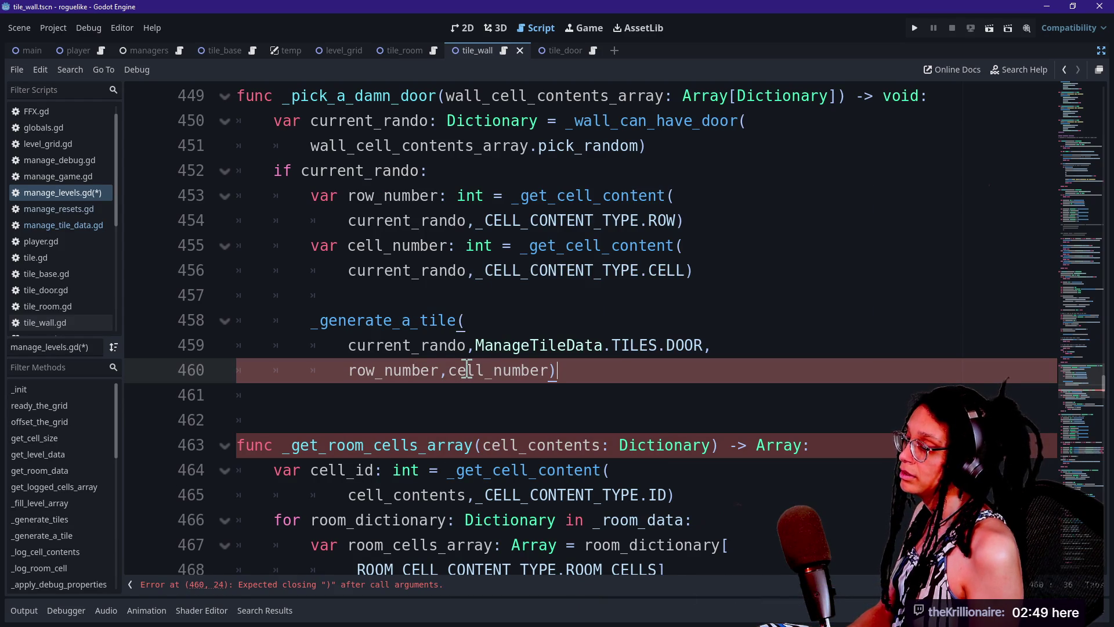
pyautogui.moveTo(290, 322); pyautogui.dragTo(460, 319)
# Look up other uses of _generate_a_tile with F3 and inspect the nearby postgen callback code.
pyautogui.moveTo(314, 321); pyautogui.dragTo(461, 321)
pyautogui.press('F3')
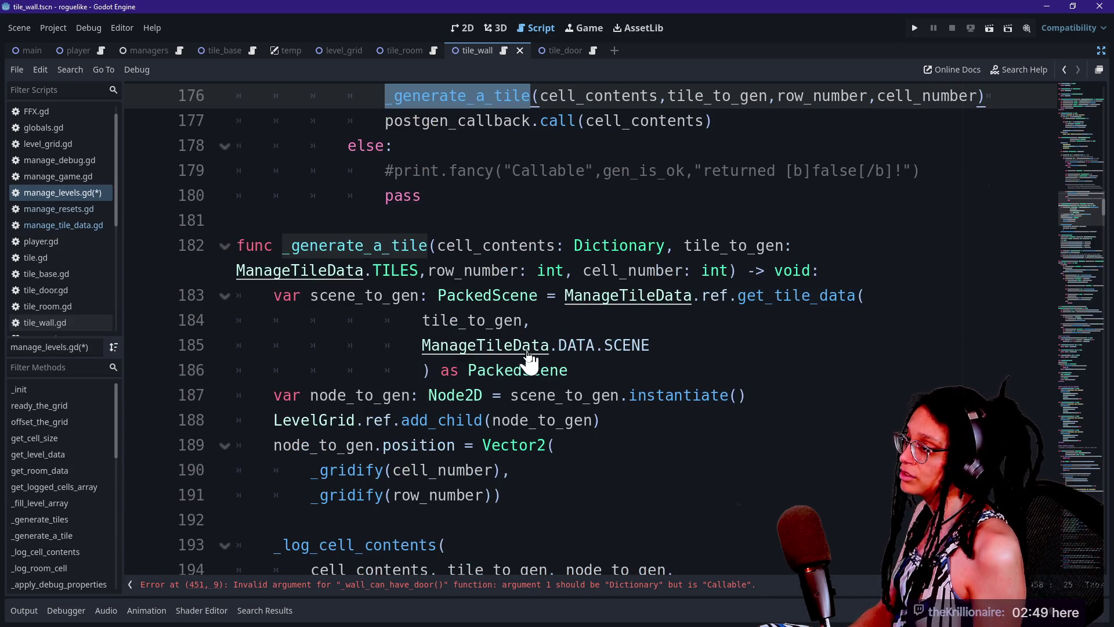
pyautogui.moveTo(385, 343)
pyautogui.mouseDown()
pyautogui.moveTo(791, 343)
pyautogui.moveTo(456, 333)
pyautogui.mouseUp()
pyautogui.click(400, 346)
pyautogui.click(530, 320)
pyautogui.press('Down')
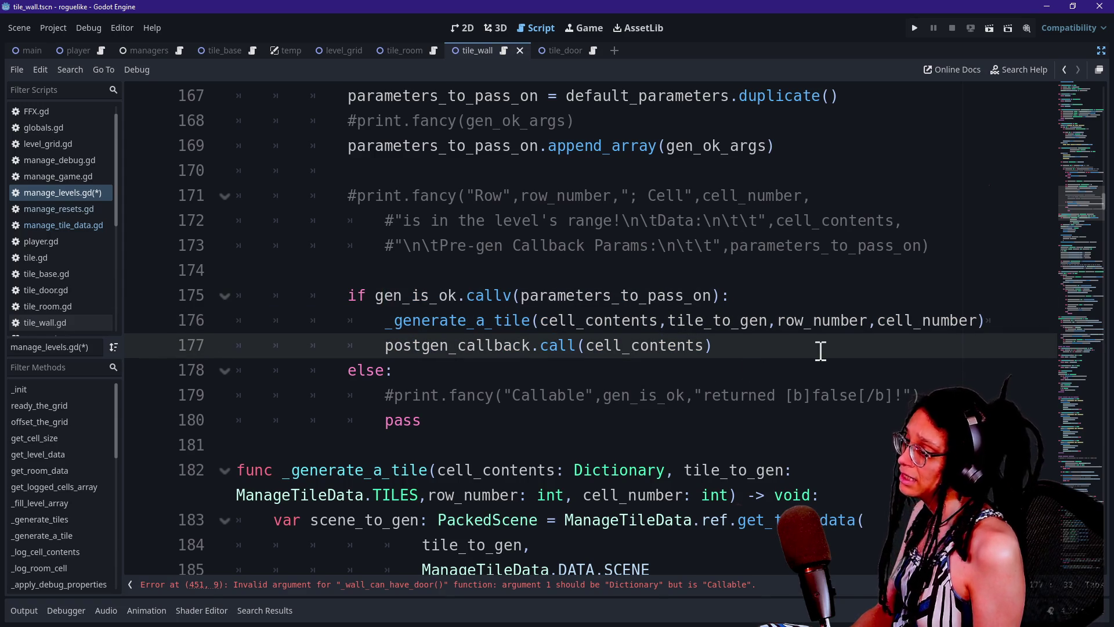
pyautogui.click(386, 296)
pyautogui.click(876, 297)
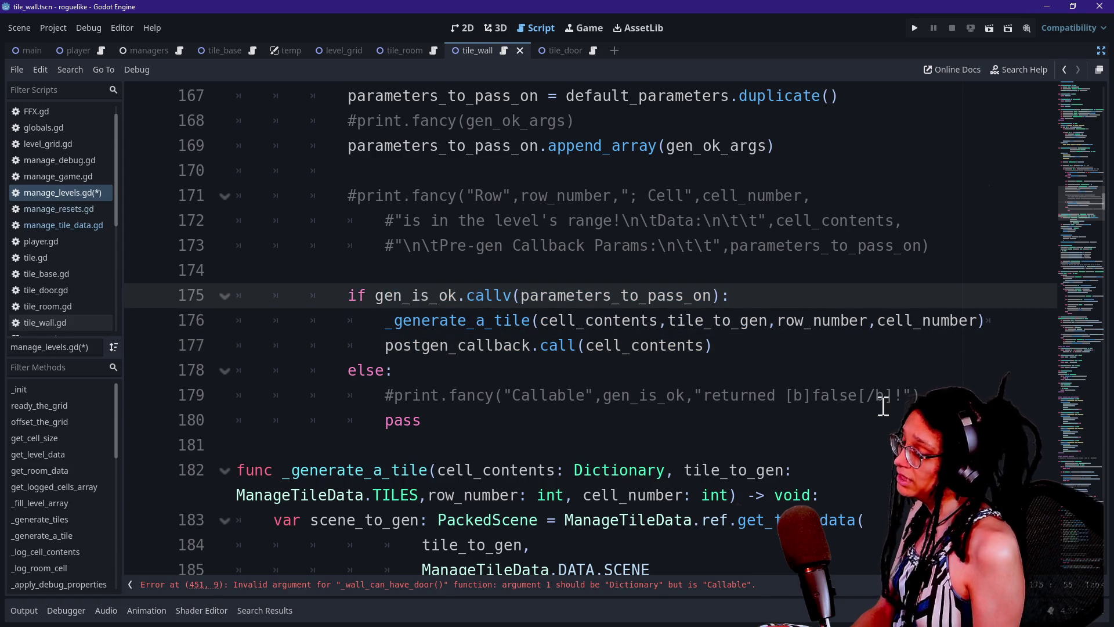
pyautogui.scroll(-3, 883, 401)
pyautogui.scroll(-20, 882, 406)
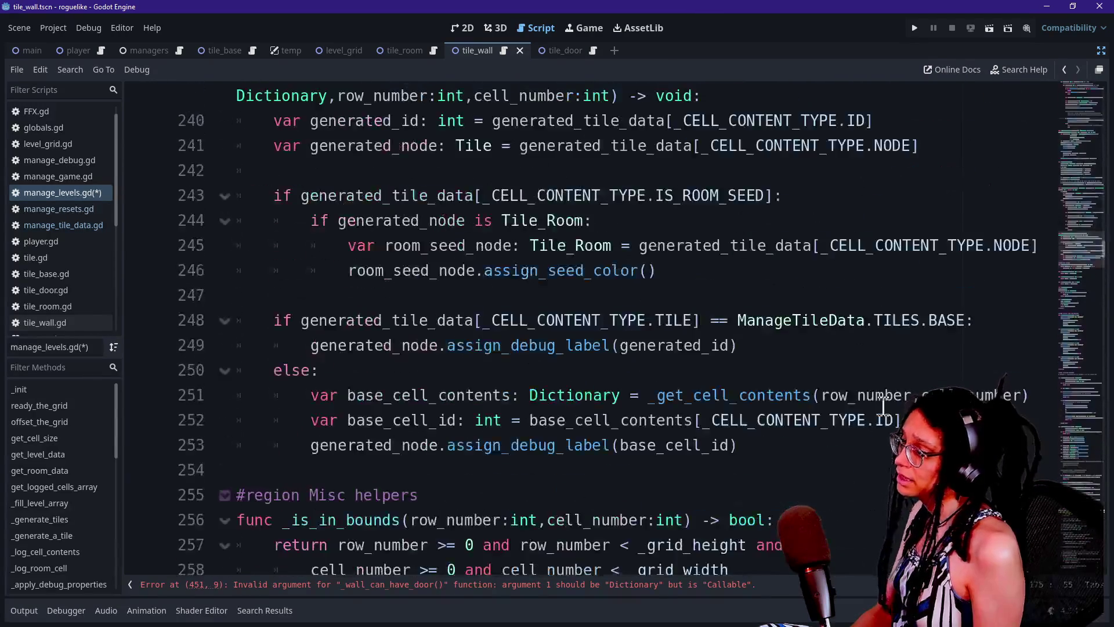
pyautogui.scroll(2, 883, 406)
pyautogui.scroll(-13, 882, 406)
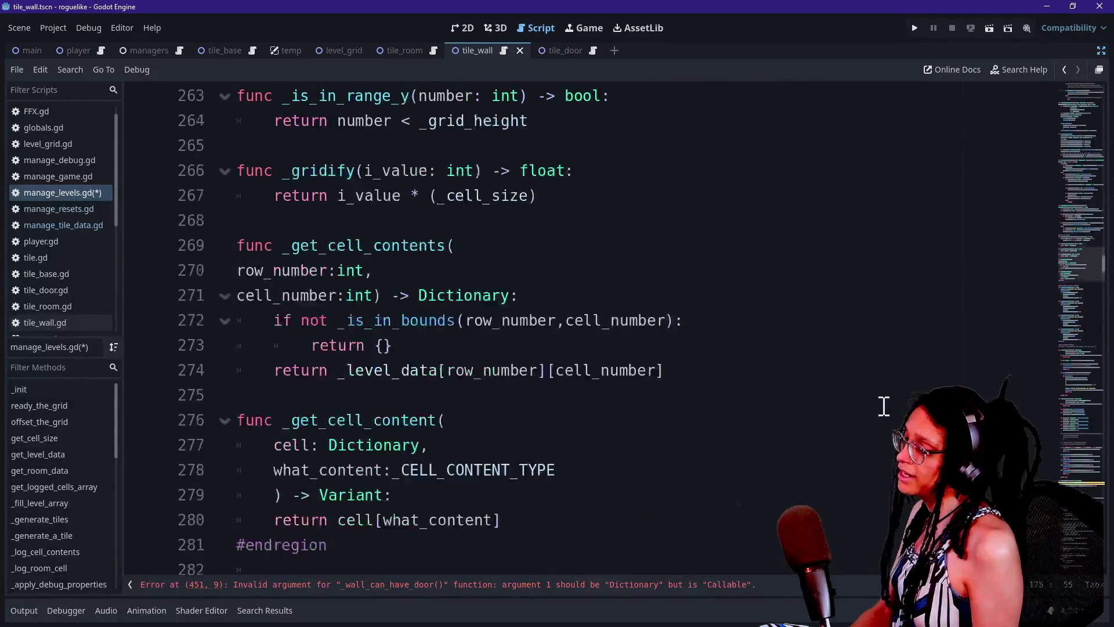
# Search the script for '_log_', landing on a _log_room_cell call among 13 matches.
pyautogui.click(883, 399)
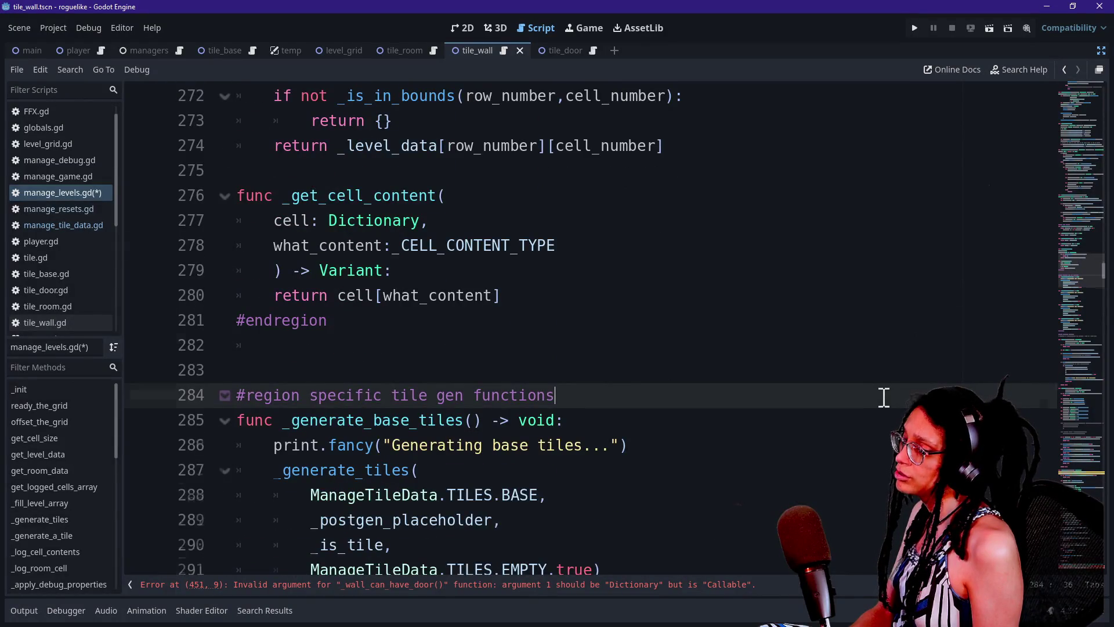
pyautogui.scroll(-4, 883, 397)
pyautogui.scroll(3, 885, 397)
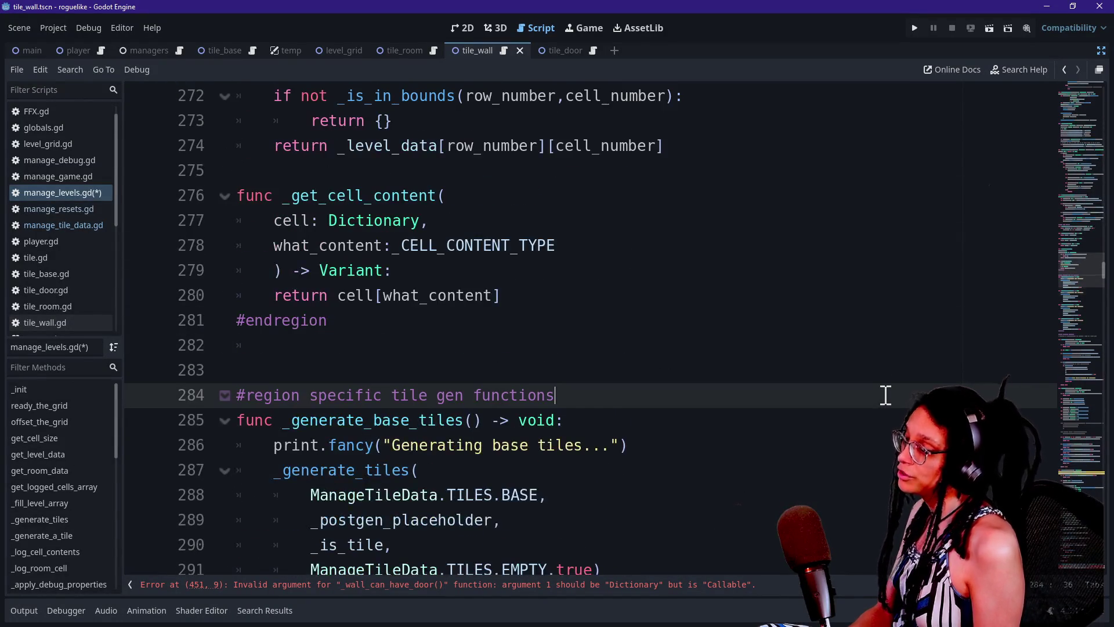
pyautogui.hotkey('ctrl', 'f')
pyautogui.write('_log_')
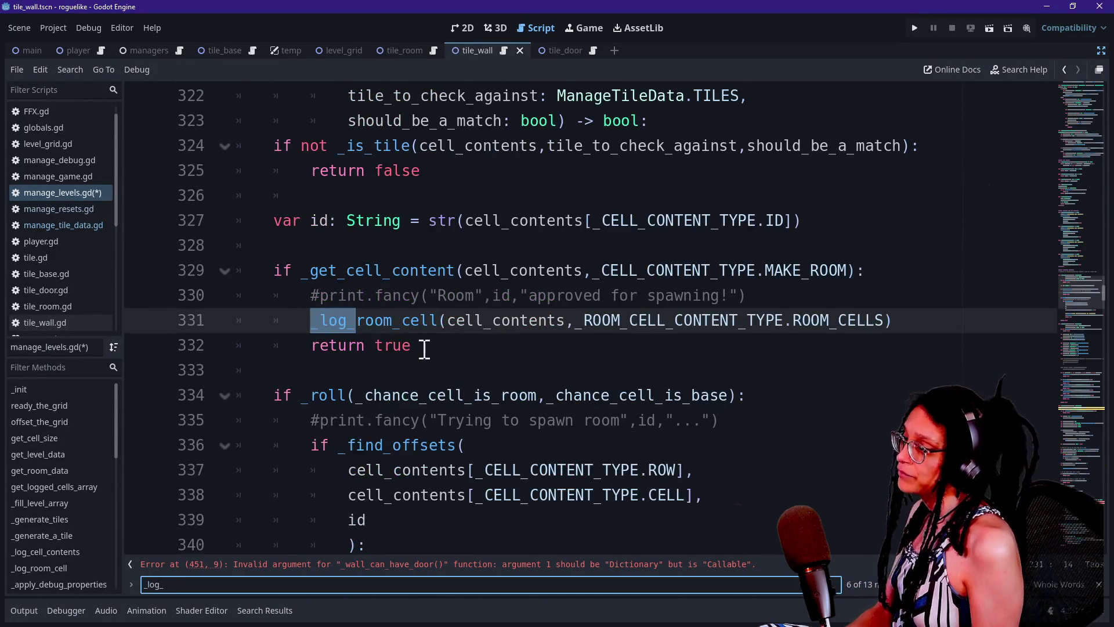
pyautogui.click(278, 347)
pyautogui.click(232, 583)
pyautogui.write('ri')
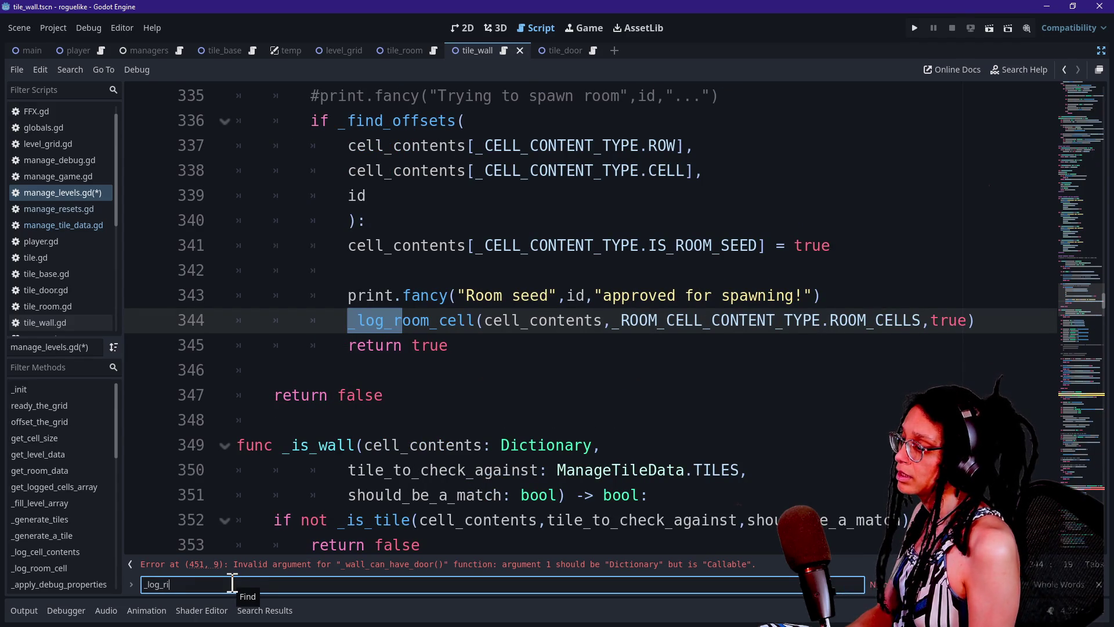
pyautogui.press('BackSpace')
pyautogui.write('oo')
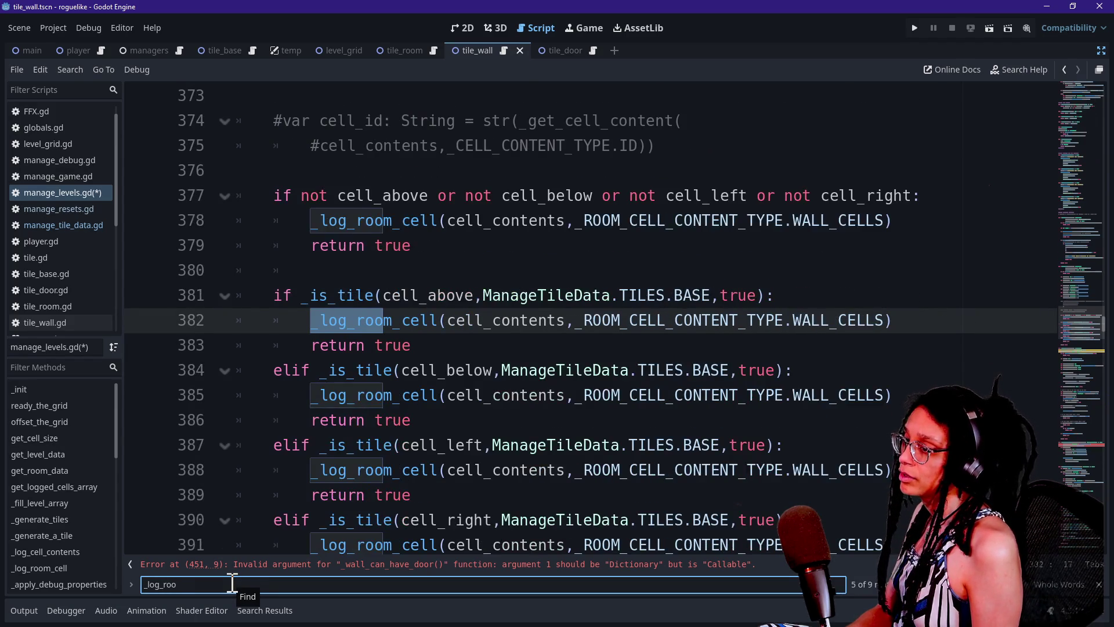
pyautogui.press('Return')
pyautogui.press('Return')
pyautogui.press('Return')
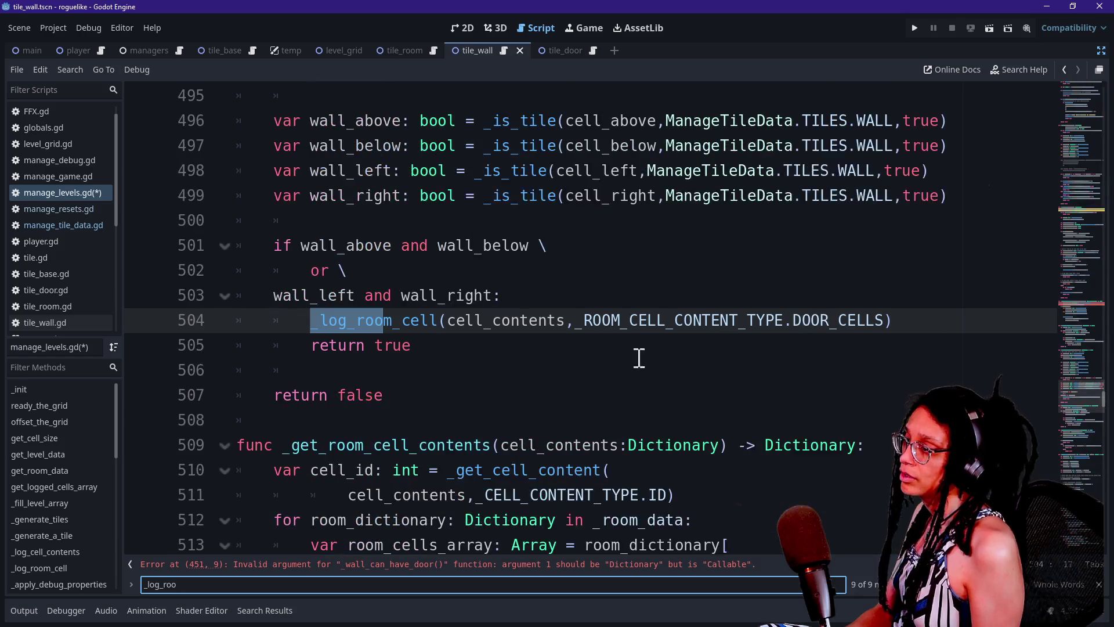
pyautogui.moveTo(932, 323)
pyautogui.mouseDown()
pyautogui.moveTo(324, 293)
pyautogui.moveTo(311, 319)
pyautogui.mouseUp()
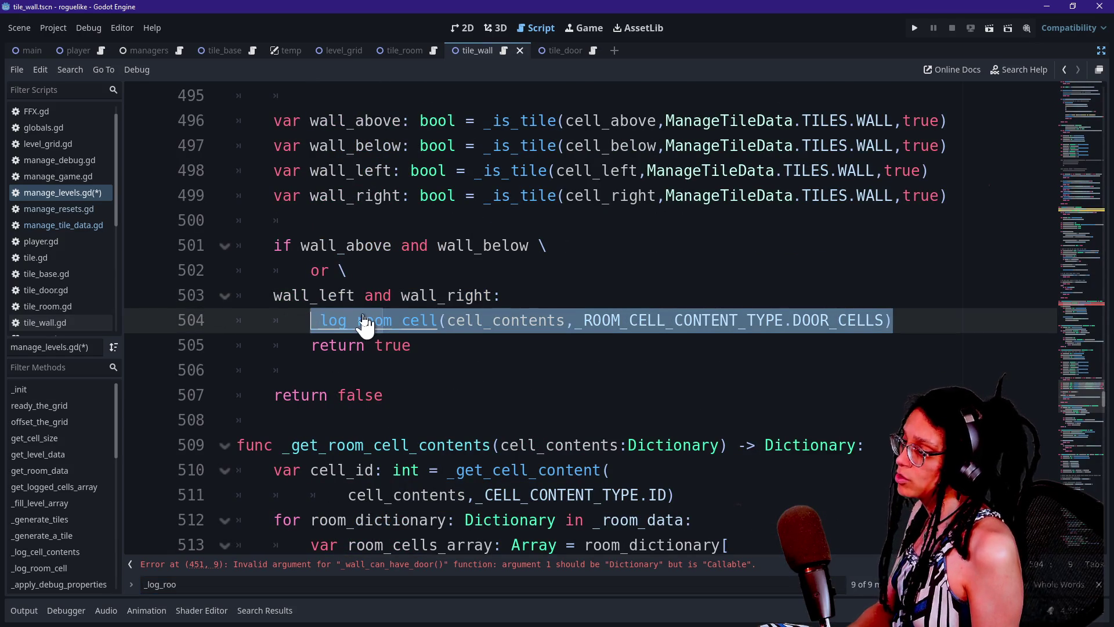
pyautogui.scroll(4, 365, 325)
pyautogui.scroll(5, 363, 318)
pyautogui.scroll(-3, 319, 316)
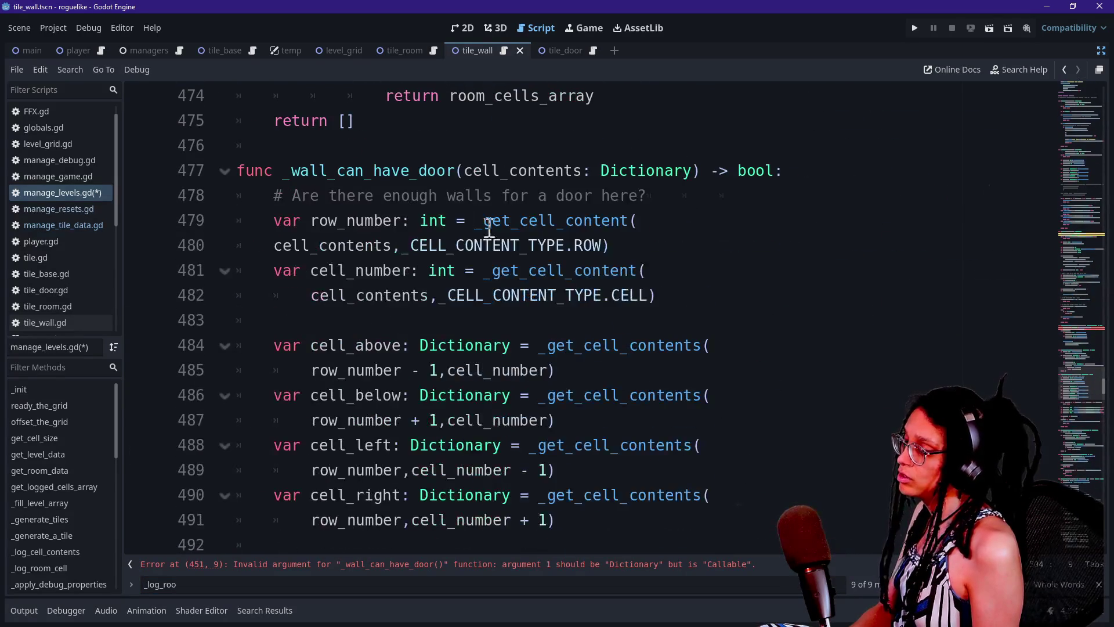
pyautogui.scroll(-6, 582, 298)
pyautogui.scroll(6, 582, 298)
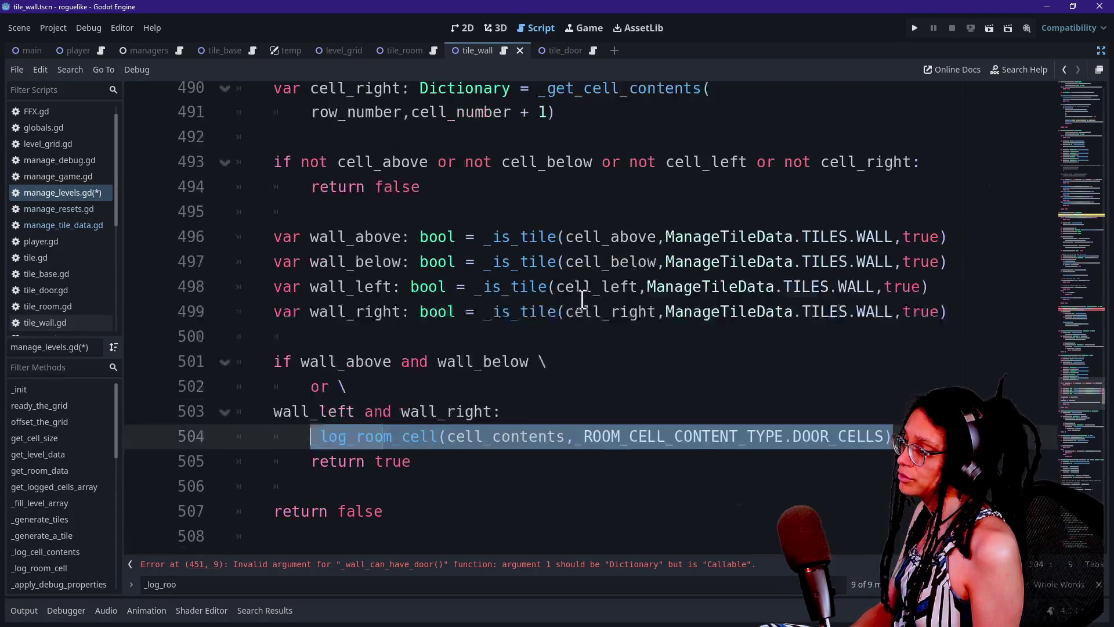
pyautogui.scroll(6, 582, 299)
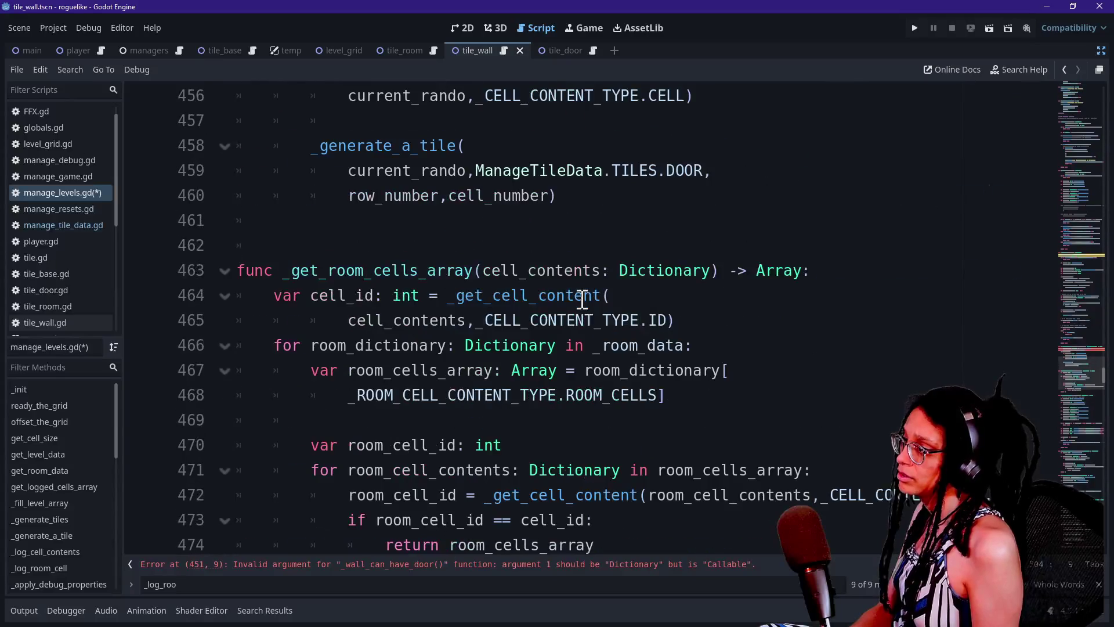
pyautogui.scroll(-3, 582, 299)
pyautogui.scroll(7, 582, 299)
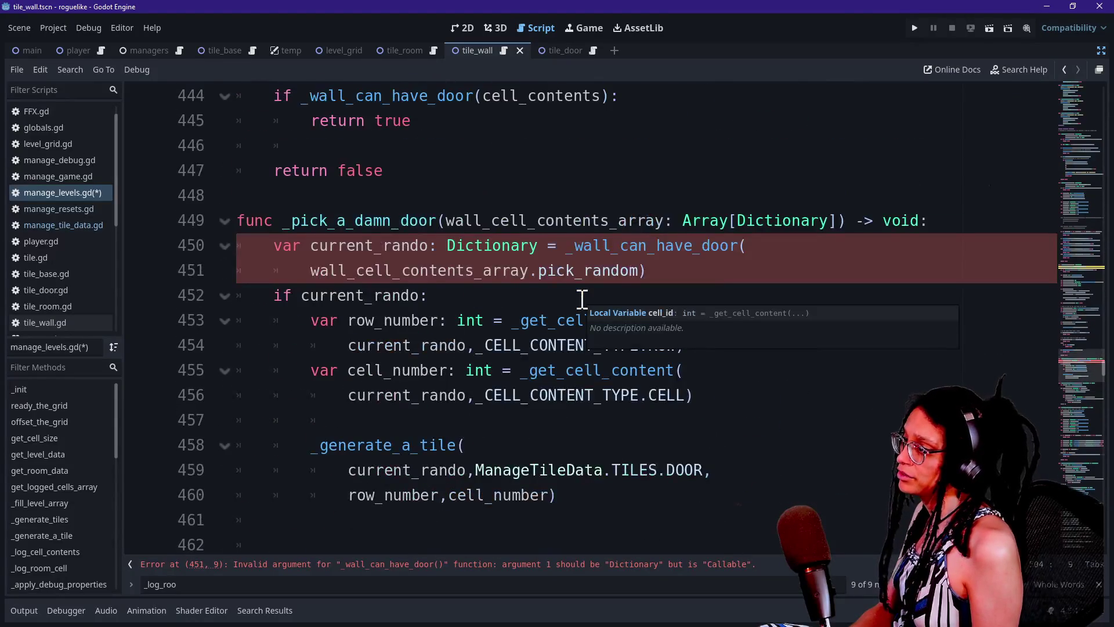
pyautogui.scroll(-4, 582, 299)
pyautogui.scroll(8, 582, 299)
pyautogui.scroll(-1, 582, 299)
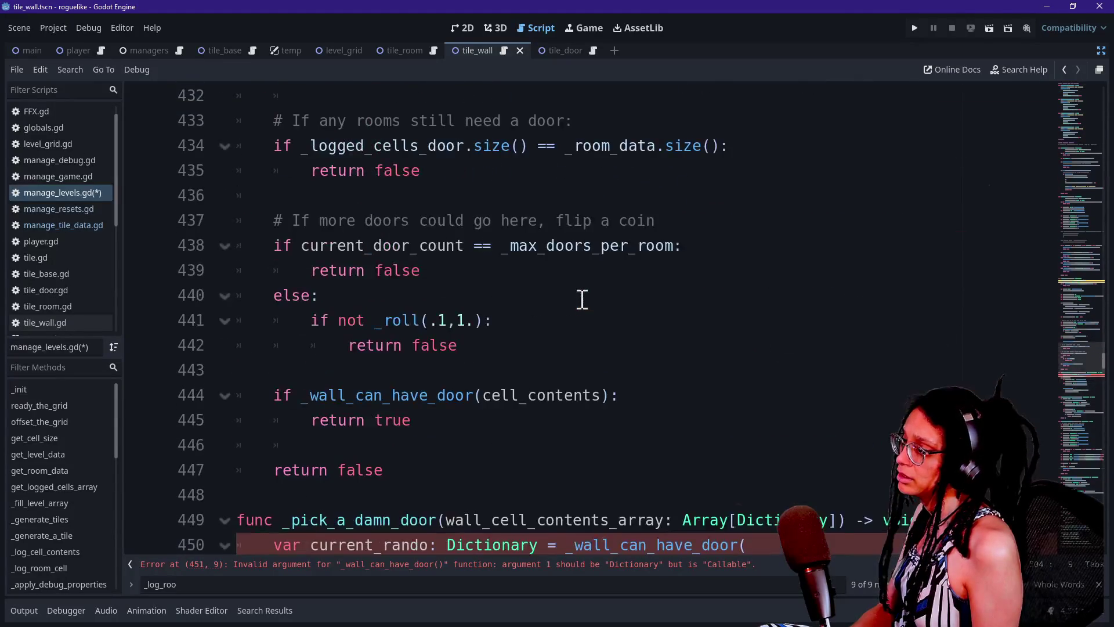
pyautogui.hotkey('ctrl', 'f')
pyautogui.write('is_door')
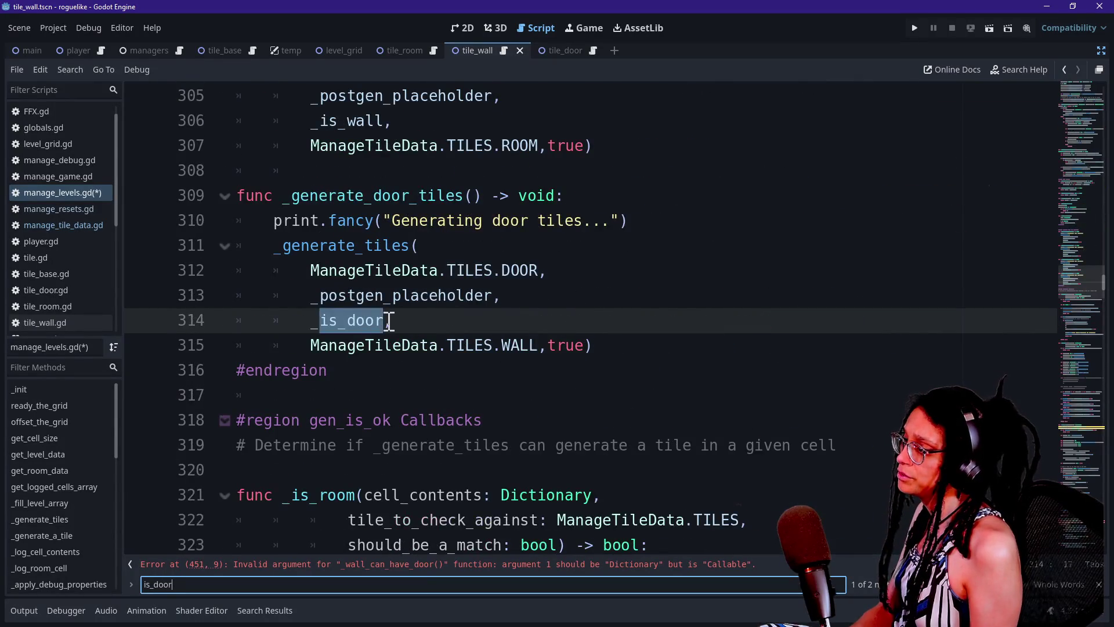
pyautogui.keyDown('ctrl'); pyautogui.click(383, 321); pyautogui.keyUp('ctrl')
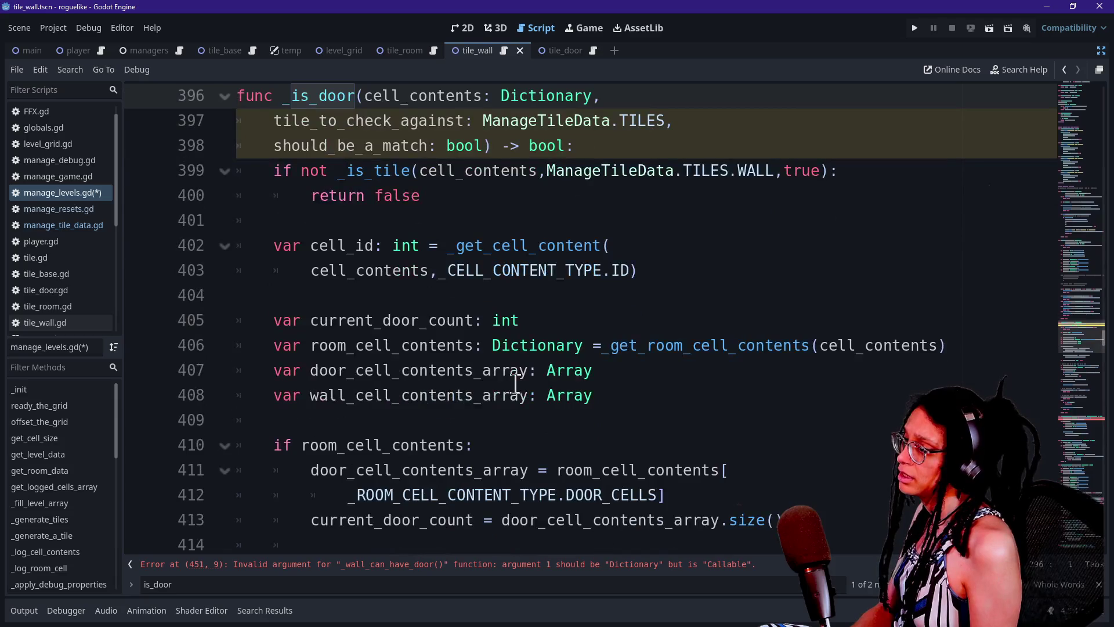
pyautogui.scroll(-2, 515, 383)
pyautogui.scroll(2, 515, 383)
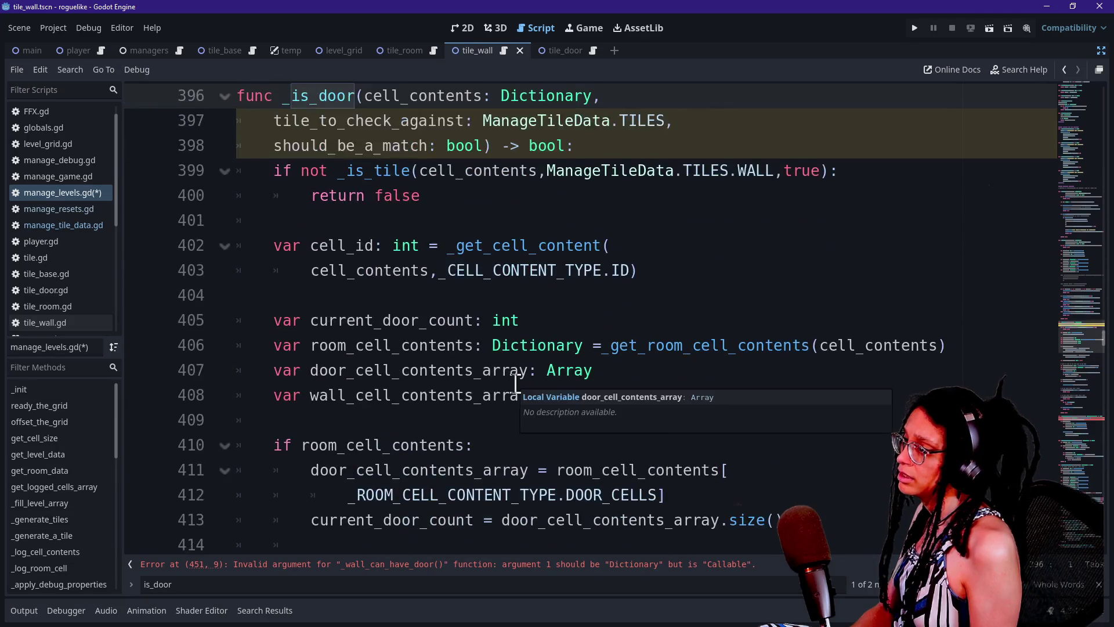
pyautogui.scroll(-10, 516, 383)
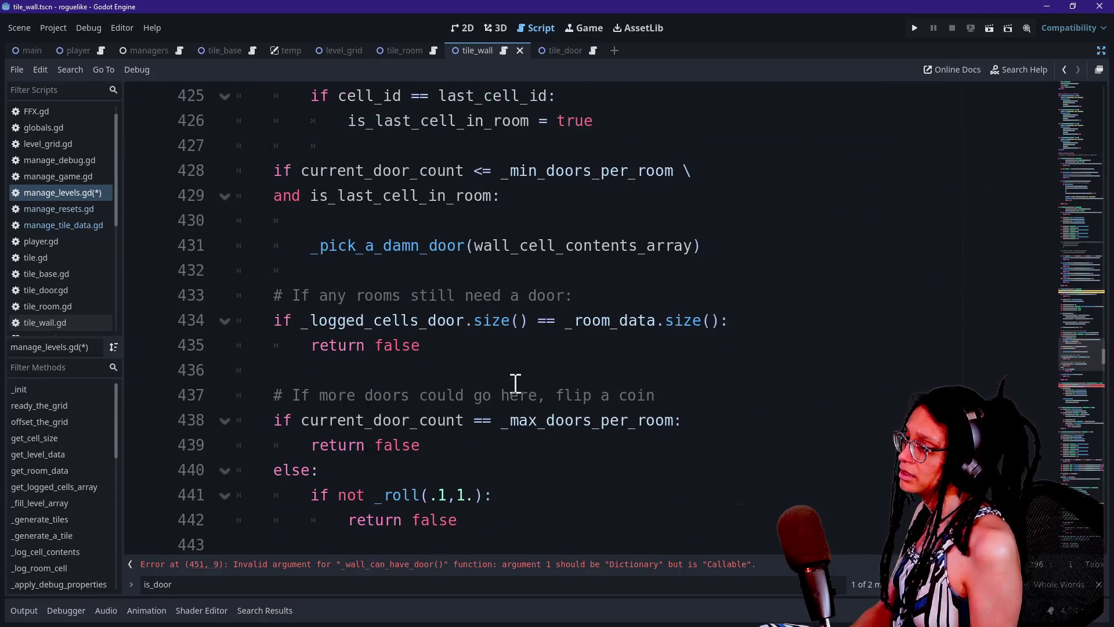
pyautogui.scroll(3, 515, 383)
pyautogui.scroll(-5, 515, 383)
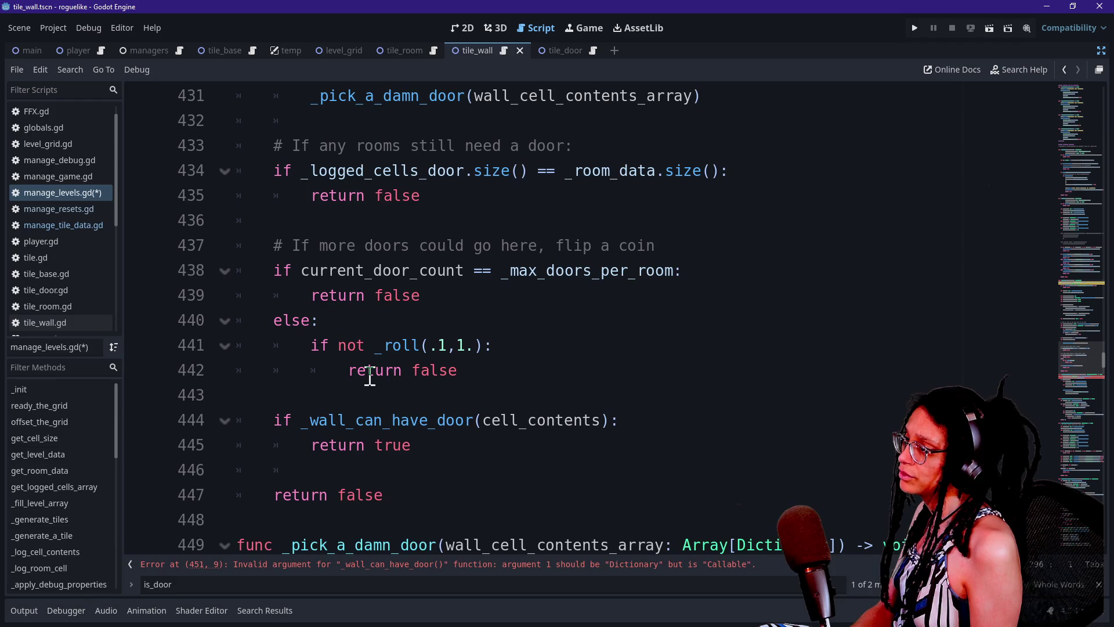
pyautogui.keyDown('ctrl'); pyautogui.click(390, 420); pyautogui.keyUp('ctrl')
pyautogui.scroll(-10, 483, 418)
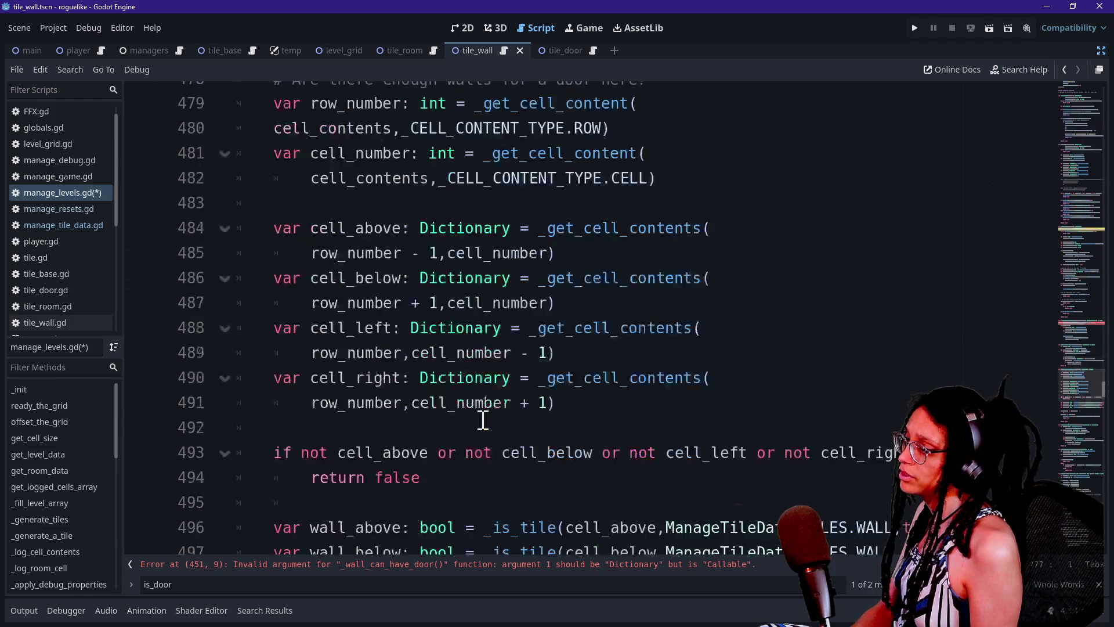
pyautogui.scroll(-3, 483, 418)
pyautogui.scroll(-2, 483, 419)
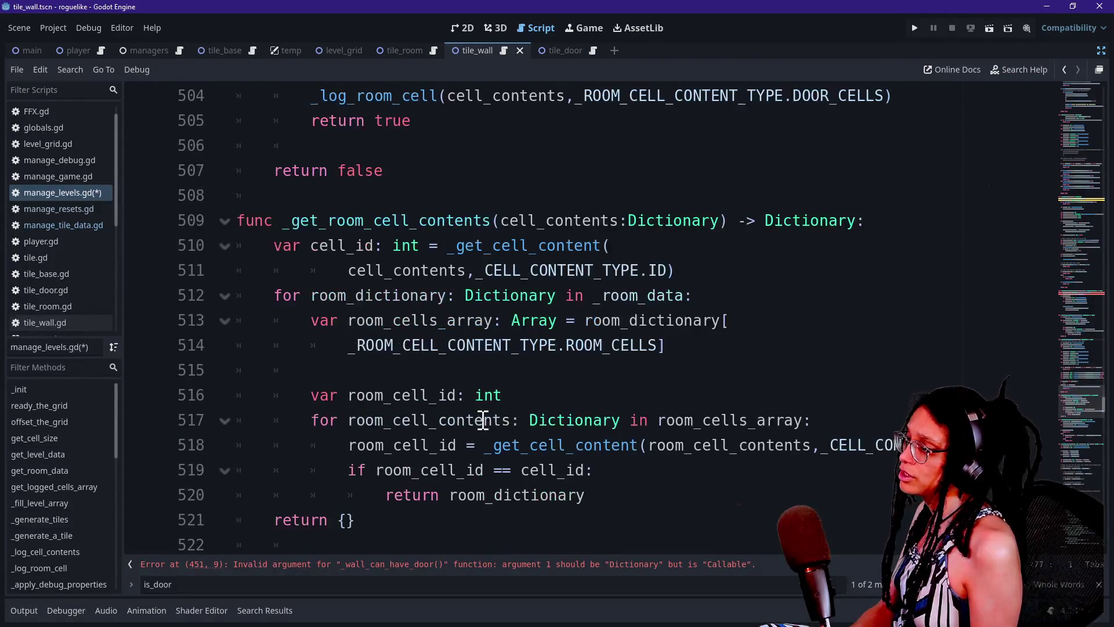
pyautogui.scroll(6, 483, 419)
pyautogui.moveTo(385, 345); pyautogui.dragTo(497, 510)
pyautogui.click(567, 502)
pyautogui.scroll(2, 428, 294)
pyautogui.moveTo(420, 445); pyautogui.dragTo(517, 434)
pyautogui.scroll(-12, 518, 434)
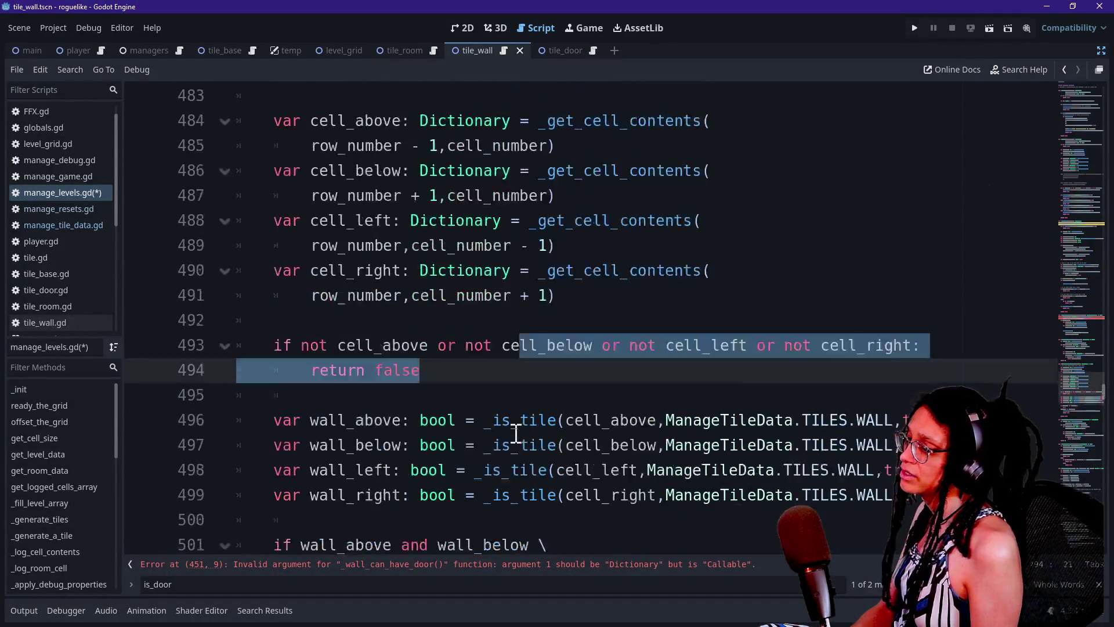
pyautogui.scroll(7, 516, 433)
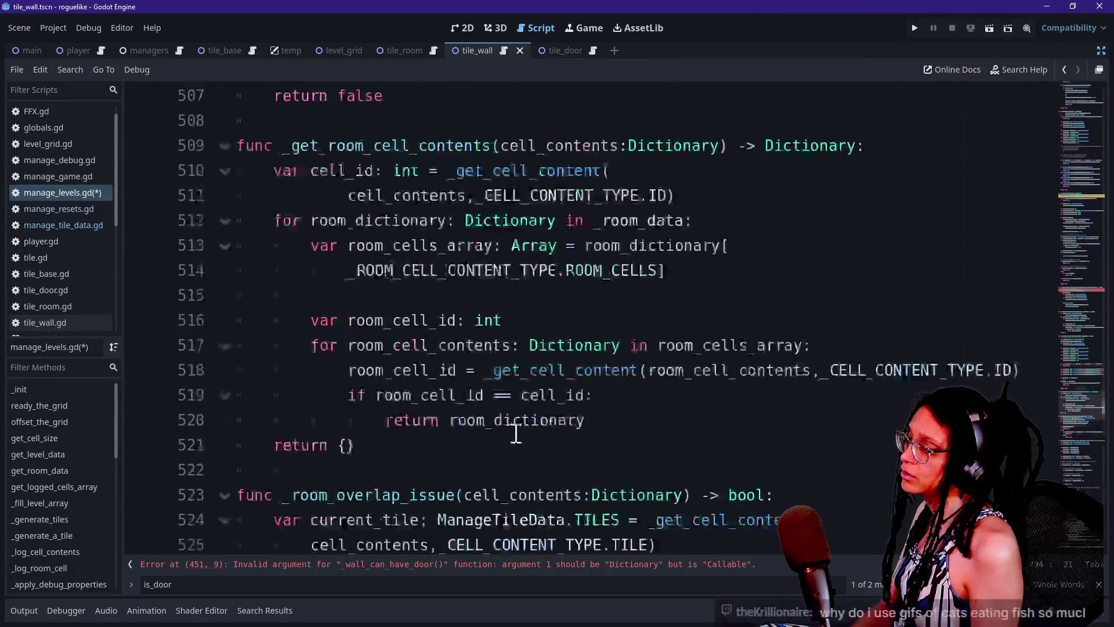
pyautogui.scroll(2, 386, 332)
pyautogui.scroll(5, 385, 332)
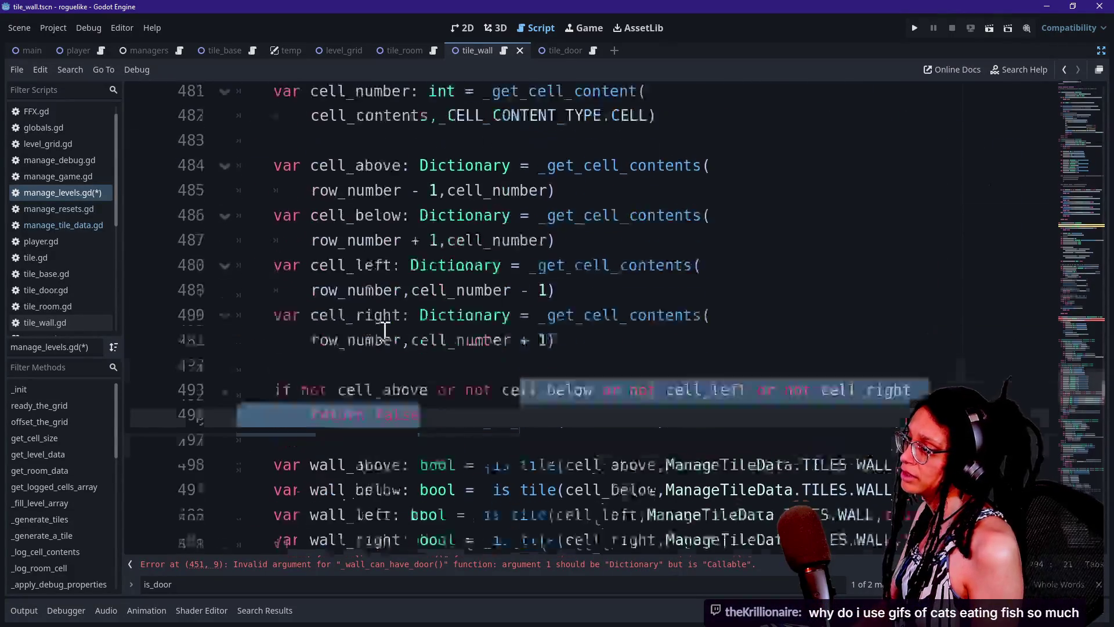
pyautogui.click(385, 331)
pyautogui.scroll(-3, 387, 335)
pyautogui.scroll(-1, 430, 346)
pyautogui.scroll(9, 430, 346)
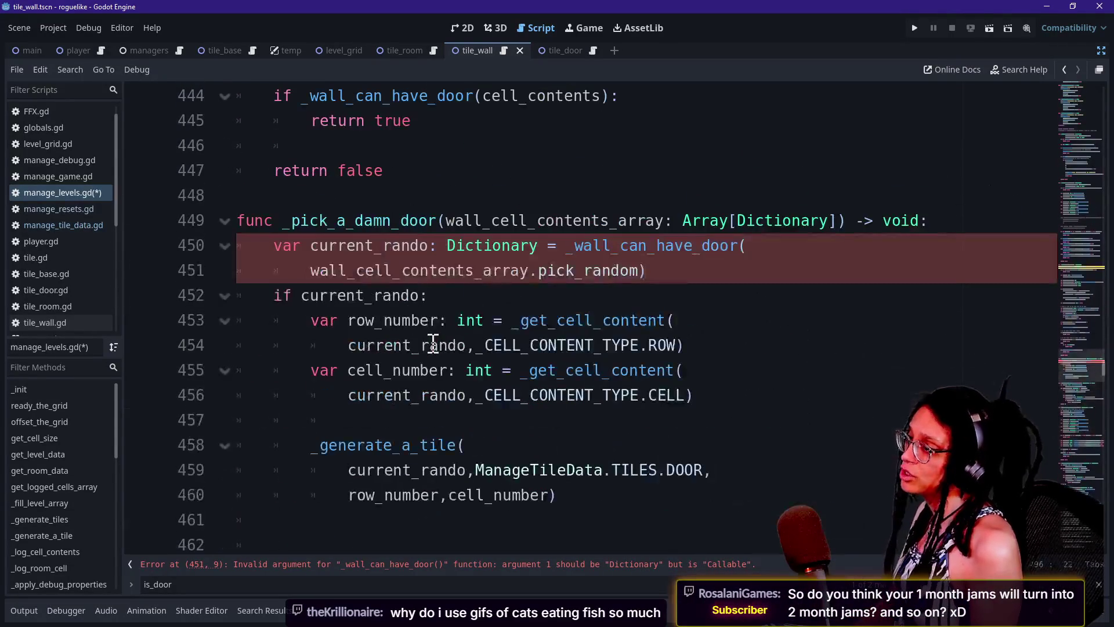
pyautogui.scroll(-1, 406, 392)
pyautogui.scroll(3, 328, 393)
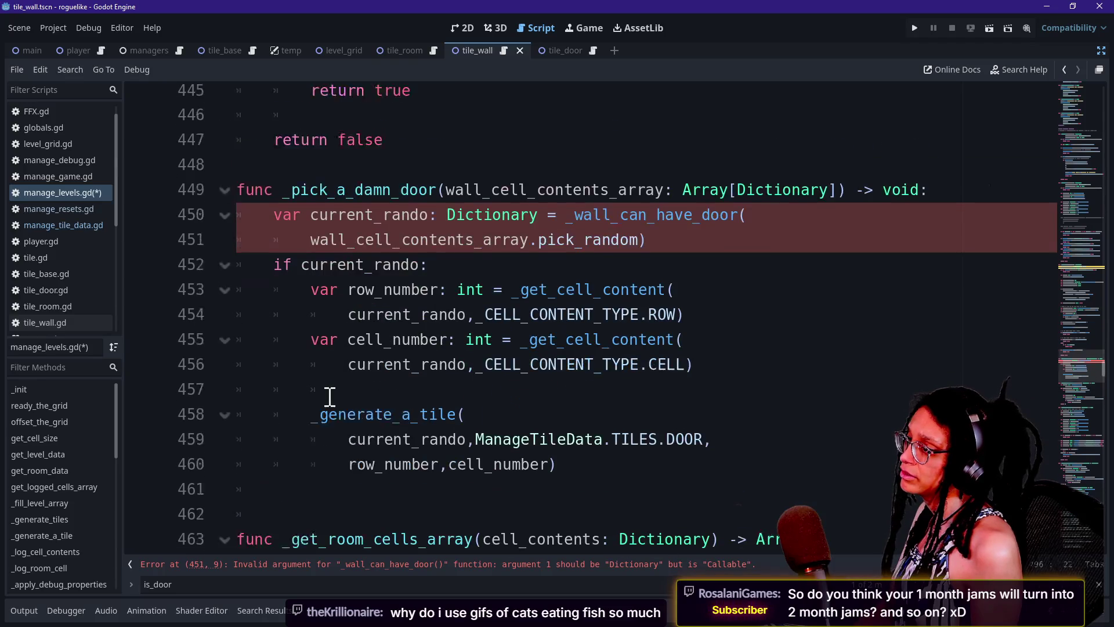
pyautogui.moveTo(446, 395); pyautogui.dragTo(705, 400)
pyautogui.click(530, 369)
pyautogui.moveTo(534, 394); pyautogui.dragTo(751, 397)
pyautogui.click(747, 395)
pyautogui.scroll(-1, 746, 398)
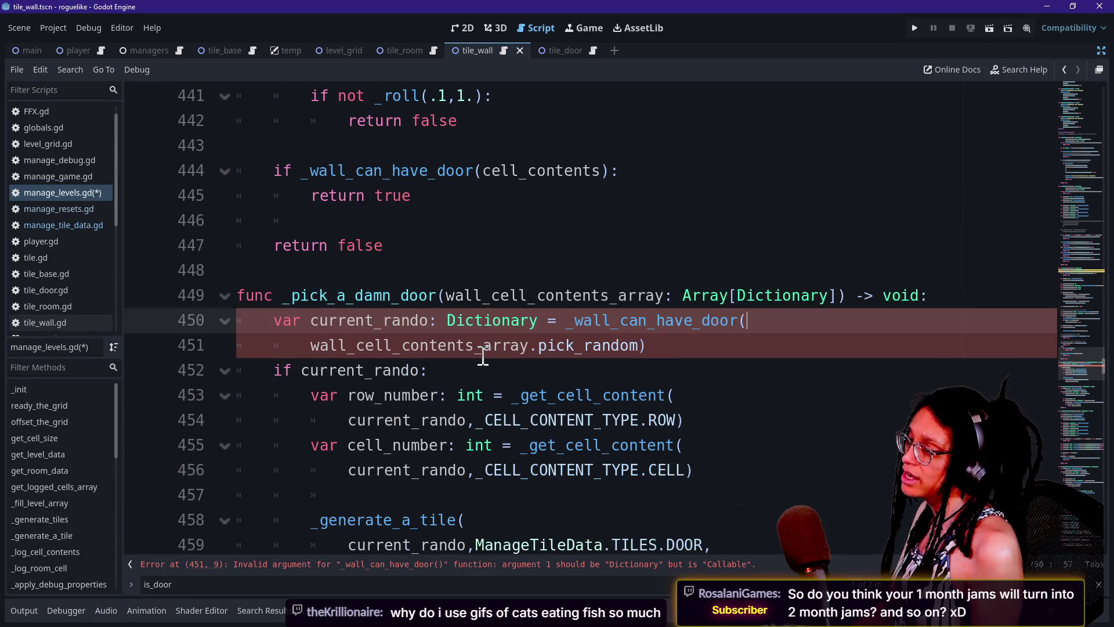
pyautogui.scroll(-1, 746, 399)
# Review the door tile call's arguments on lines 457–460 alongside the is_door search.
pyautogui.click(469, 470)
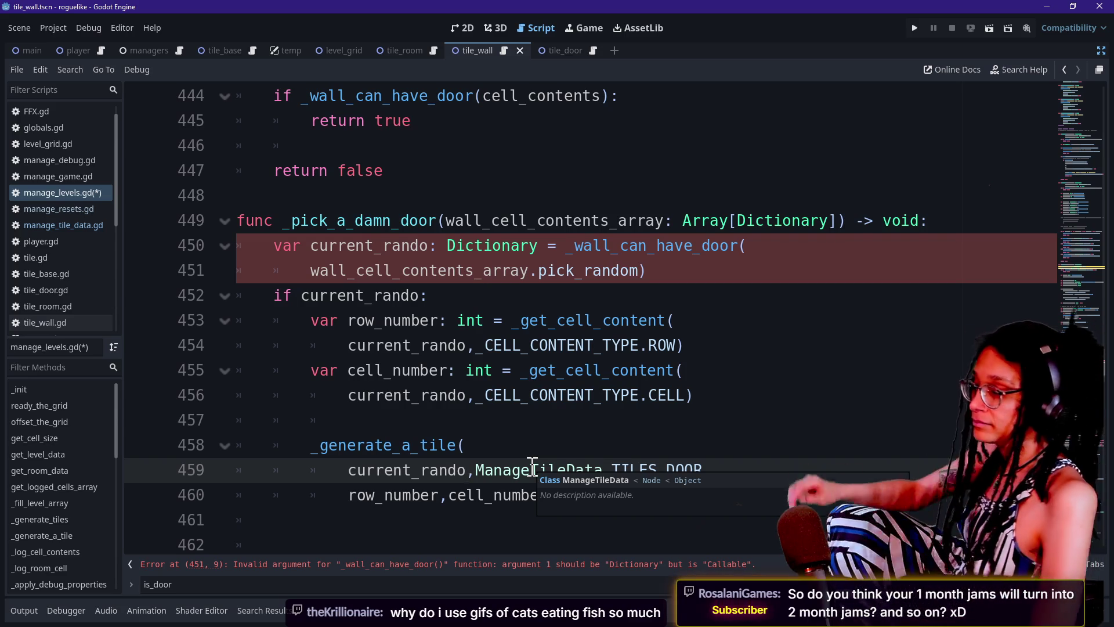
pyautogui.click(493, 415)
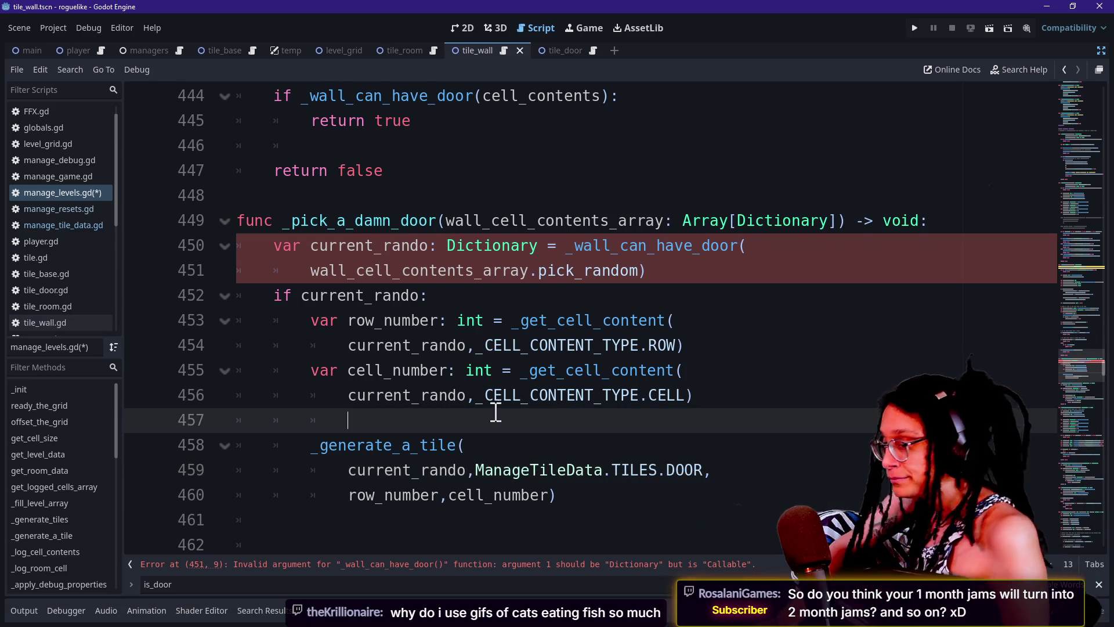
pyautogui.press('Down')
pyautogui.press('Up')
pyautogui.press('Down')
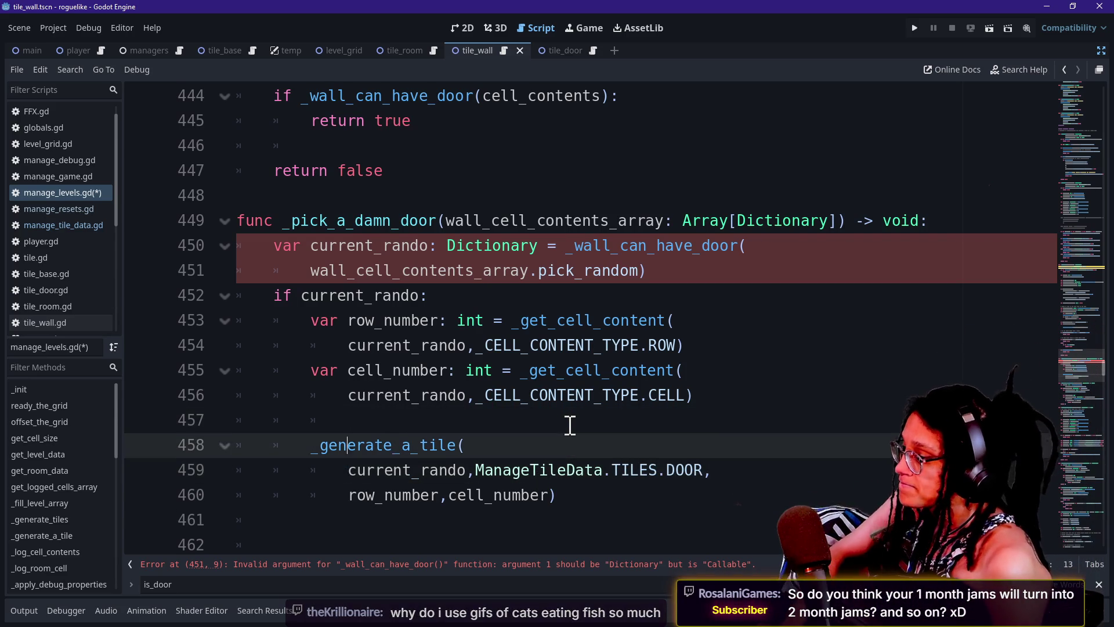
pyautogui.press('Down')
pyautogui.press('Up')
pyautogui.click(494, 439)
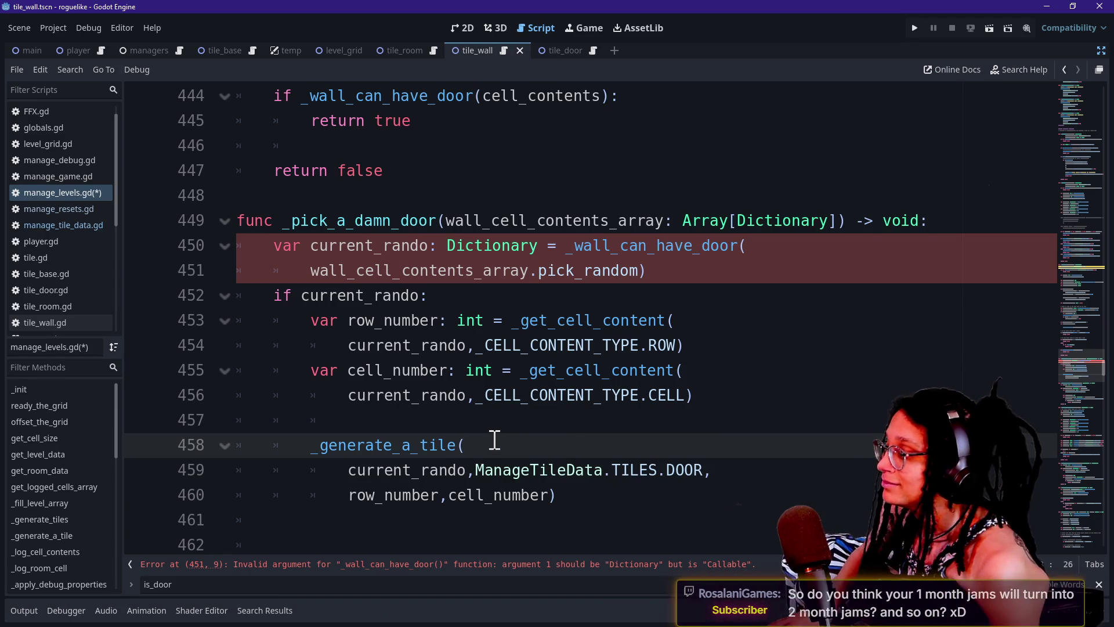
pyautogui.click(631, 273)
pyautogui.click(631, 471)
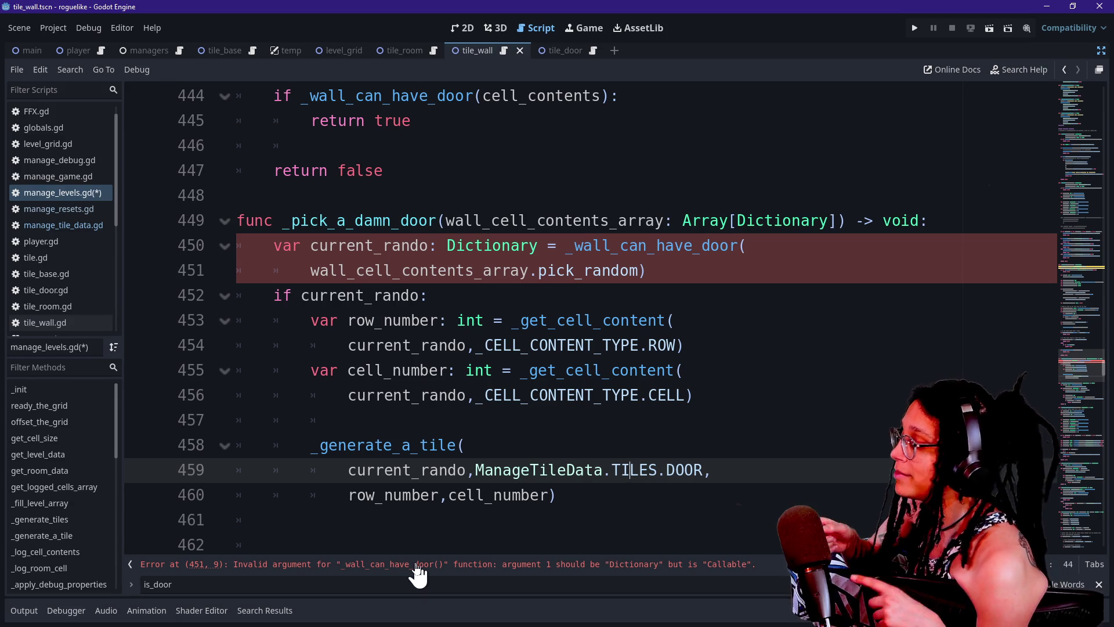
pyautogui.click(660, 585)
pyautogui.click(613, 477)
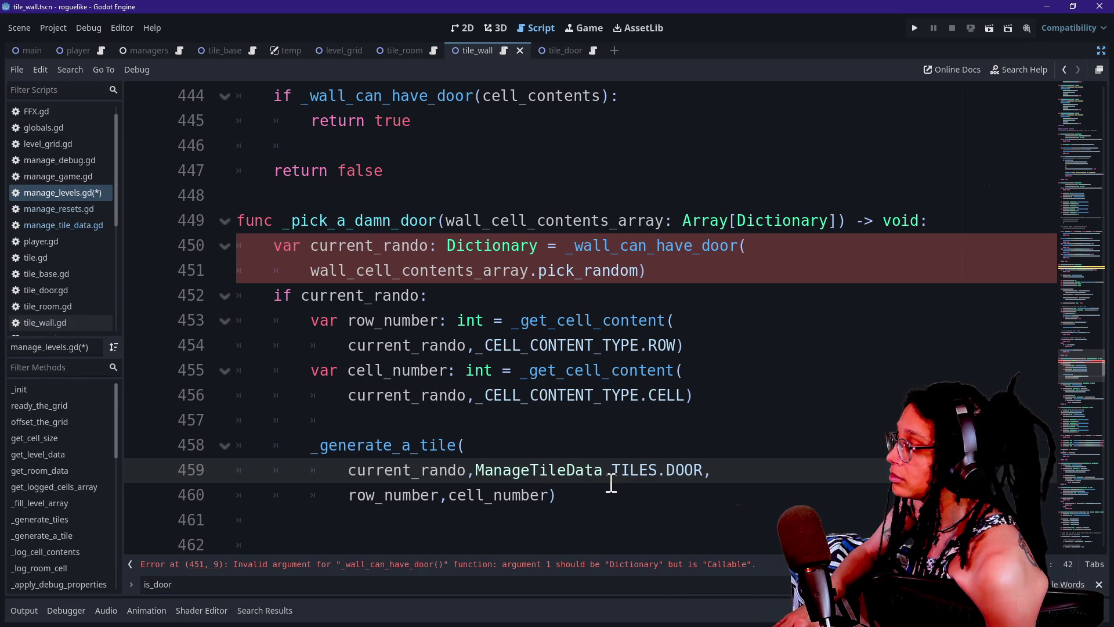
pyautogui.moveTo(610, 484)
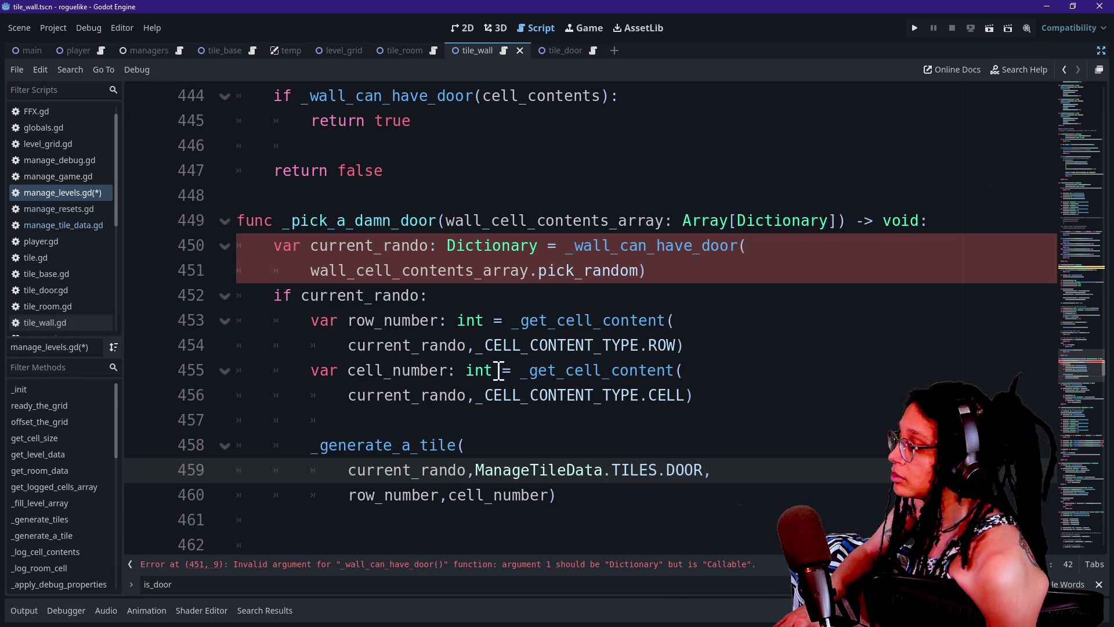
pyautogui.click(515, 445)
pyautogui.click(638, 504)
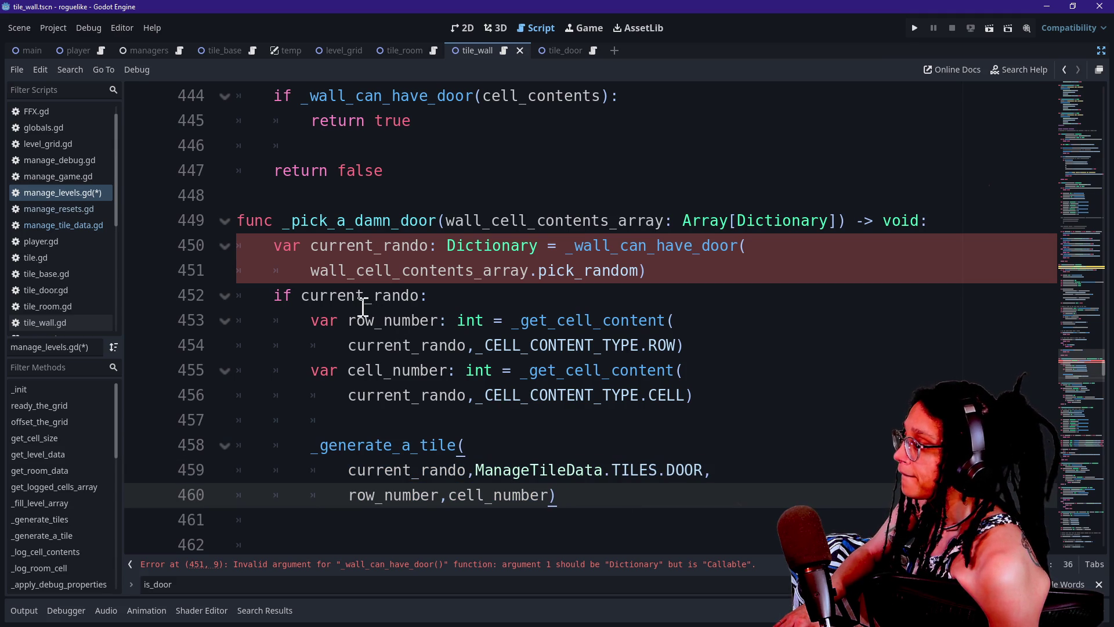
pyautogui.click(485, 294)
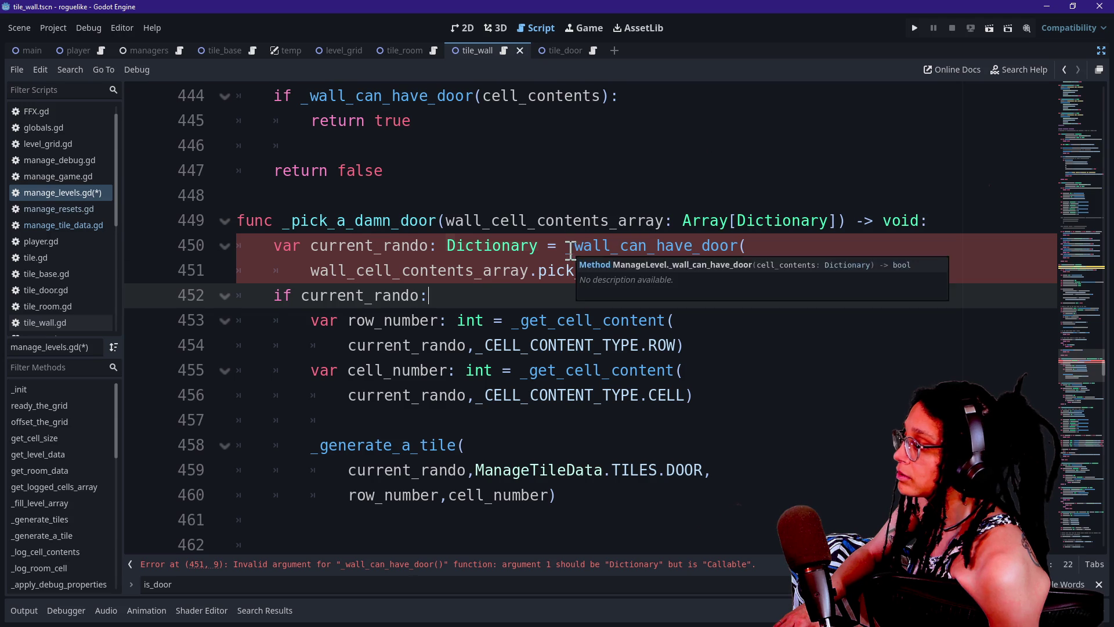
# Add () after pick_random on line 451 and delete the _wall_can_have_door( call from line 450.
pyautogui.click(568, 247)
pyautogui.click(666, 244)
pyautogui.click(639, 270)
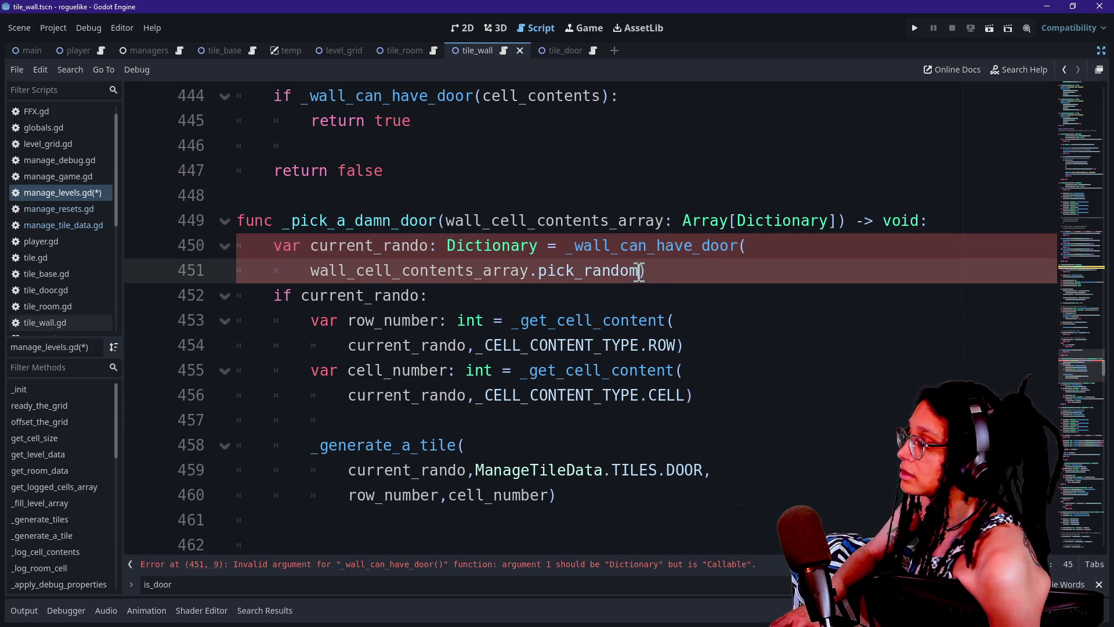
pyautogui.write('(')
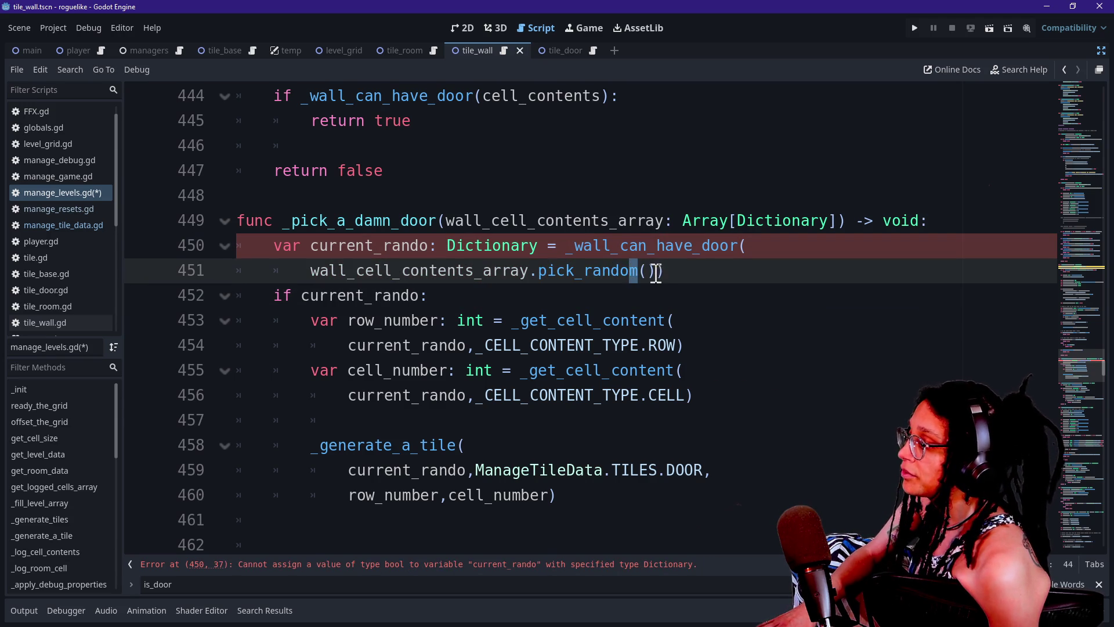
pyautogui.moveTo(655, 272); pyautogui.dragTo(316, 270)
pyautogui.click(545, 253)
pyautogui.press('Right')
pyautogui.press('Right')
pyautogui.press('Right')
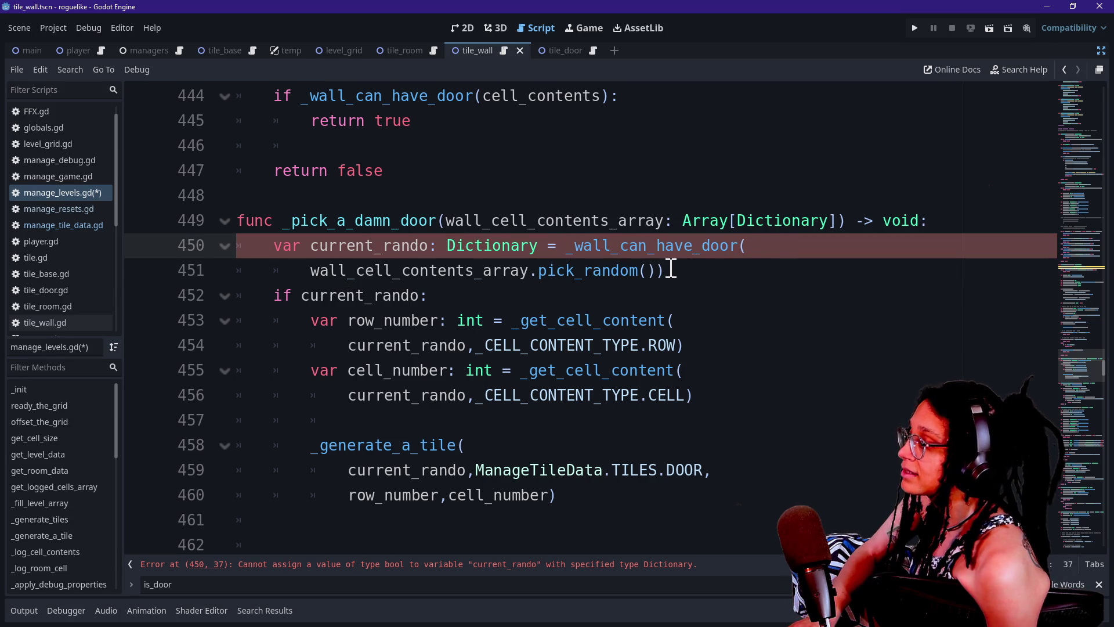
pyautogui.write('func()')
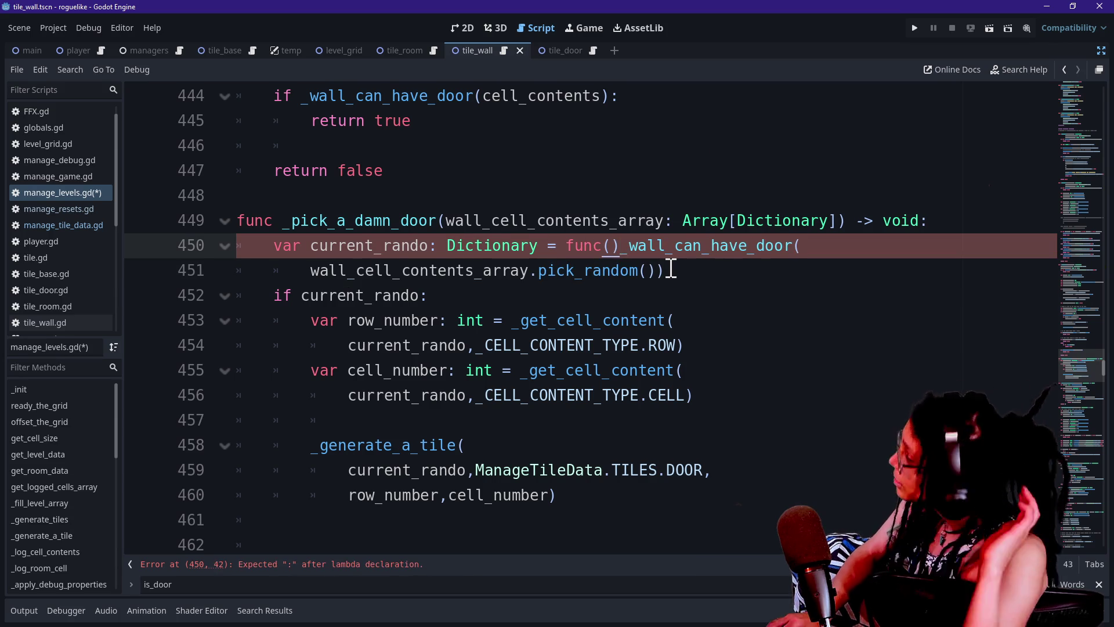
pyautogui.write(': (')
pyautogui.press('BackSpace')
pyautogui.press('BackSpace')
pyautogui.press('BackSpace')
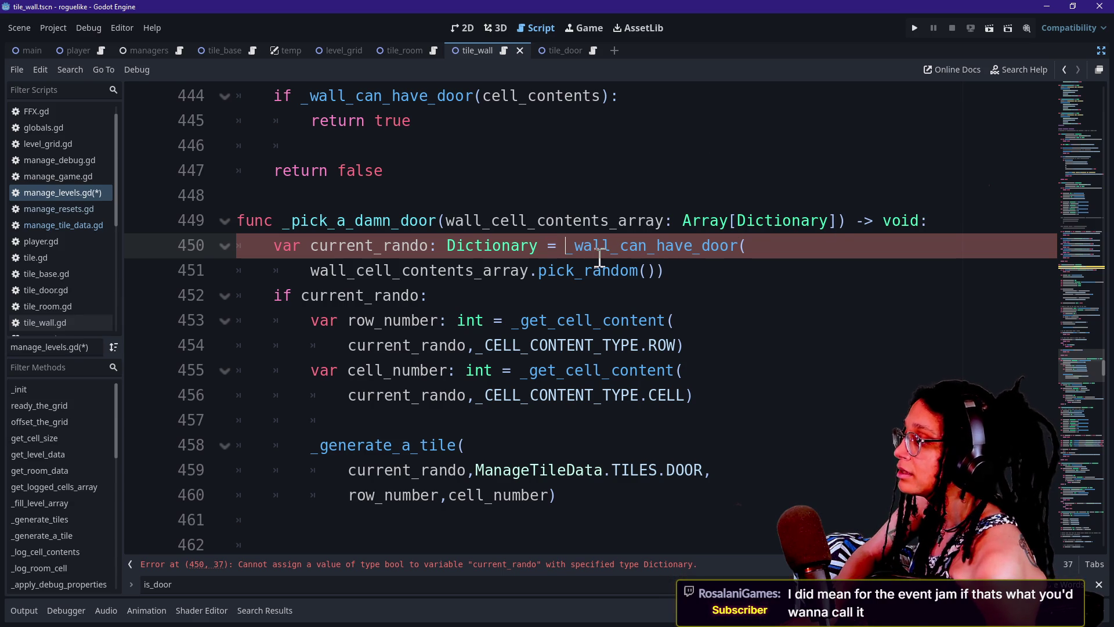
pyautogui.moveTo(570, 249)
pyautogui.mouseDown()
pyautogui.moveTo(617, 266)
pyautogui.moveTo(767, 251)
pyautogui.mouseUp()
pyautogui.press('BackSpace')
pyautogui.press('BackSpace')
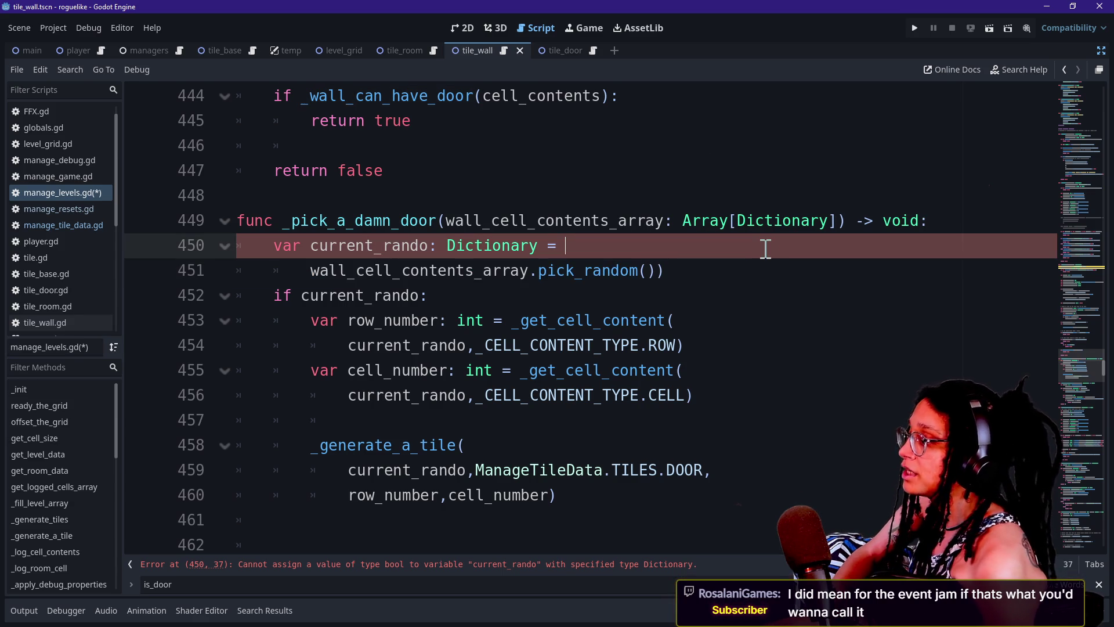
# Remove the extra ')' on line 450 and add 'if _wall_can_have_door(current_rando):' below it.
pyautogui.press('Delete')
pyautogui.press('Delete')
pyautogui.press('Delete')
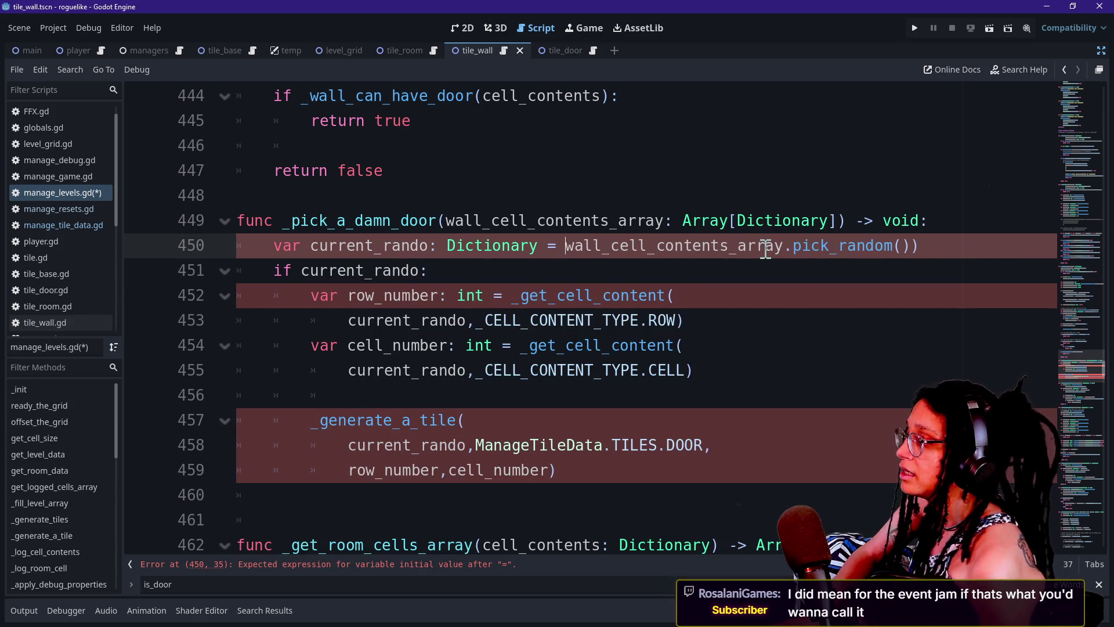
pyautogui.click(947, 244)
pyautogui.press('BackSpace')
pyautogui.press('Return')
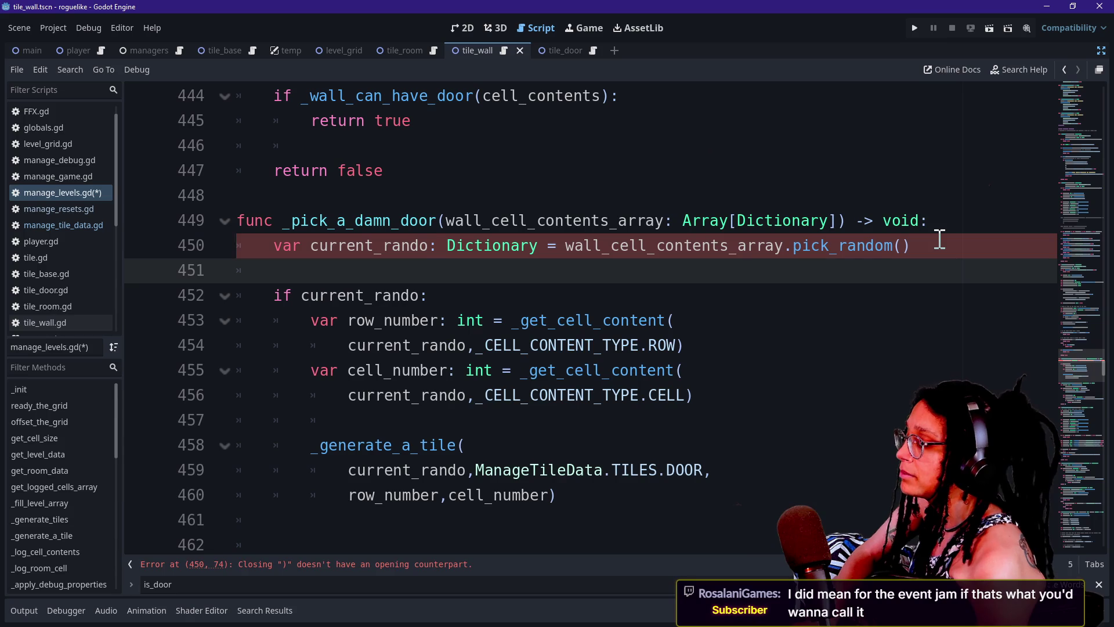
pyautogui.write('if current_rando')
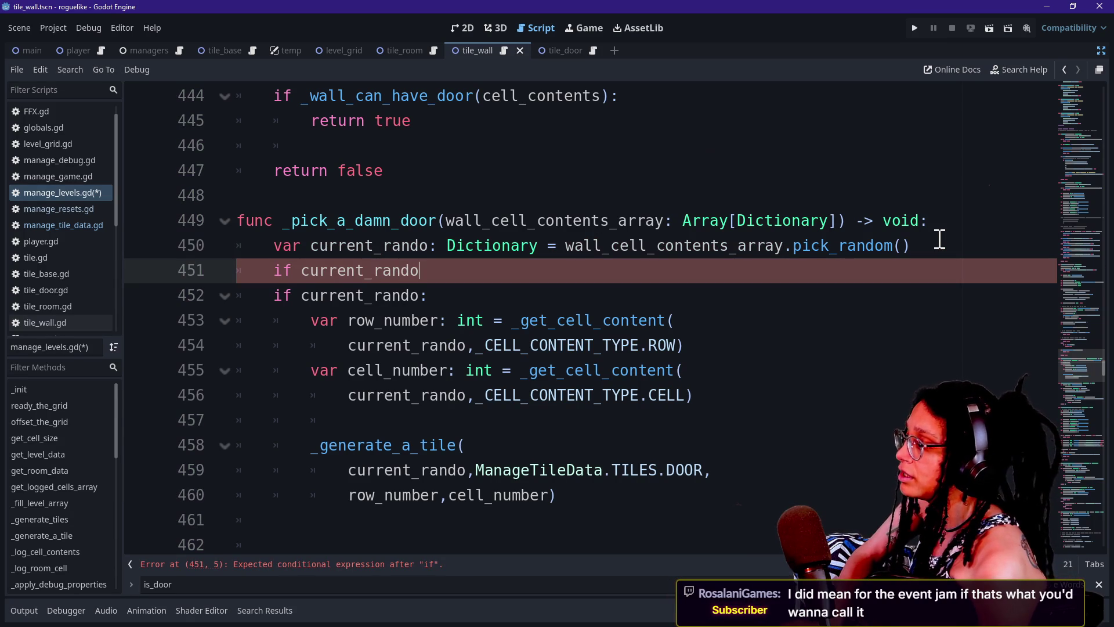
pyautogui.press('BackSpace')
pyautogui.press('BackSpace')
pyautogui.press('BackSpace')
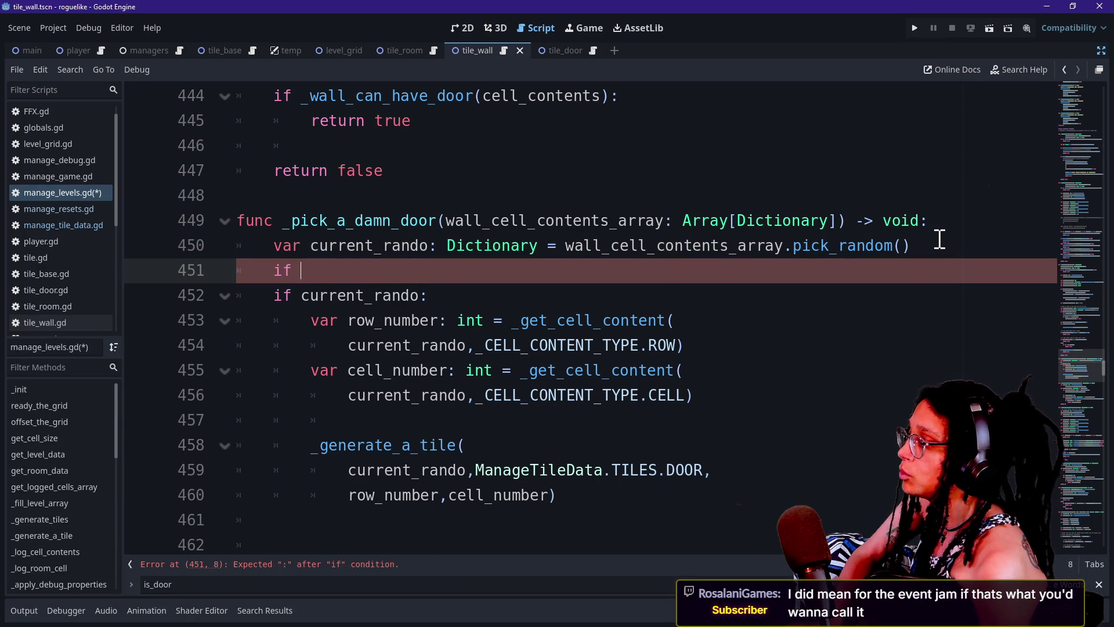
pyautogui.write('_w')
pyautogui.press('Return')
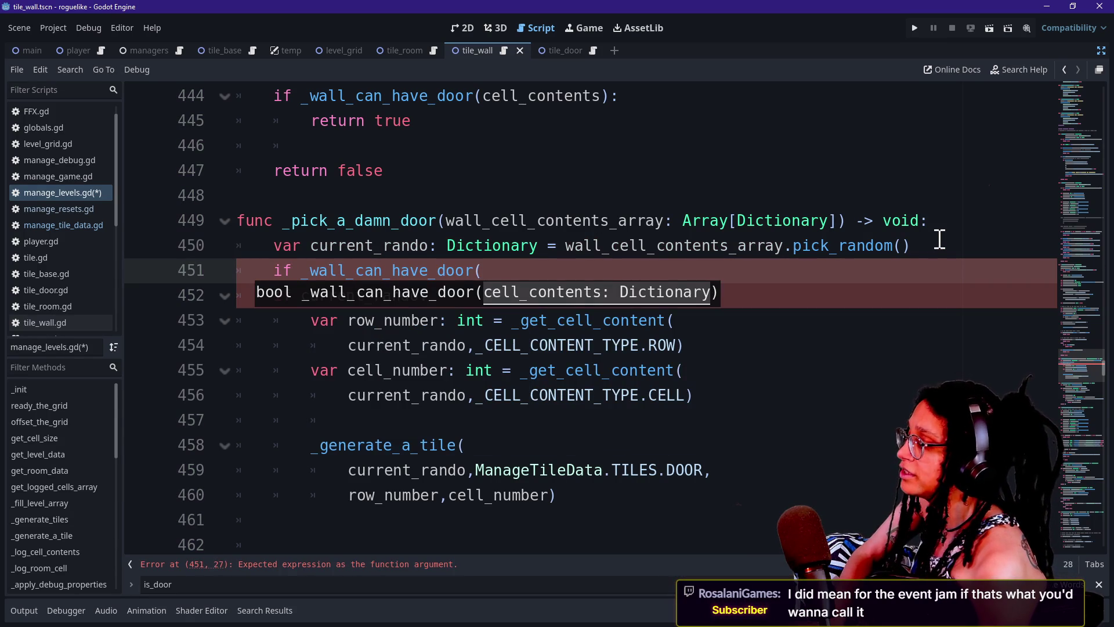
pyautogui.write('current_')
pyautogui.write('rando')
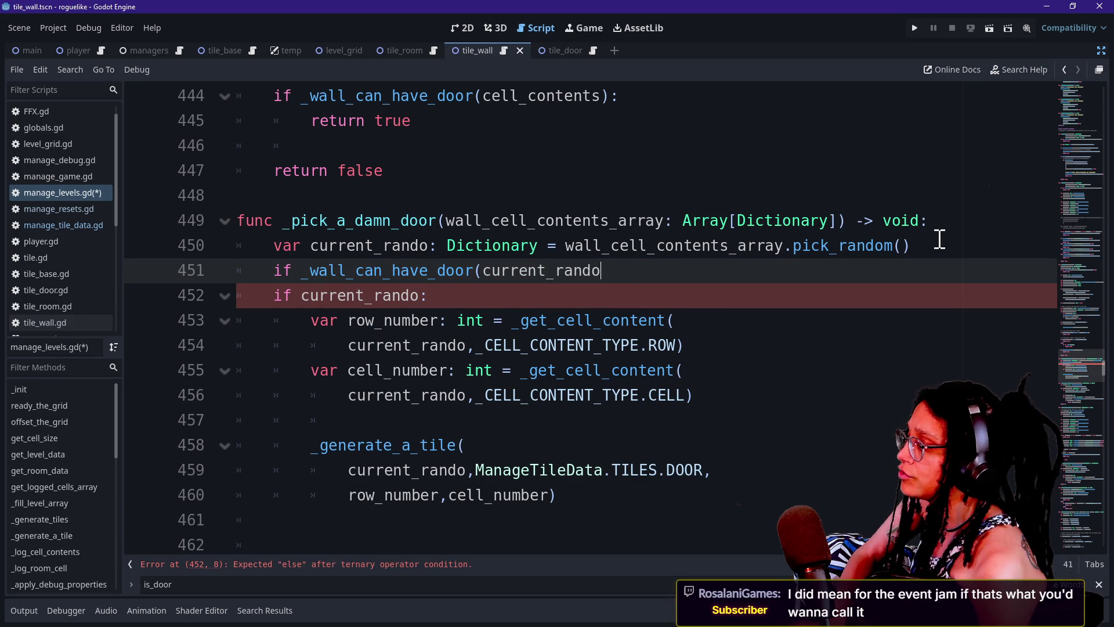
pyautogui.write('):')
pyautogui.press('Return')
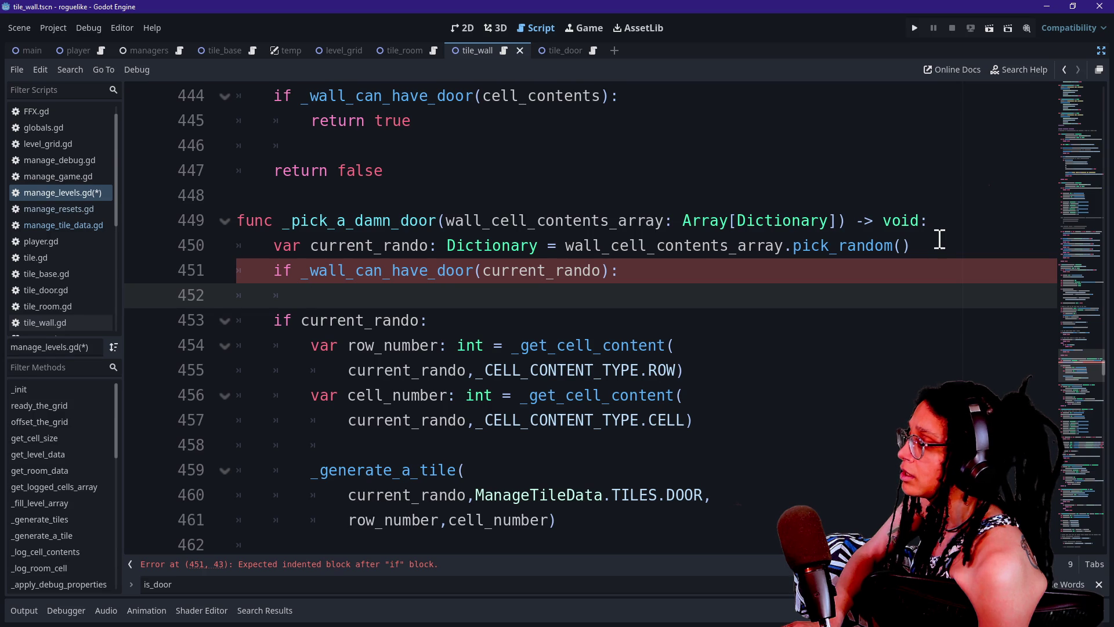
# Try negating the door check with 'not', then remove the 'not' again.
pyautogui.click(306, 270)
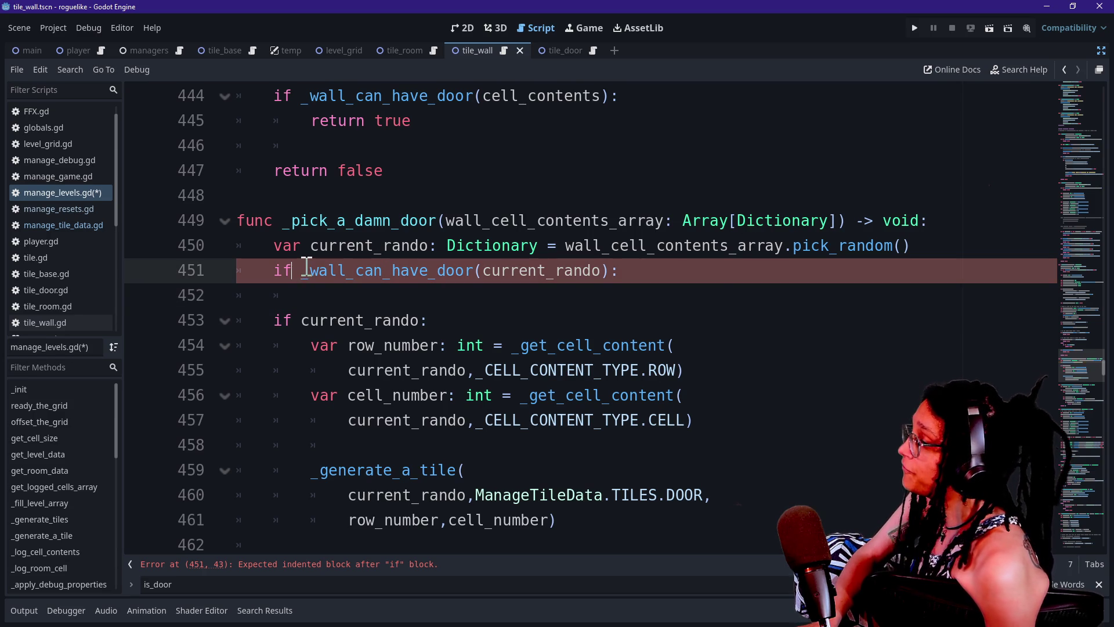
pyautogui.write('not')
pyautogui.click(464, 246)
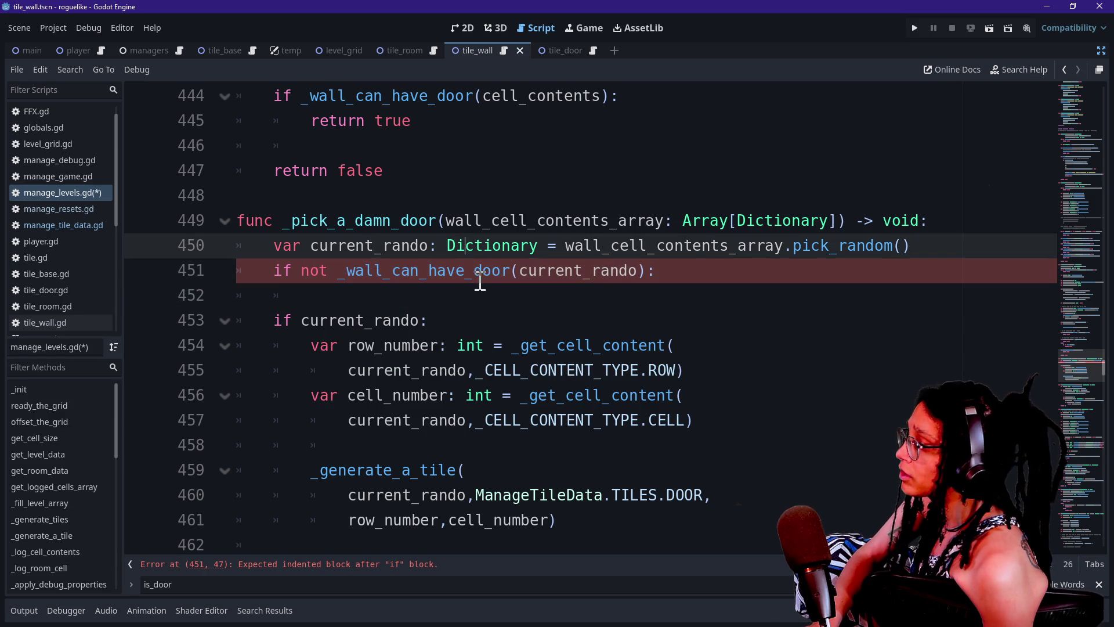
pyautogui.click(480, 284)
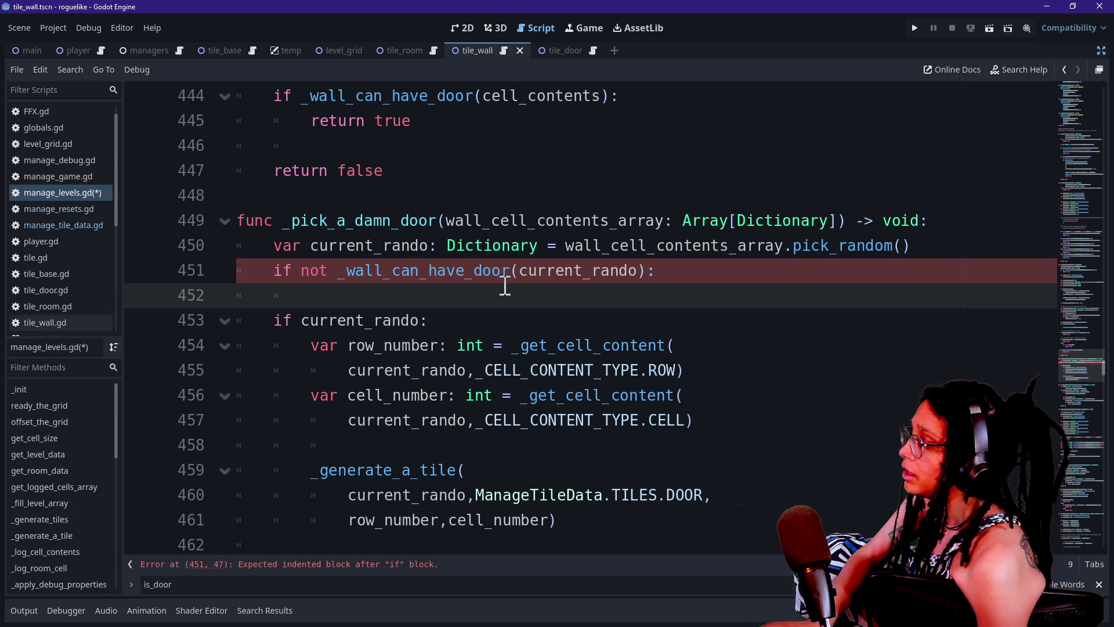
pyautogui.moveTo(301, 320); pyautogui.dragTo(475, 321)
pyautogui.click(475, 320)
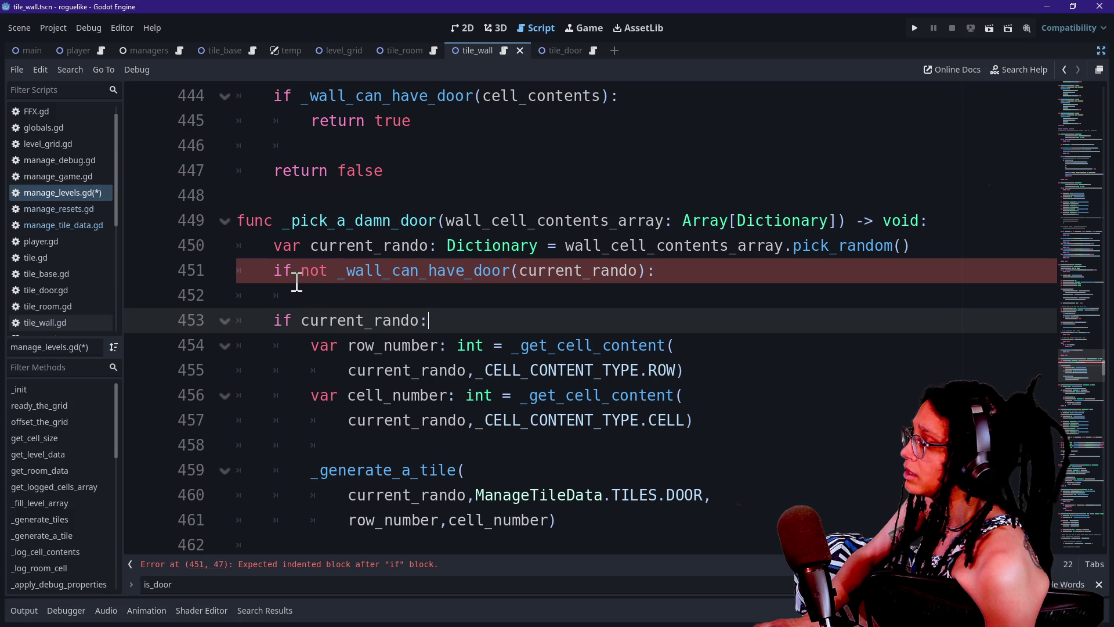
pyautogui.moveTo(339, 271); pyautogui.dragTo(646, 271)
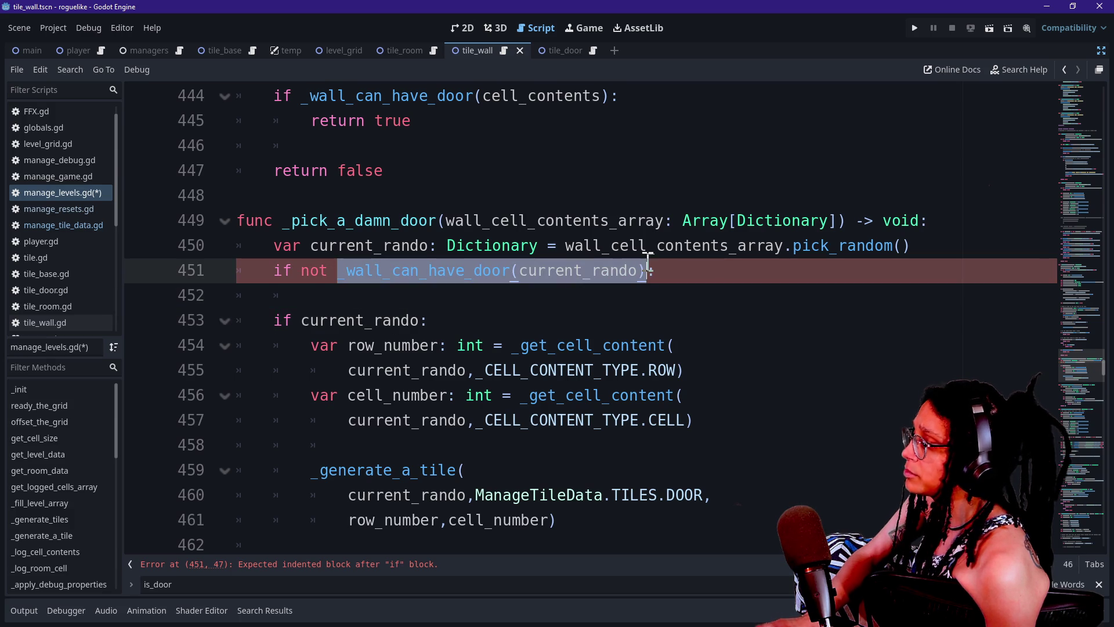
pyautogui.click(294, 273)
pyautogui.click(282, 320)
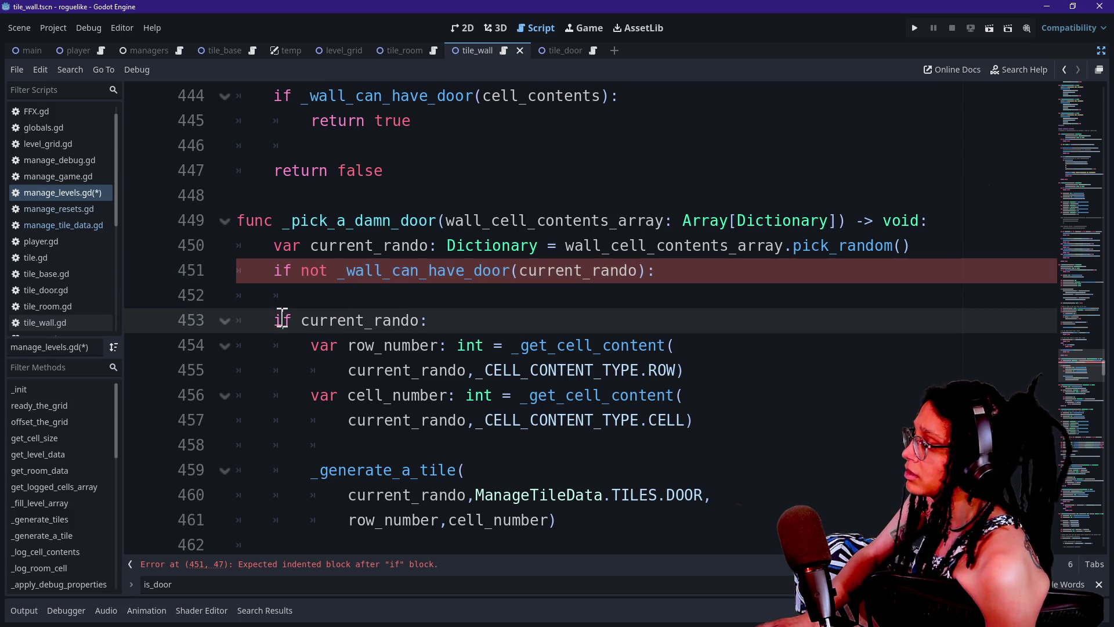
pyautogui.click(318, 273)
pyautogui.press('BackSpace')
pyautogui.press('BackSpace')
pyautogui.press('BackSpace')
pyautogui.press('Delete')
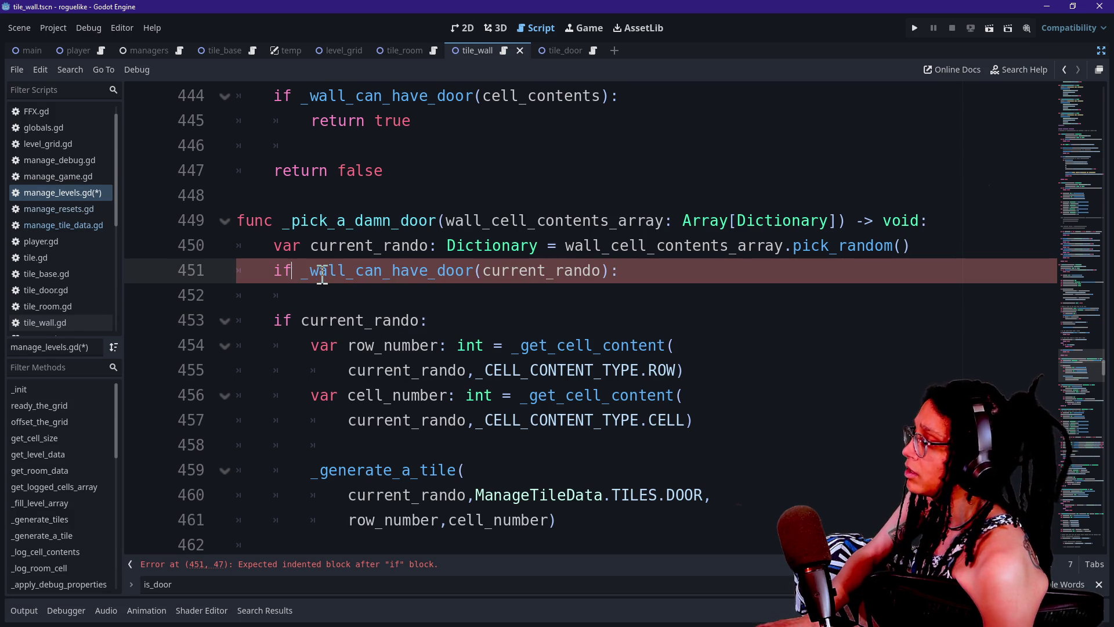
# Delete the blank line and the old 'if current_rando:' check line.
pyautogui.click(306, 294)
pyautogui.press('BackSpace')
pyautogui.press('BackSpace')
pyautogui.press('BackSpace')
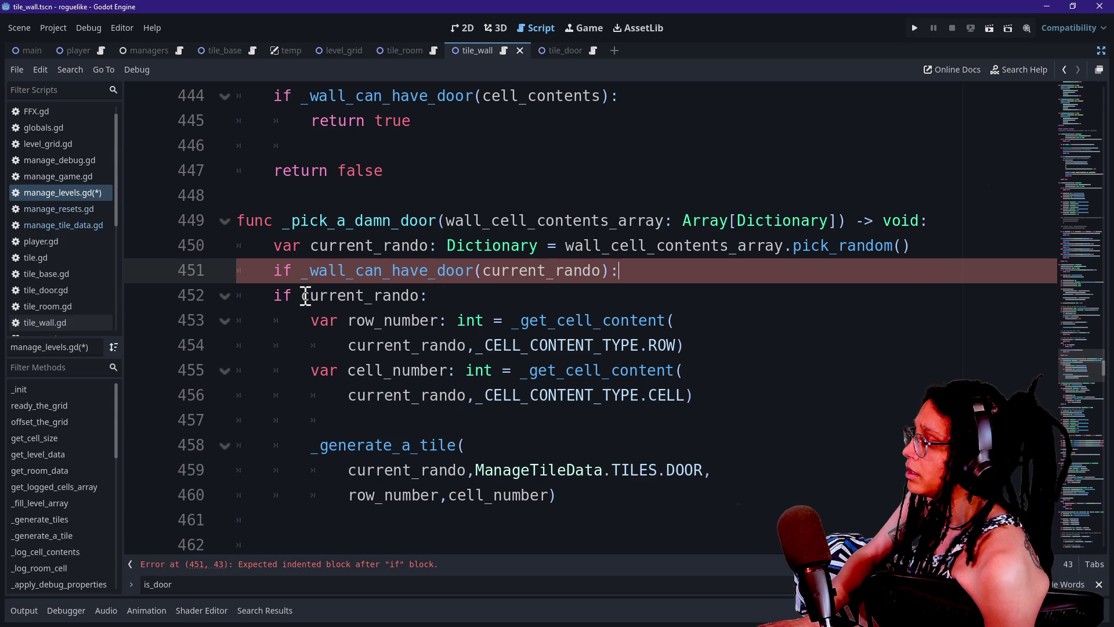
pyautogui.moveTo(488, 296); pyautogui.dragTo(124, 288)
pyautogui.press('BackSpace')
pyautogui.press('BackSpace')
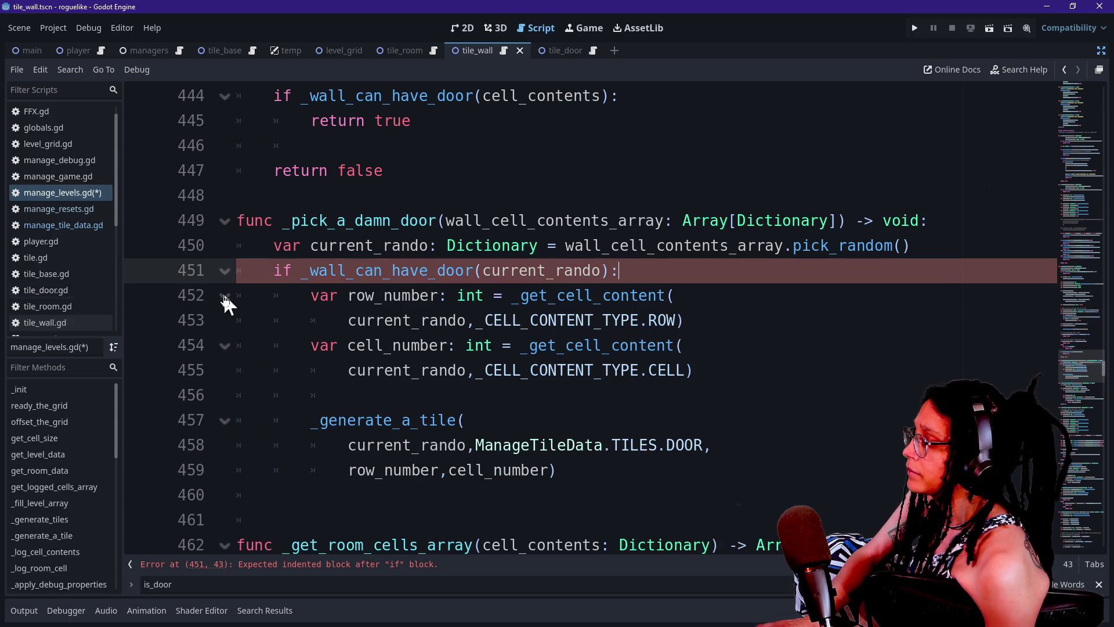
pyautogui.moveTo(365, 271); pyautogui.dragTo(585, 321)
pyautogui.click(336, 324)
# Add 'else:' at the if level after the _generate_a_tile call.
pyautogui.moveTo(455, 296); pyautogui.dragTo(590, 389)
pyautogui.click(590, 392)
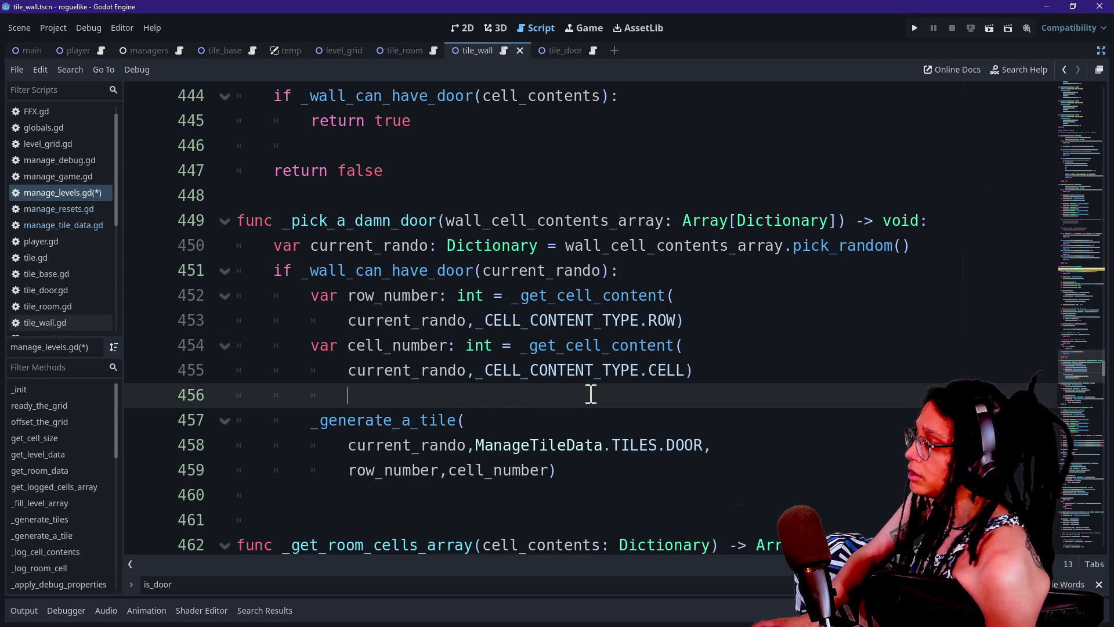
pyautogui.click(584, 472)
pyautogui.press('Return')
pyautogui.press('BackSpace')
pyautogui.write('else:')
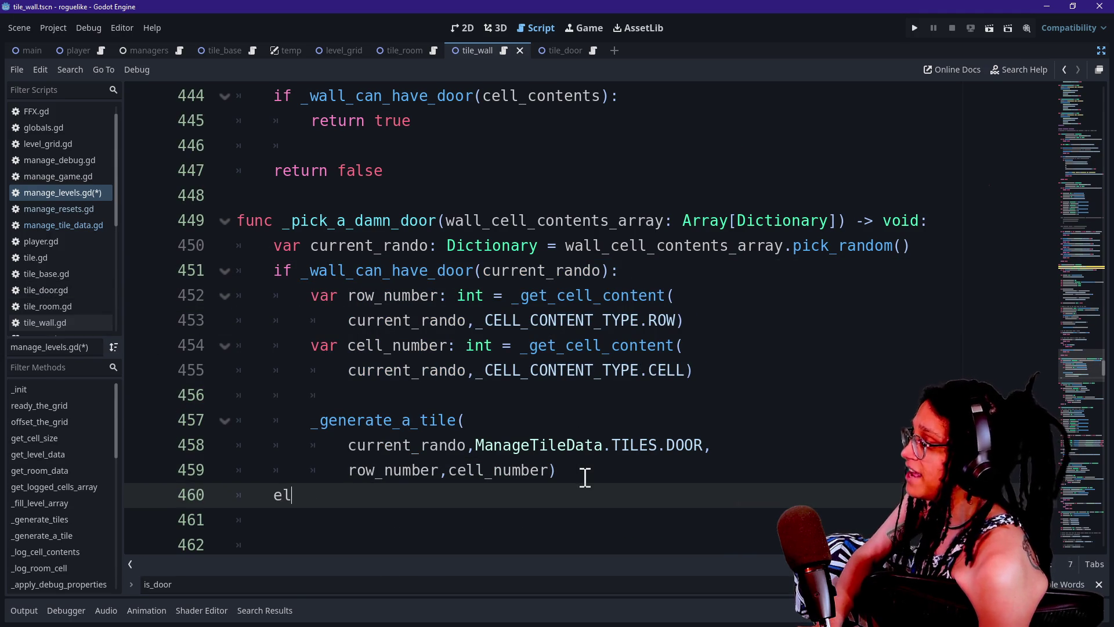
pyautogui.scroll(-1, 490, 388)
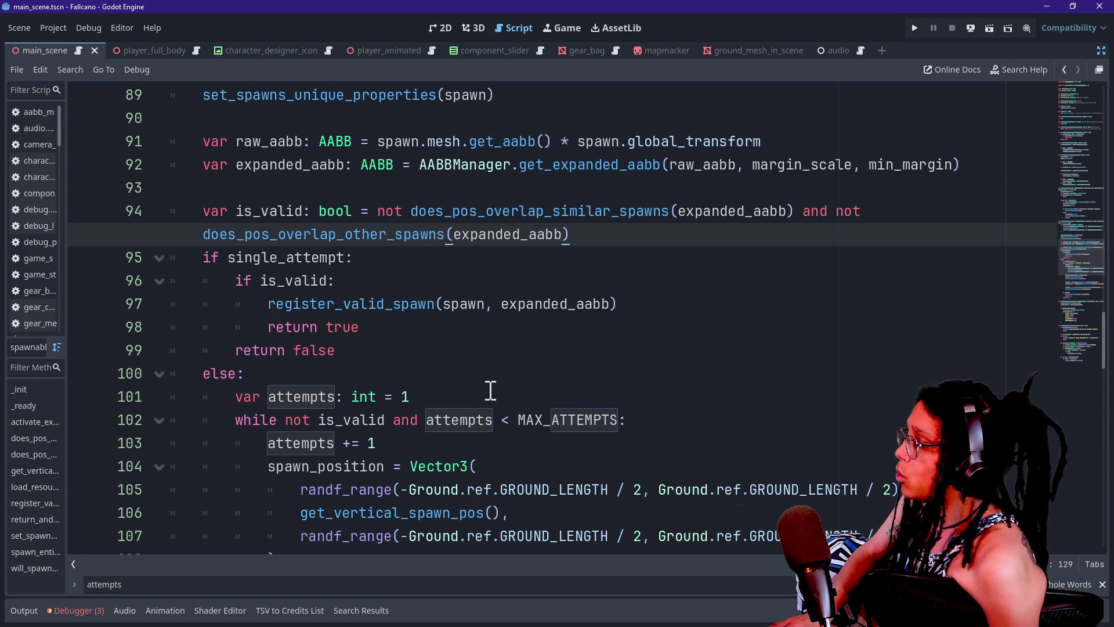
# Under else, begin a 'while not _wall_can_have_door(current_rando)' loop using the copied door-check call.
pyautogui.scroll(-1, 490, 390)
pyautogui.click(261, 352)
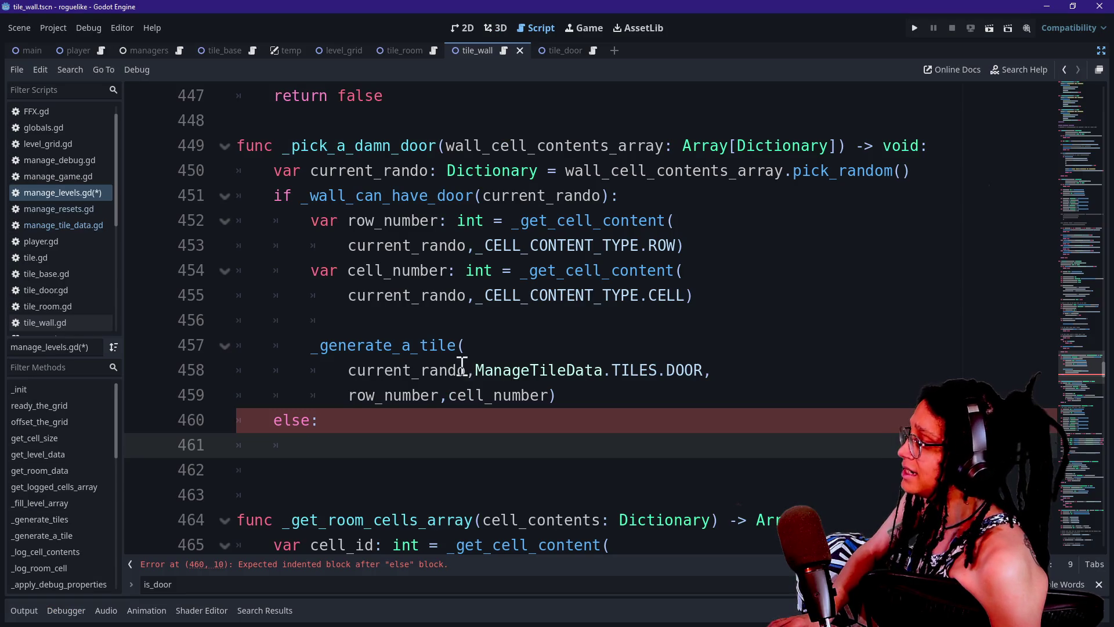
pyautogui.click(463, 432)
pyautogui.click(460, 453)
pyautogui.write('while ')
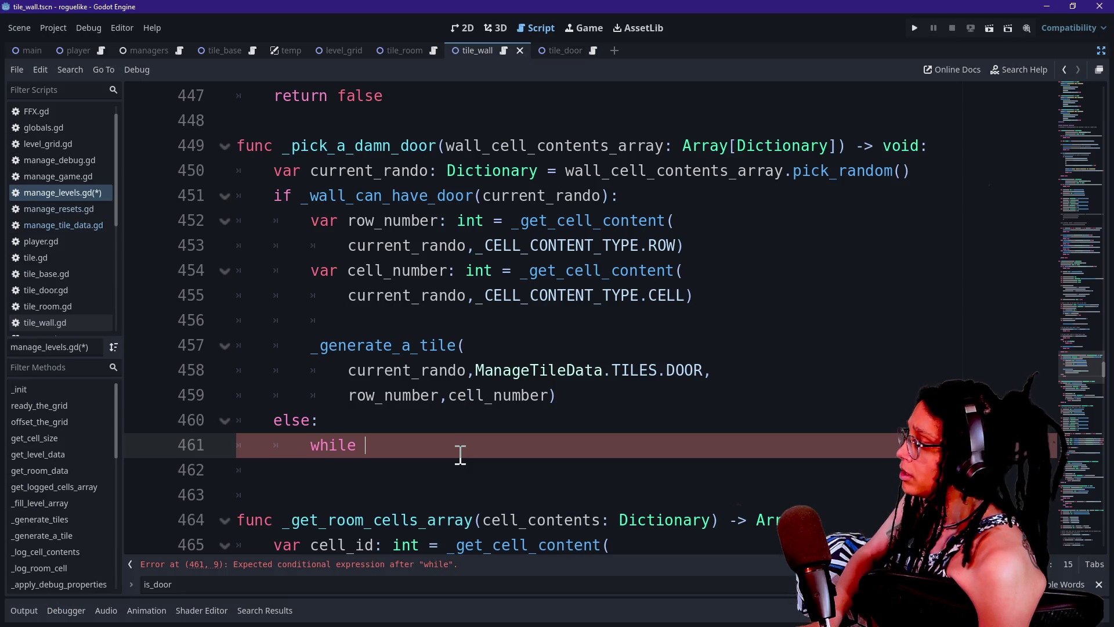
pyautogui.write('not')
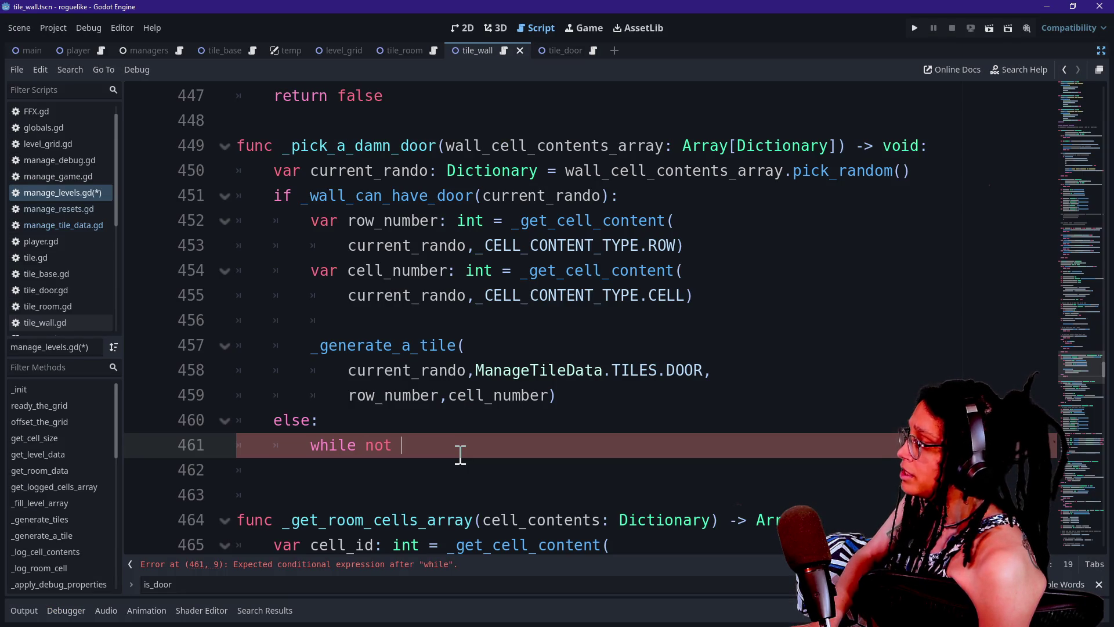
pyautogui.moveTo(305, 195)
pyautogui.mouseDown()
pyautogui.moveTo(597, 221)
pyautogui.moveTo(617, 195)
pyautogui.mouseUp()
pyautogui.hotkey('ctrl', 'c')
pyautogui.click(467, 454)
pyautogui.hotkey('ctrl', 'v')
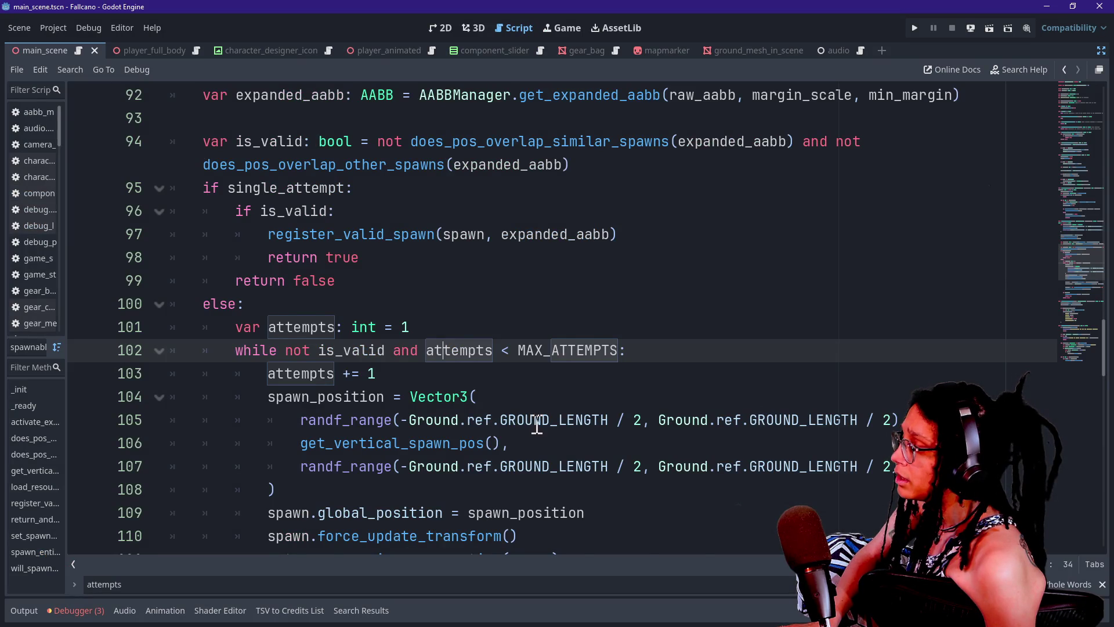
# Compare against the reference retry loop and finish the while condition with ':'.
pyautogui.scroll(-3, 536, 426)
pyautogui.moveTo(319, 284); pyautogui.dragTo(418, 355)
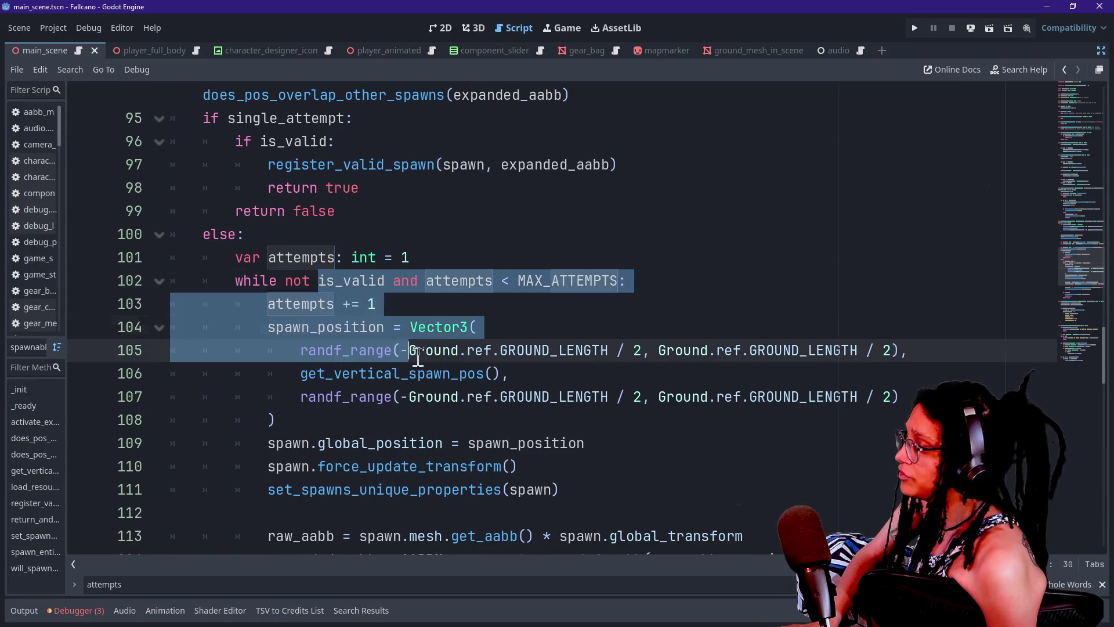
pyautogui.scroll(-3, 417, 355)
pyautogui.click(418, 355)
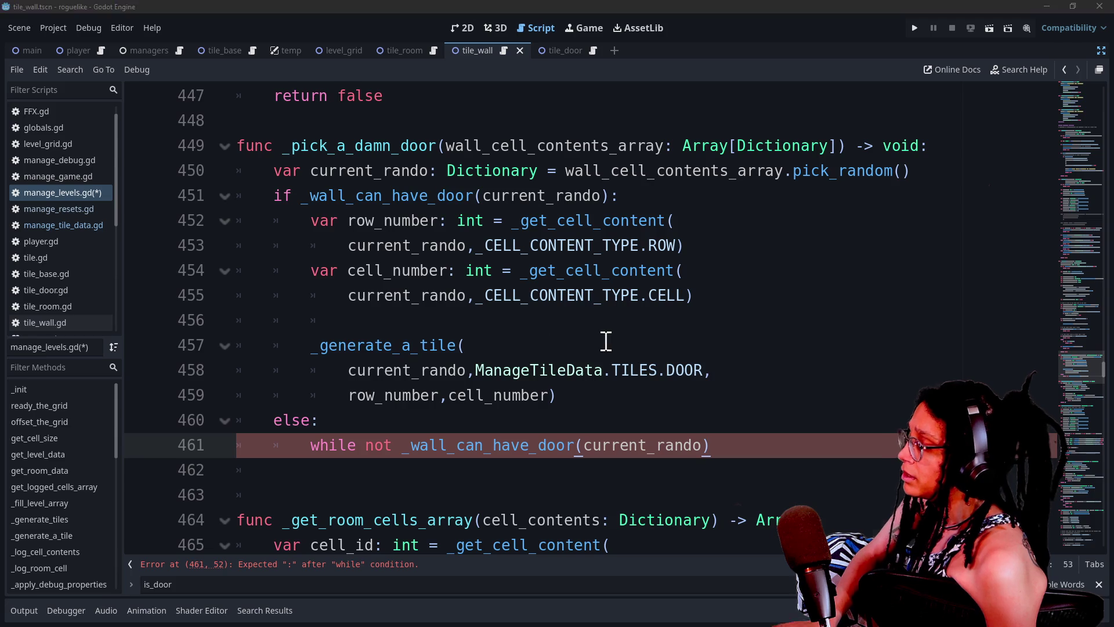
pyautogui.scroll(-3, 533, 304)
pyautogui.moveTo(261, 147)
pyautogui.mouseDown()
pyautogui.moveTo(380, 279)
pyautogui.moveTo(318, 326)
pyautogui.moveTo(405, 417)
pyautogui.moveTo(401, 451)
pyautogui.mouseUp()
pyautogui.click(312, 443)
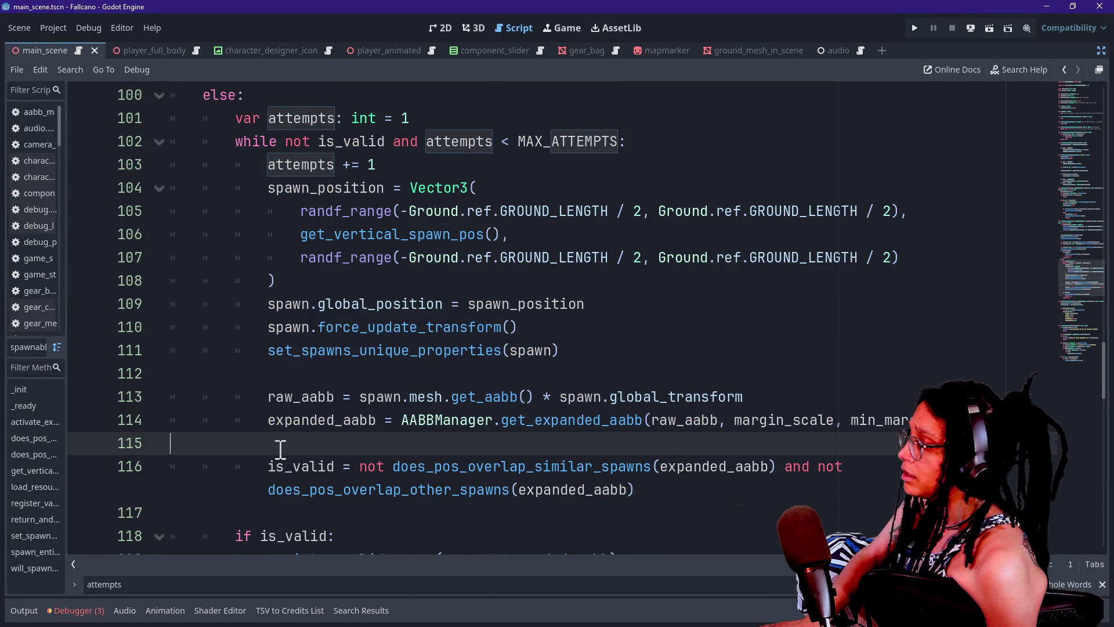
pyautogui.moveTo(307, 443); pyautogui.dragTo(475, 505)
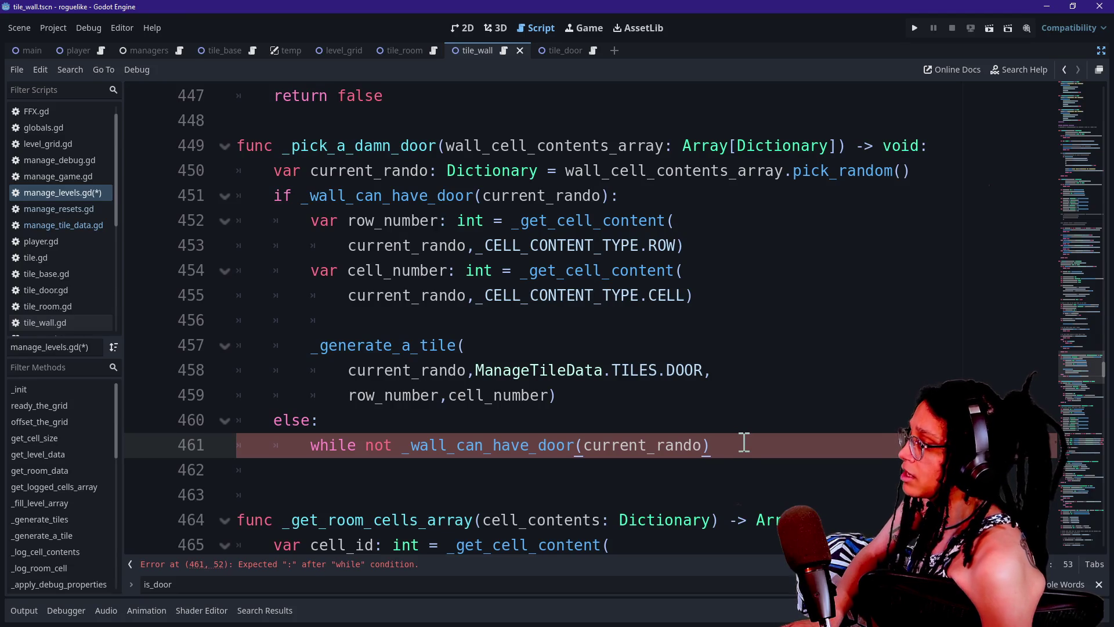
pyautogui.scroll(-3, 744, 442)
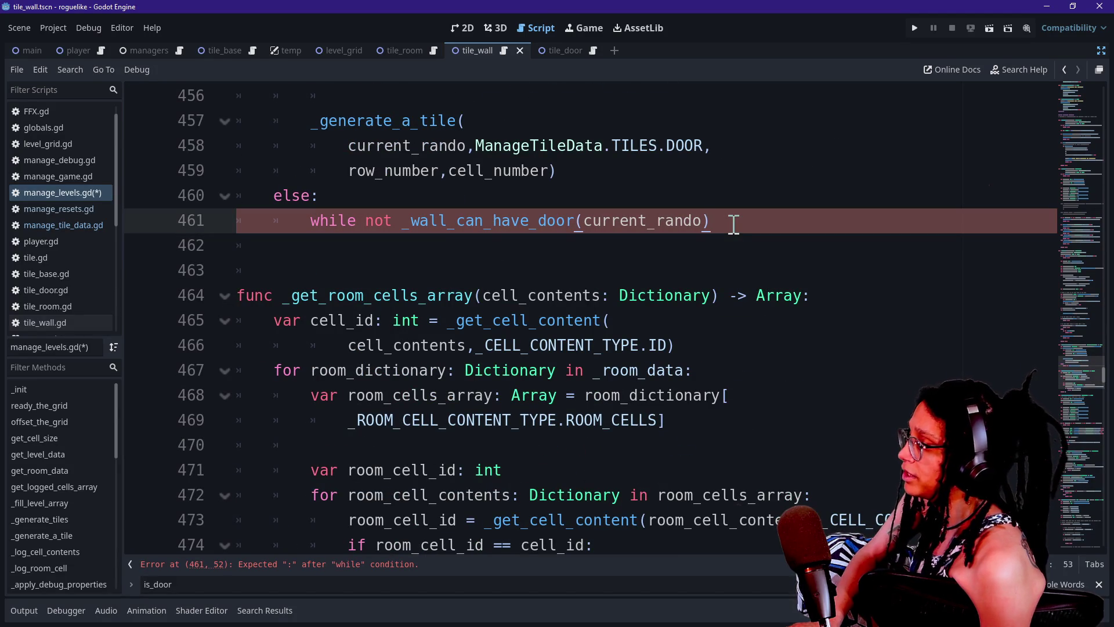
pyautogui.write(':')
pyautogui.press('Return')
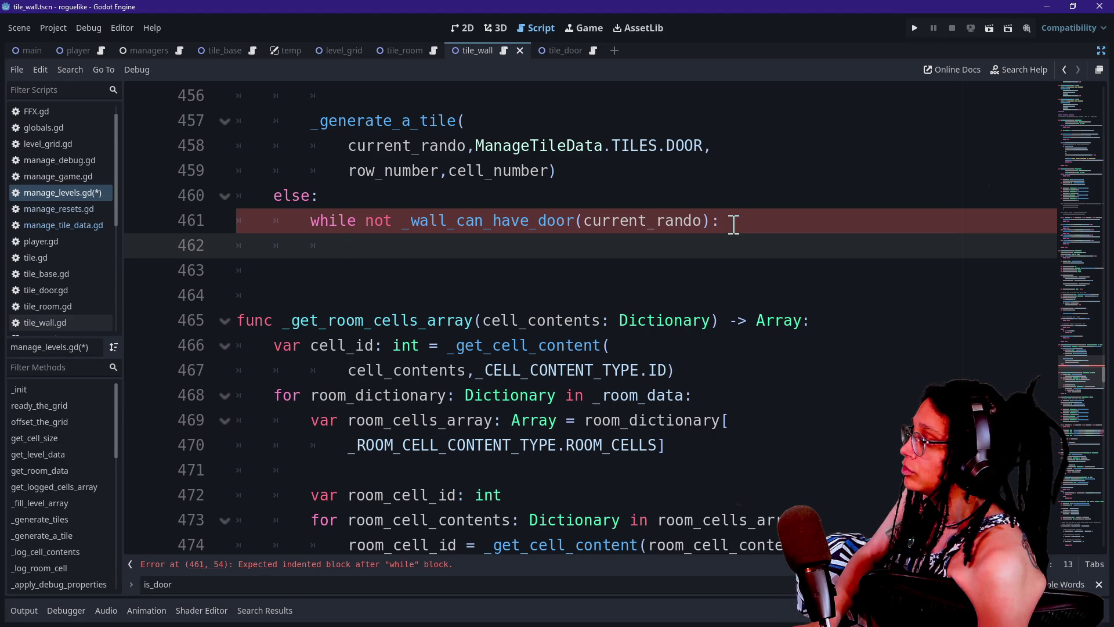
pyautogui.write('_')
# Make the loop body set current_rando to wall_cell_contents_array.pick_random(), copied from line 450.
pyautogui.press('BackSpace')
pyautogui.write('c')
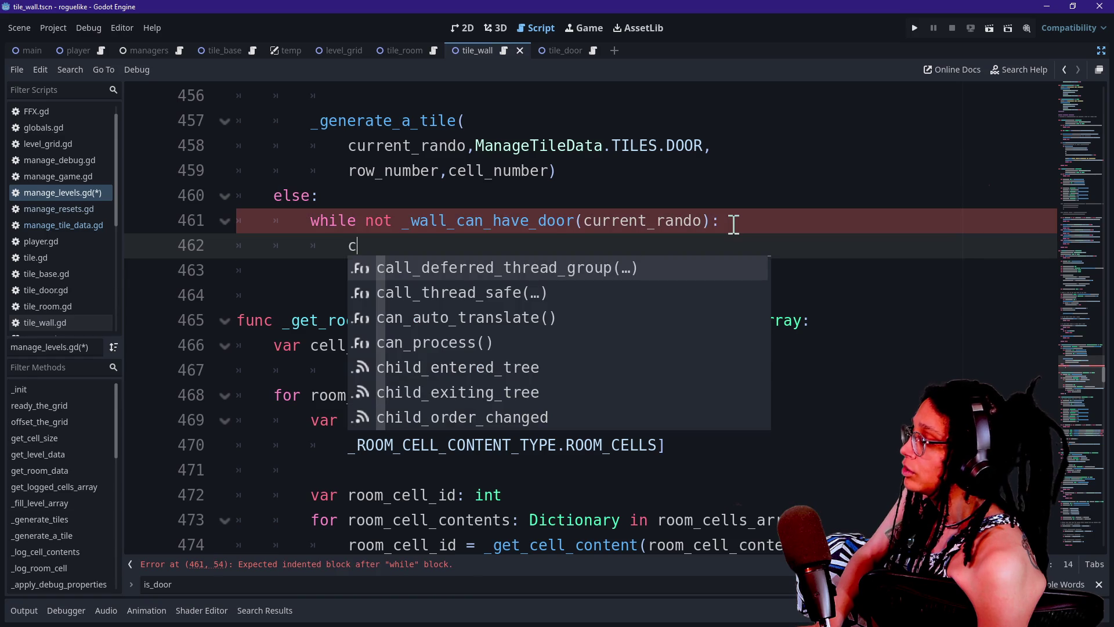
pyautogui.write('urrent_rando ')
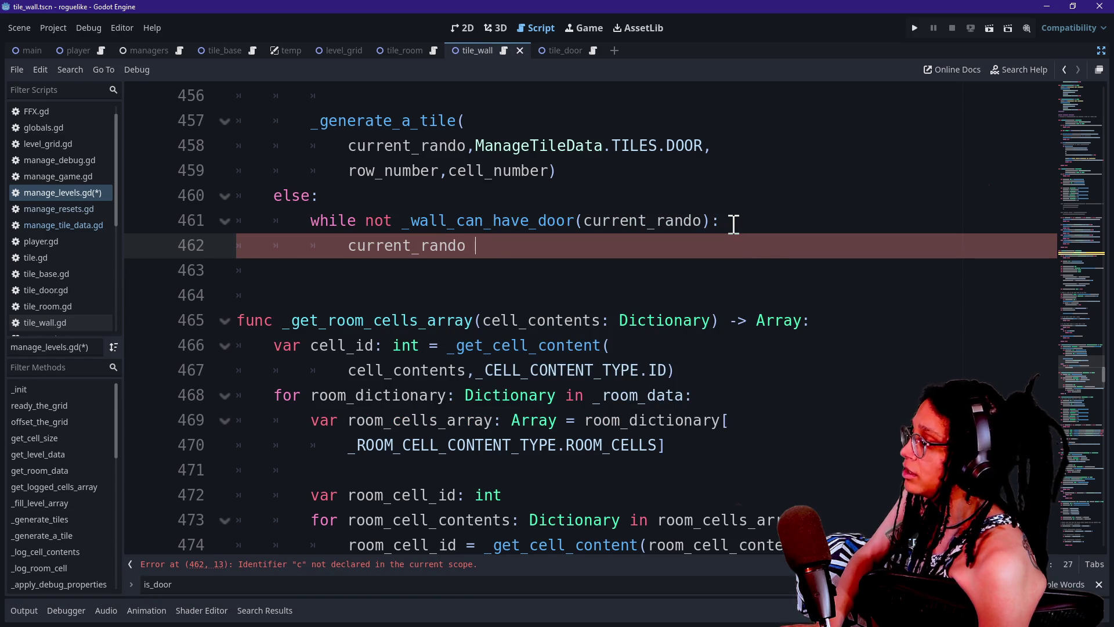
pyautogui.write('= _wal')
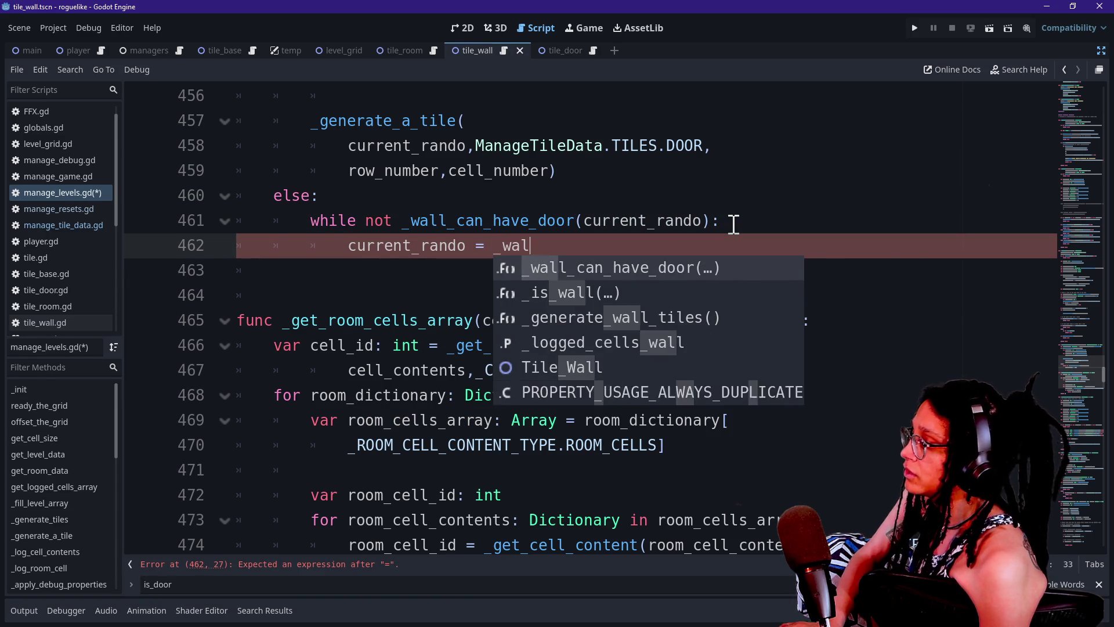
pyautogui.write('l_can_have')
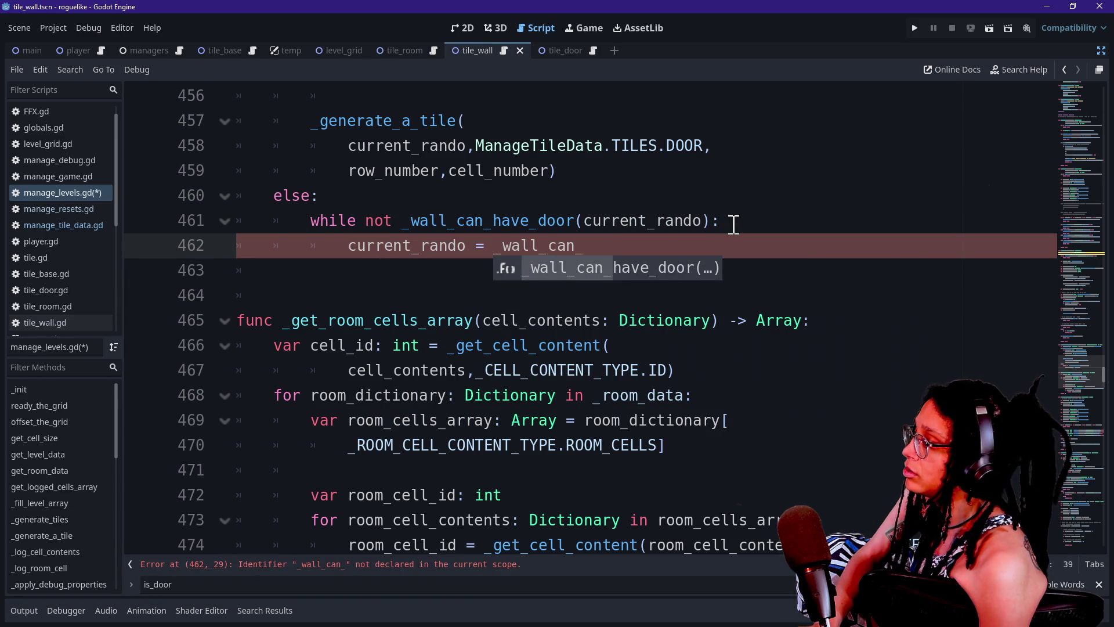
pyautogui.press('Return')
pyautogui.write('current')
pyautogui.write('_rndo)')
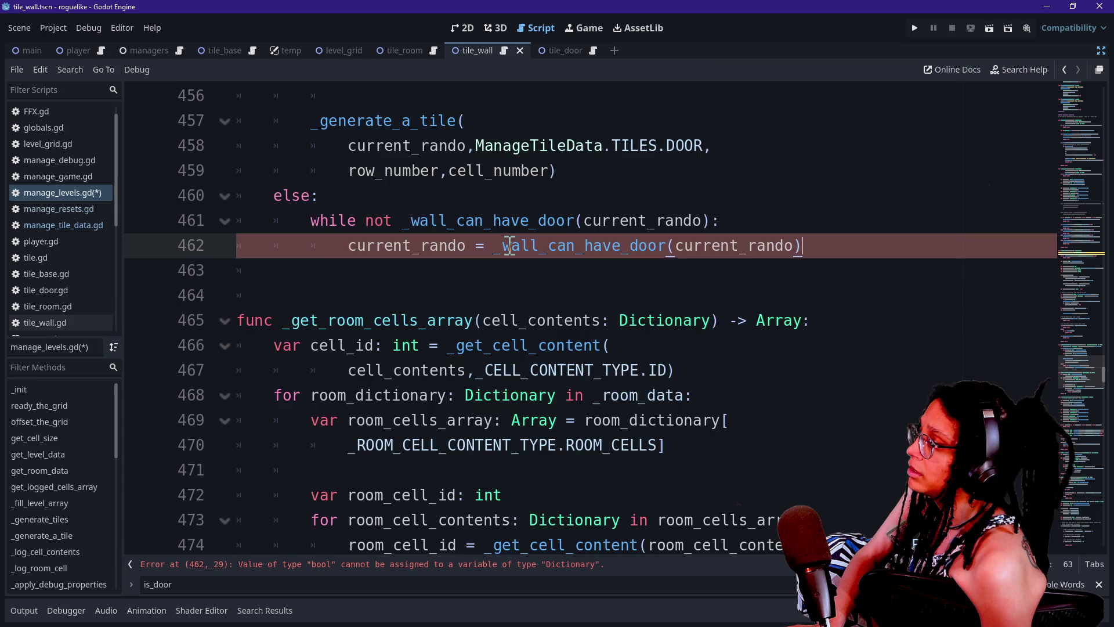
pyautogui.scroll(2, 509, 245)
pyautogui.moveTo(496, 406); pyautogui.dragTo(858, 403)
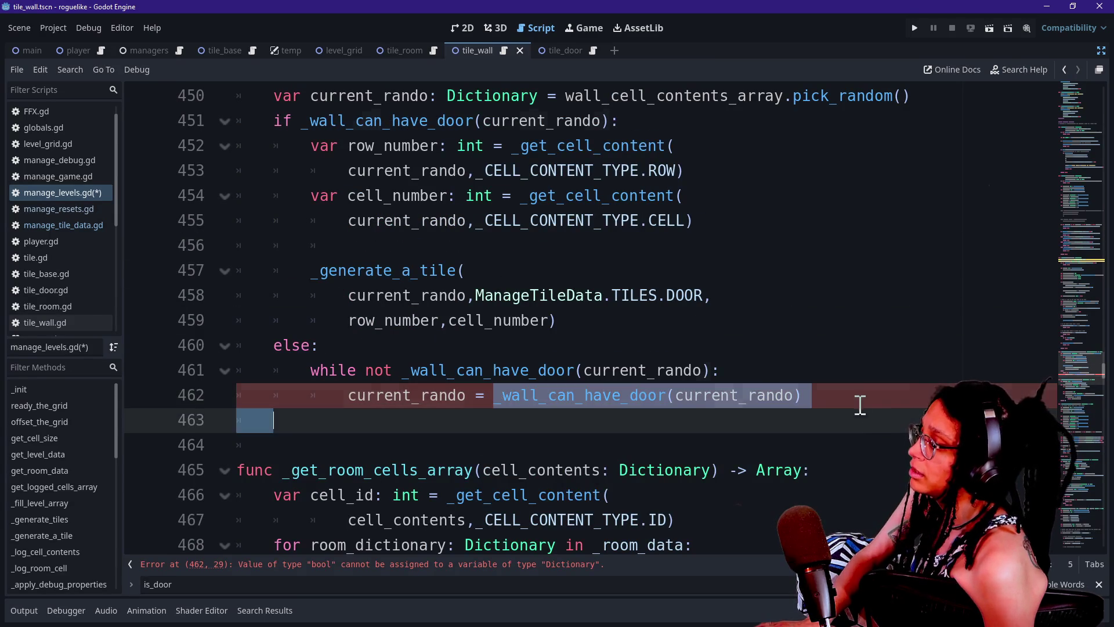
pyautogui.write('current_rando = current')
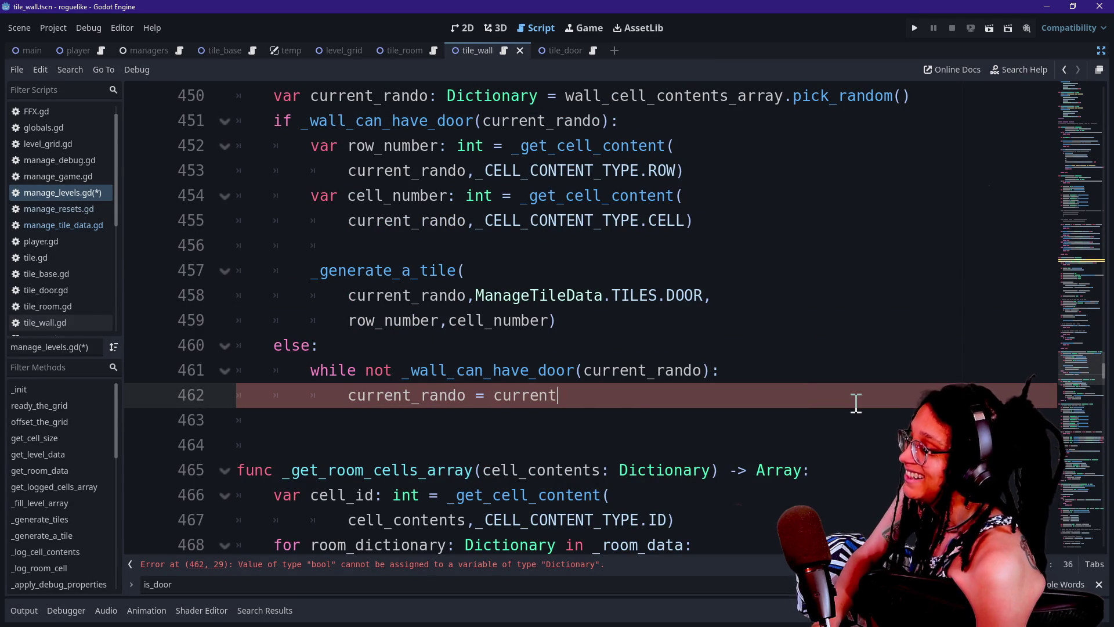
pyautogui.press('BackSpace')
pyautogui.press('BackSpace')
pyautogui.press('BackSpace')
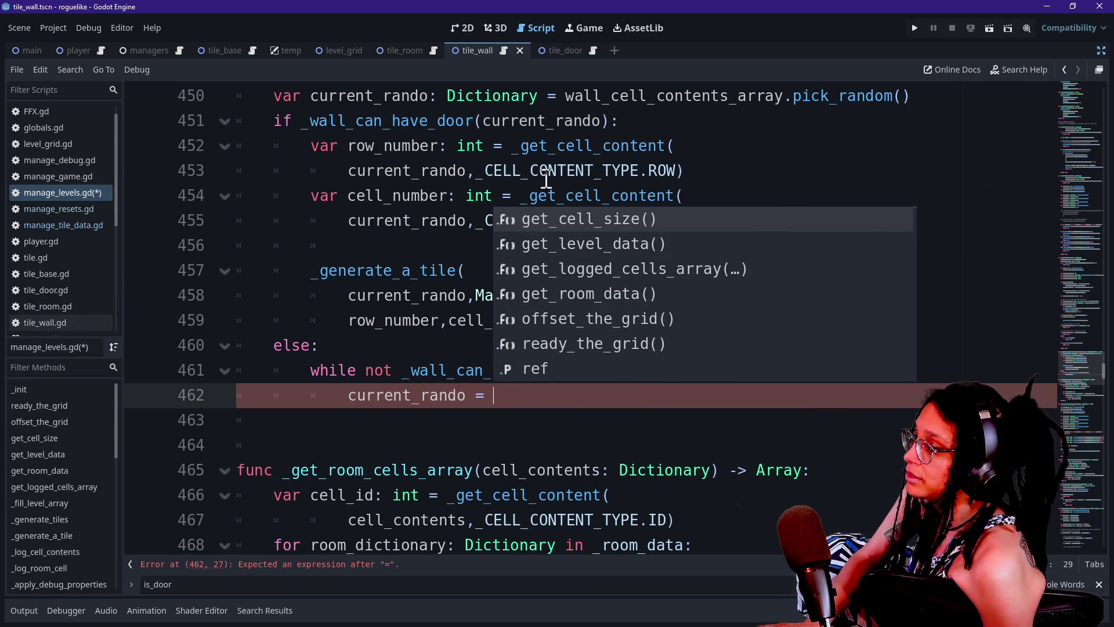
pyautogui.moveTo(566, 96)
pyautogui.mouseDown()
pyautogui.moveTo(771, 102)
pyautogui.moveTo(888, 82)
pyautogui.moveTo(923, 96)
pyautogui.mouseUp()
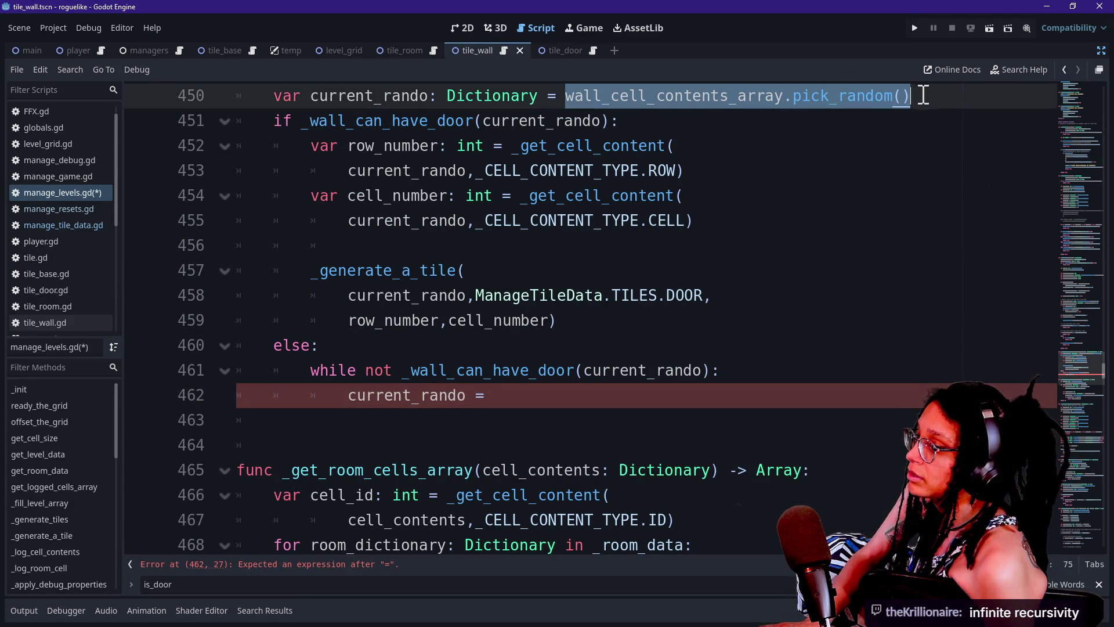
pyautogui.hotkey('ctrl', 'c')
pyautogui.click(614, 395)
pyautogui.hotkey('ctrl', 'v')
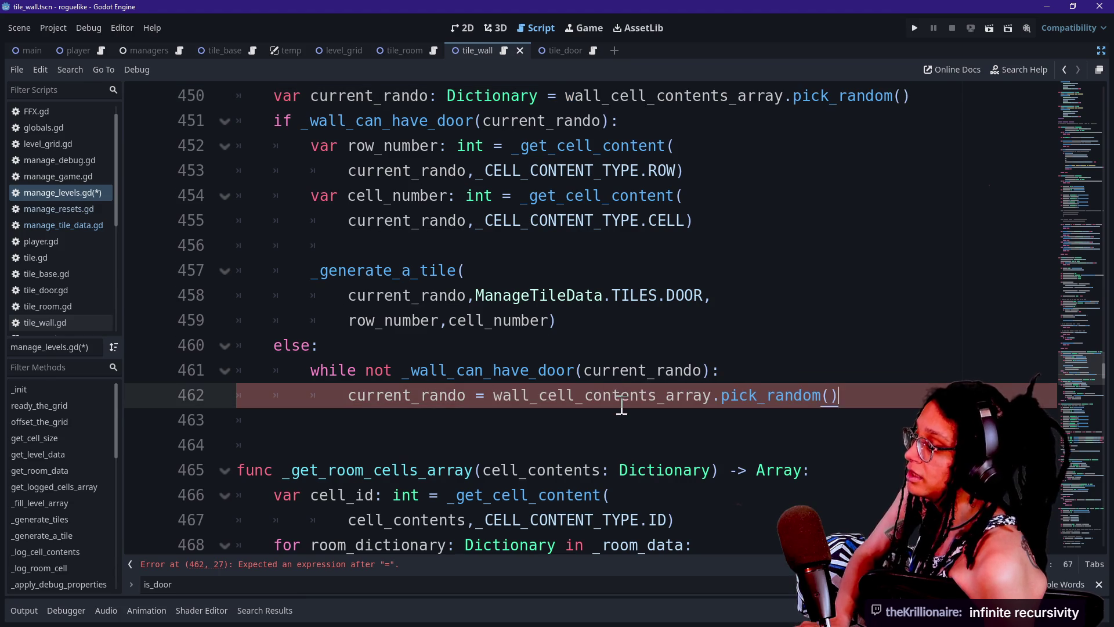
# Delete the extra blank line 464 and run the project to test the loop.
pyautogui.click(530, 320)
pyautogui.click(537, 387)
pyautogui.doubleClick(331, 378)
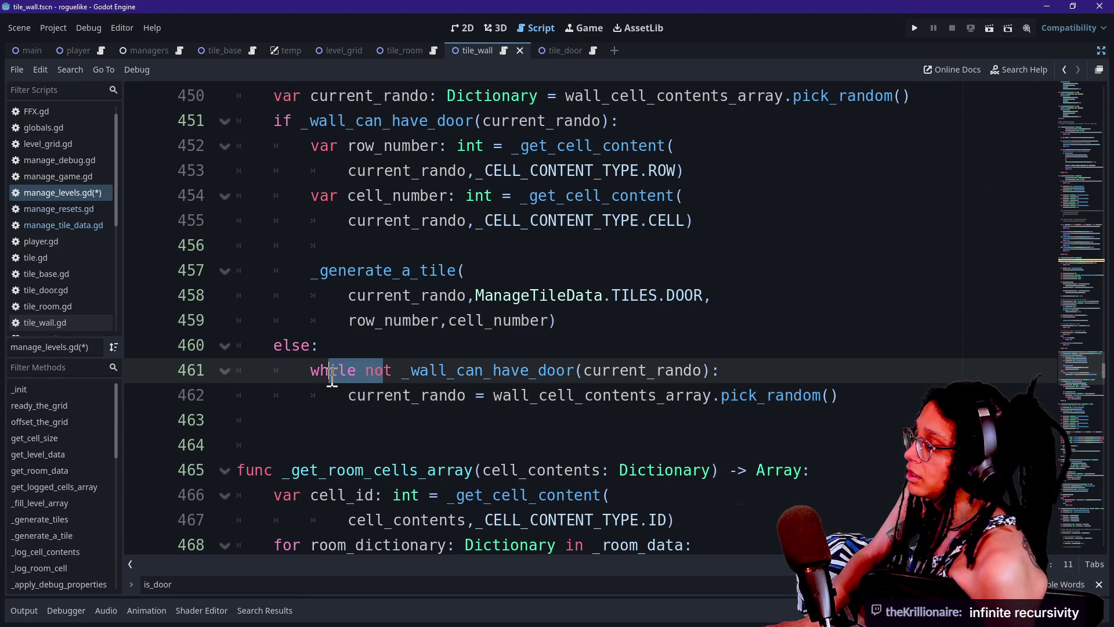
pyautogui.click(331, 376)
pyautogui.click(430, 455)
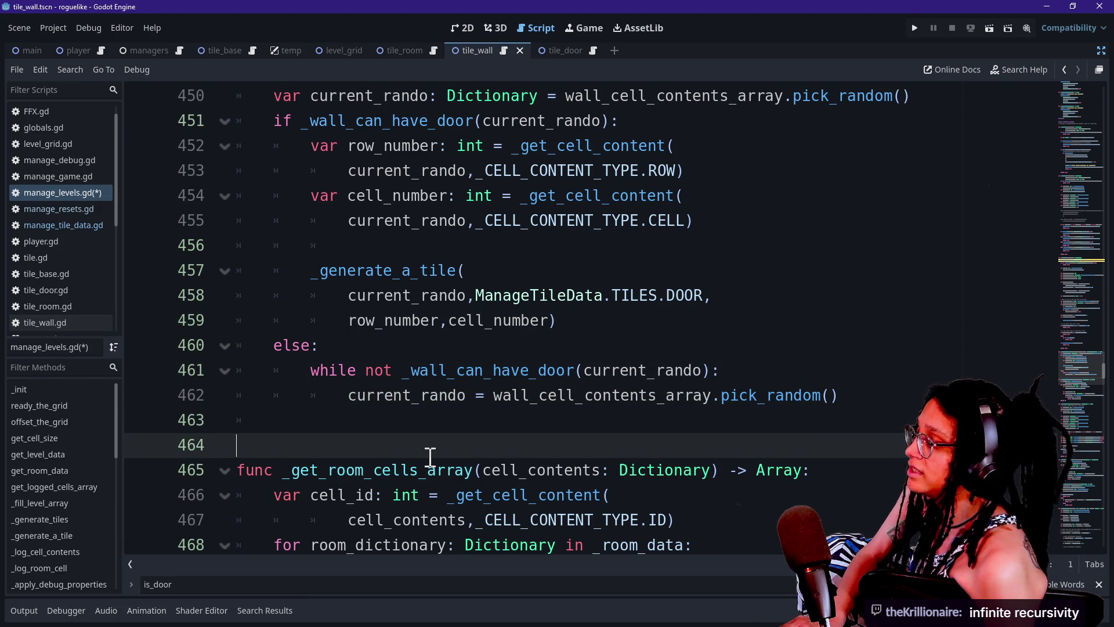
pyautogui.press('BackSpace')
pyautogui.click(912, 31)
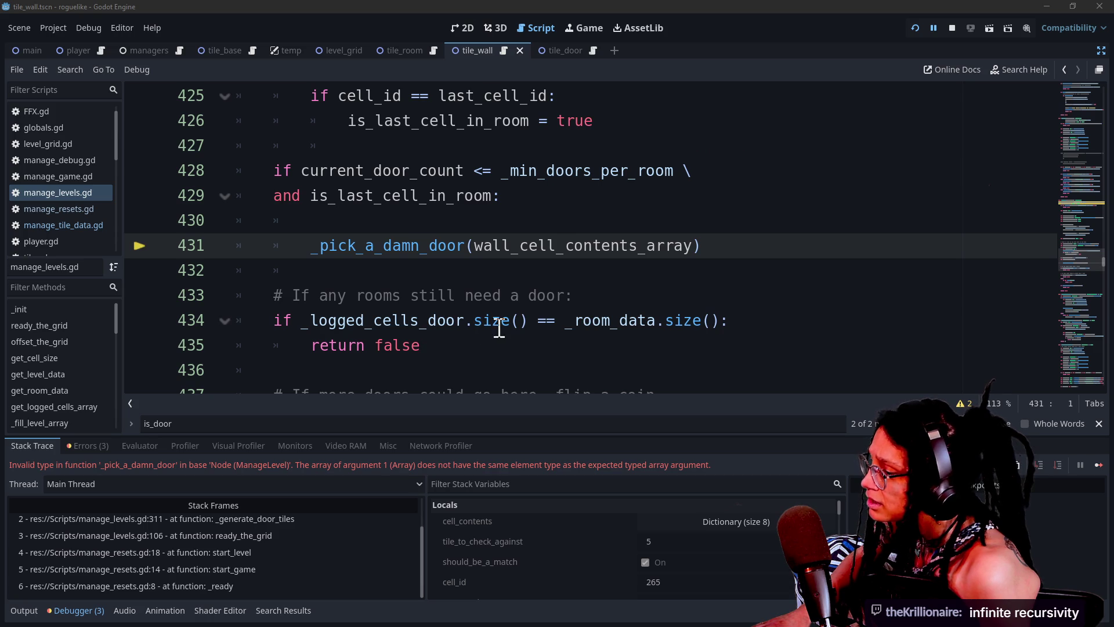
# Jump from the erroring call to the _pick_a_damn_door function definition.
pyautogui.scroll(-1, 504, 318)
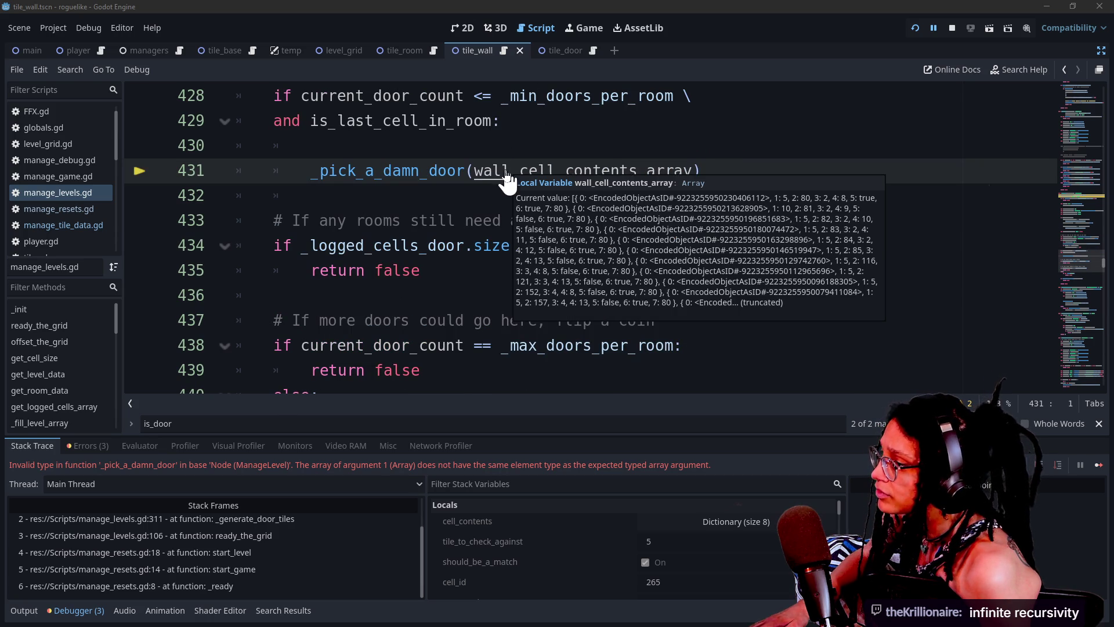
pyautogui.moveTo(507, 171)
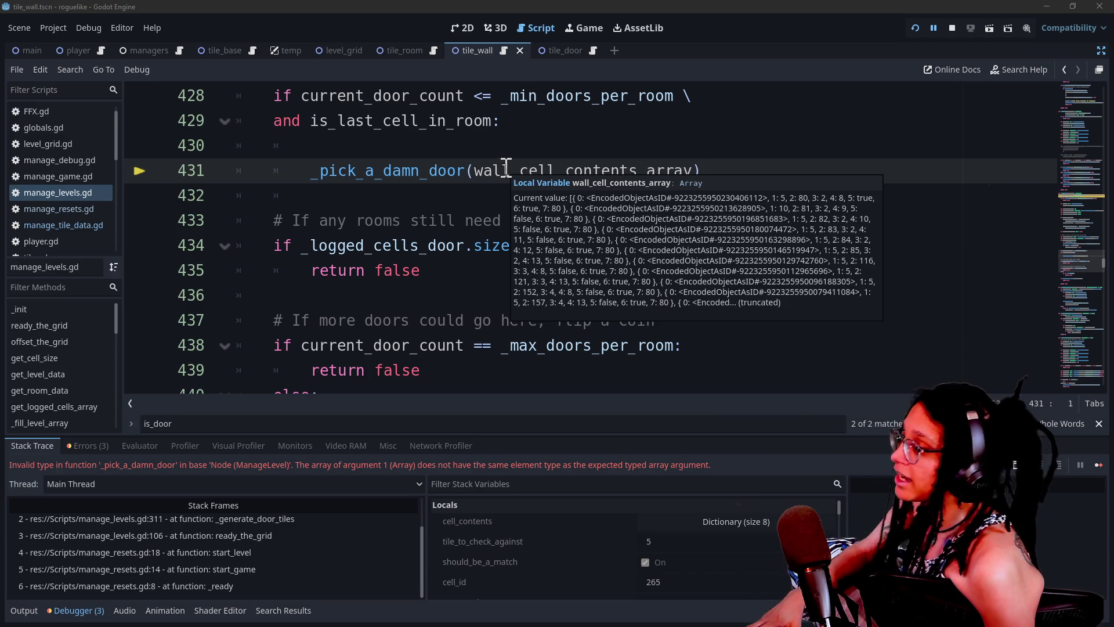
pyautogui.keyDown('ctrl'); pyautogui.click(463, 173); pyautogui.keyUp('ctrl')
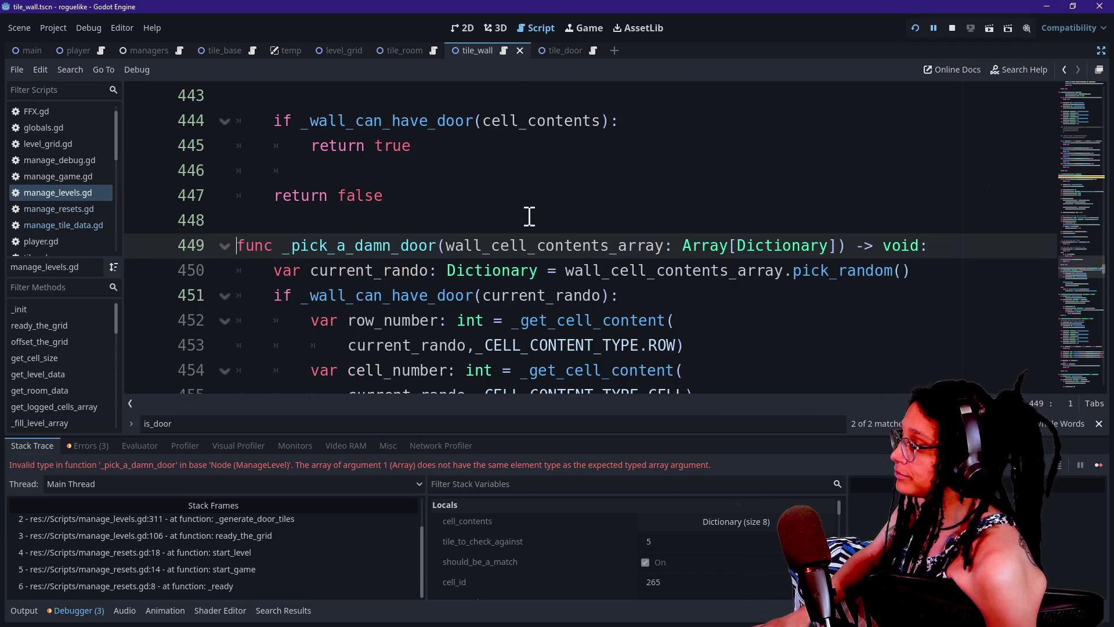
pyautogui.click(596, 348)
pyautogui.scroll(-2, 592, 354)
pyautogui.click(542, 207)
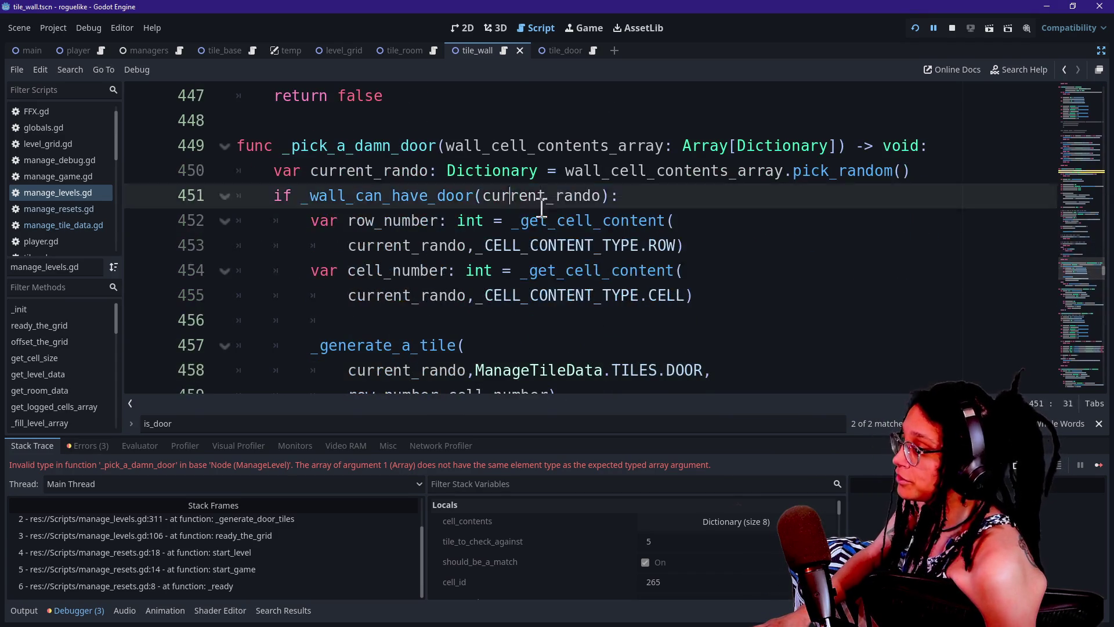
pyautogui.press('Down')
pyautogui.press('Down')
pyautogui.press('Down')
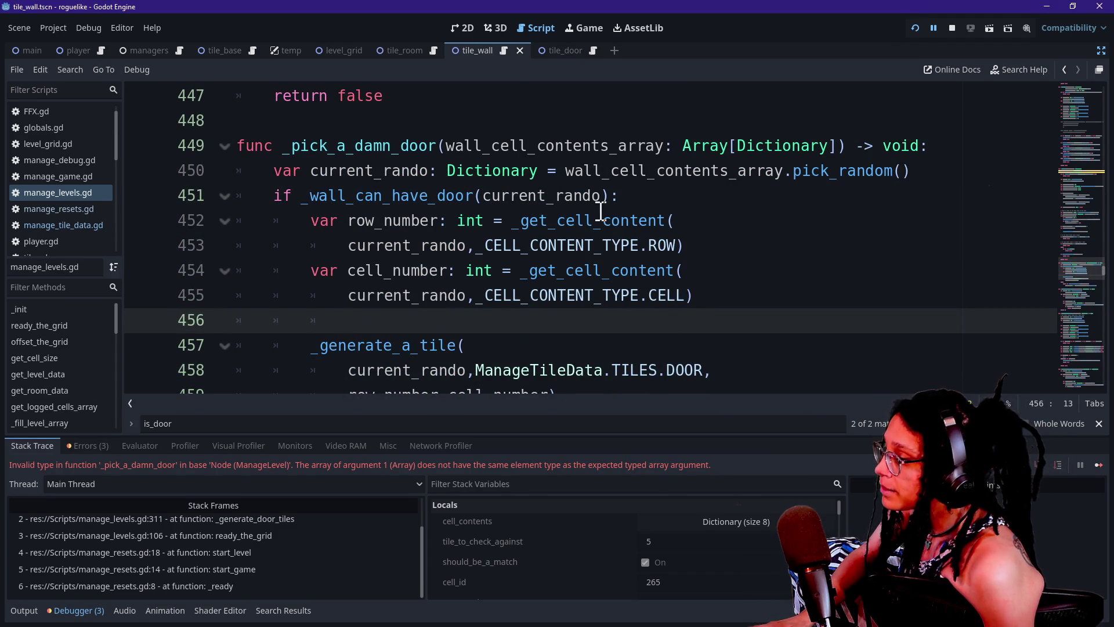
# Change the parameter type from Array[Dictionary] to plain Array and rerun the project.
pyautogui.click(799, 145)
pyautogui.press('BackSpace')
pyautogui.press('BackSpace')
pyautogui.press('BackSpace')
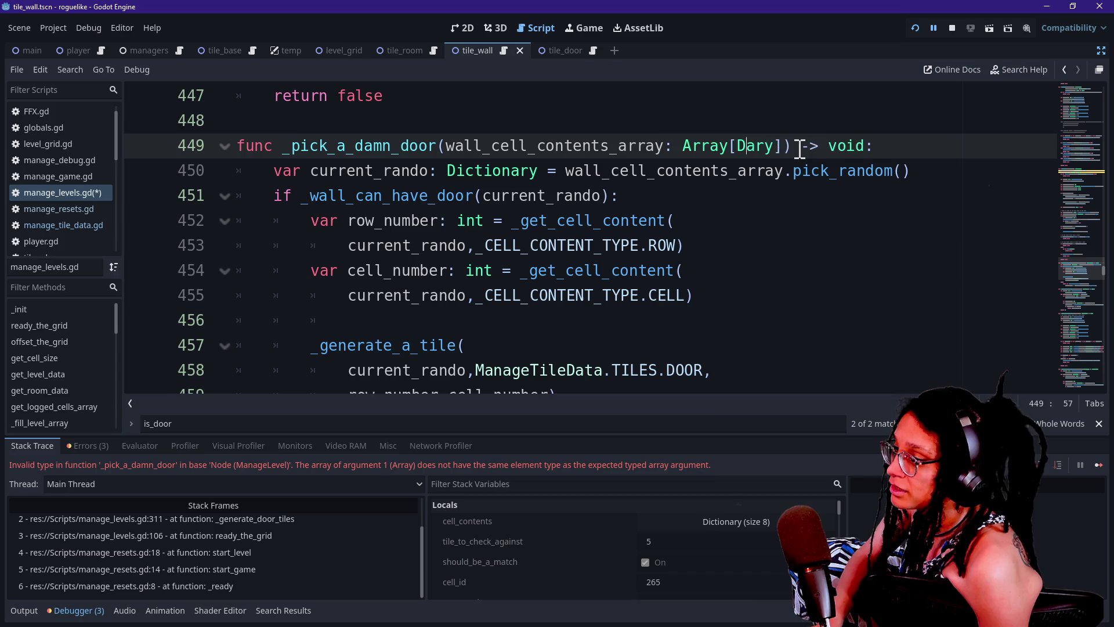
pyautogui.press('Delete')
pyautogui.press('Delete')
pyautogui.press('Delete')
pyautogui.press('BackSpace')
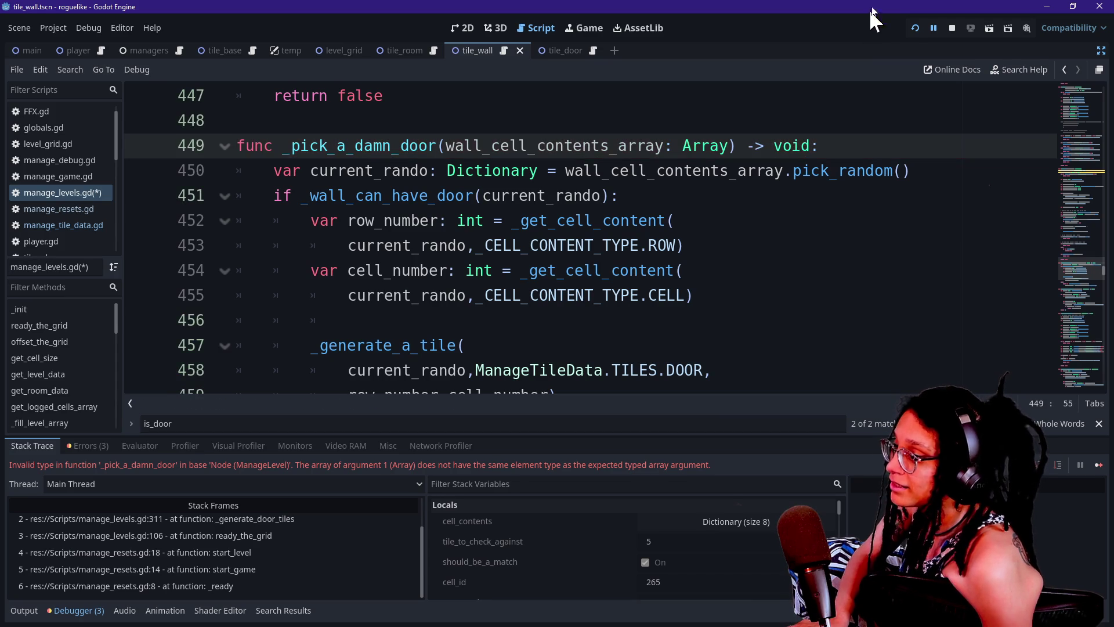
pyautogui.click(909, 28)
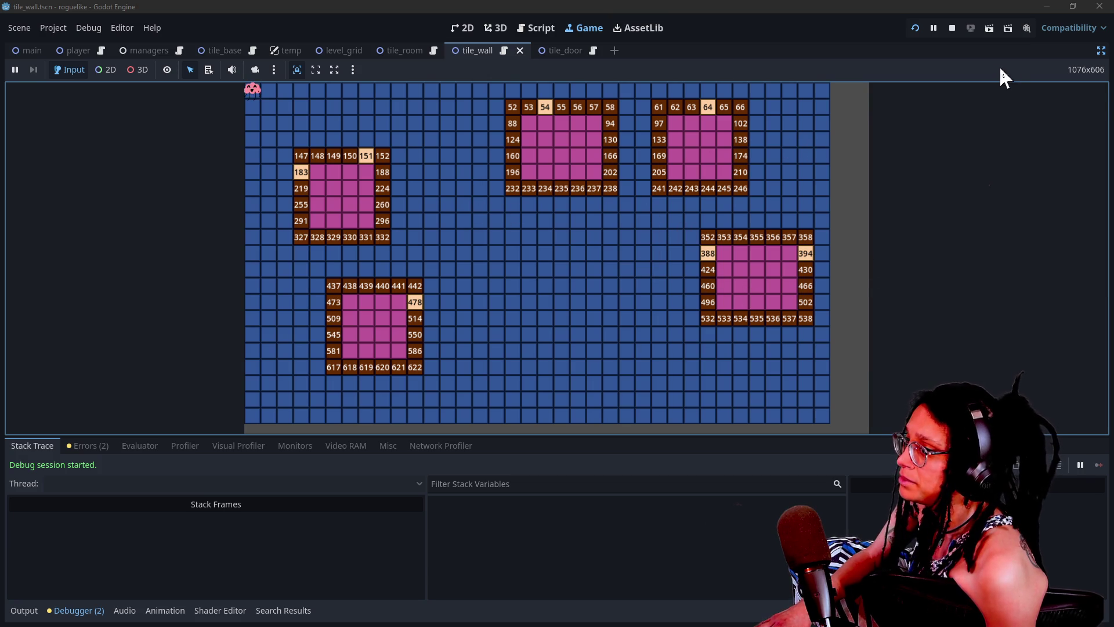
# Hide the Label_Debug_Number on wall tiles in the tile_wall scene.
pyautogui.click(1101, 52)
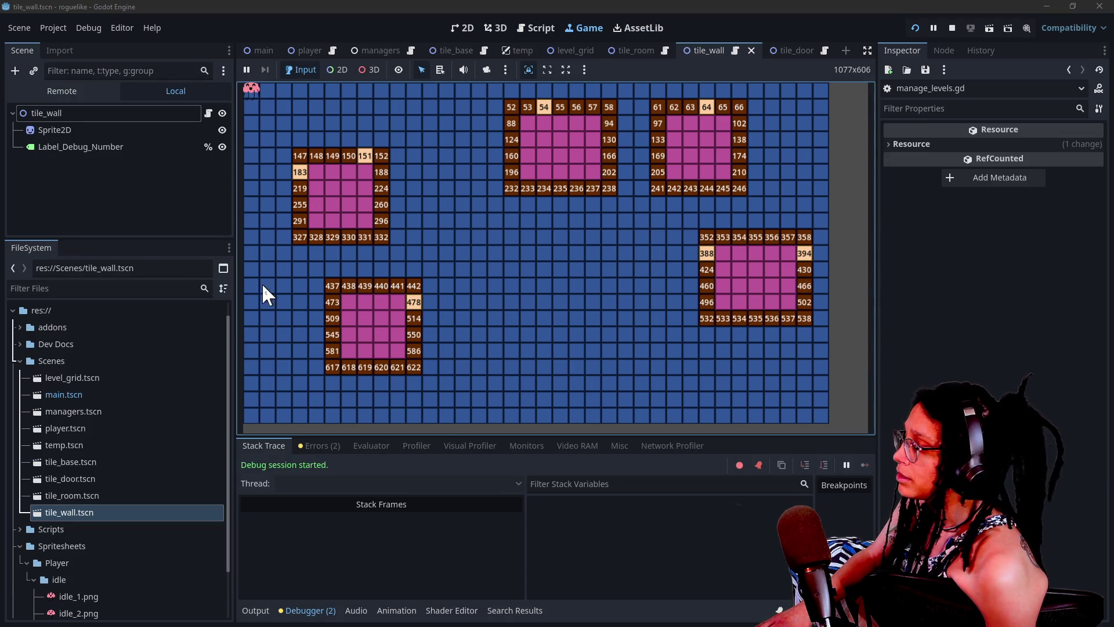
pyautogui.click(222, 147)
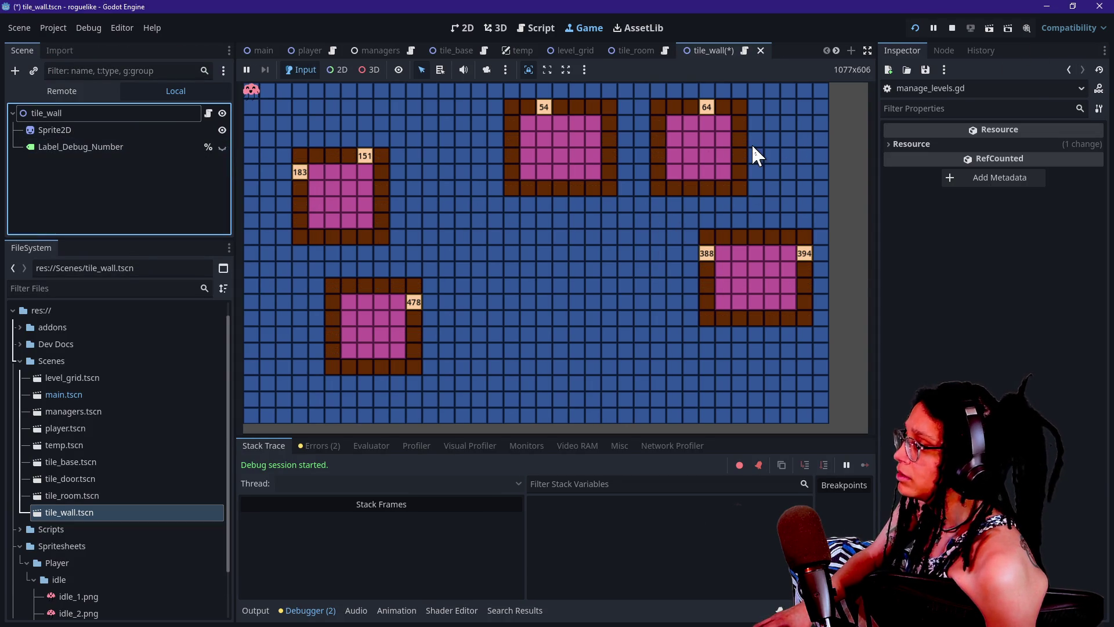
pyautogui.click(866, 52)
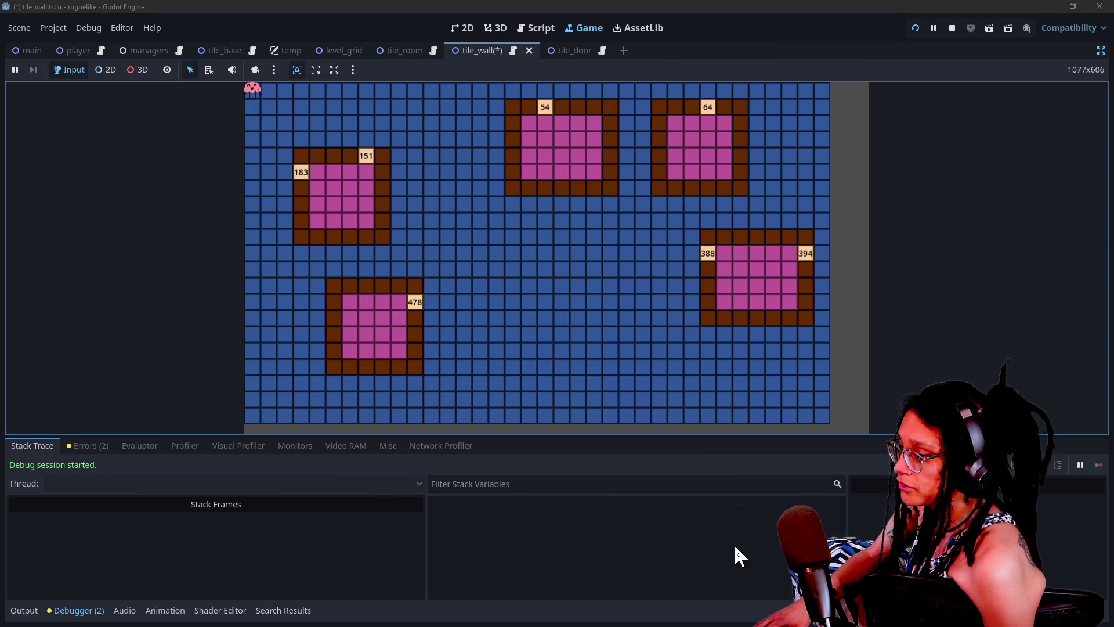
# Save the tile_wall scene and restart the game several times with F5 to check room doors.
pyautogui.press('F5')
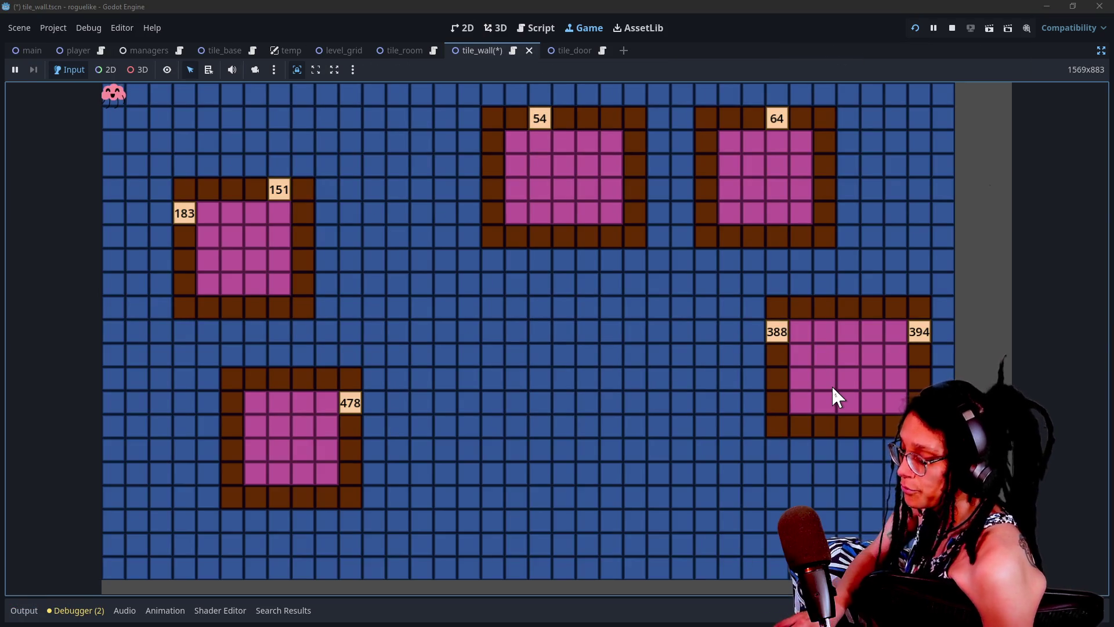
pyautogui.press('F5')
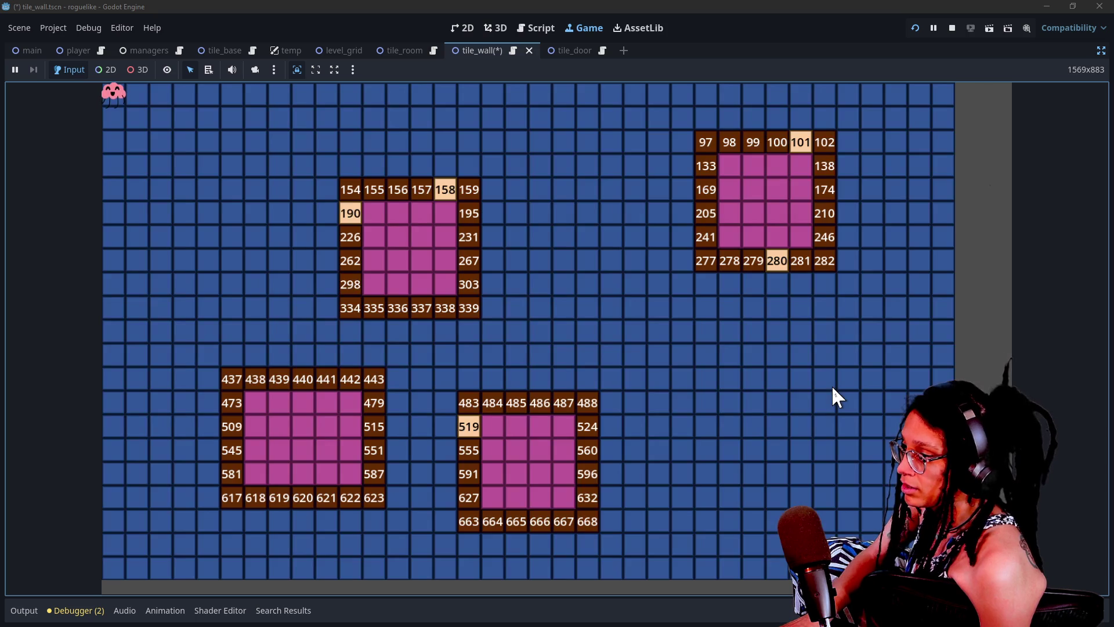
pyautogui.click(953, 28)
pyautogui.hotkey('ctrl', 's')
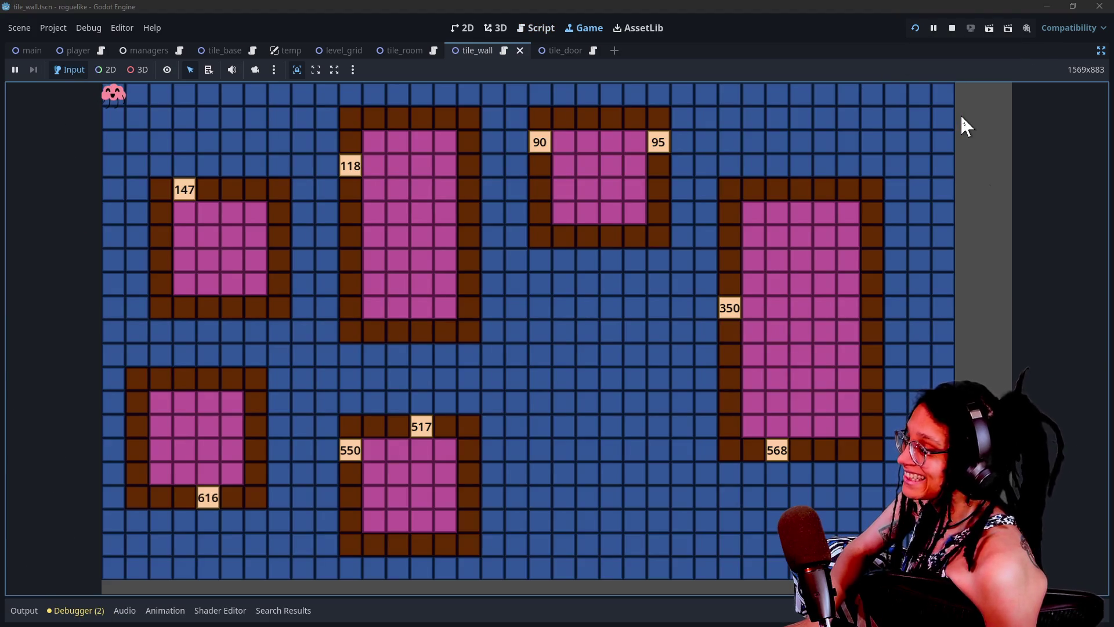
pyautogui.press('F5')
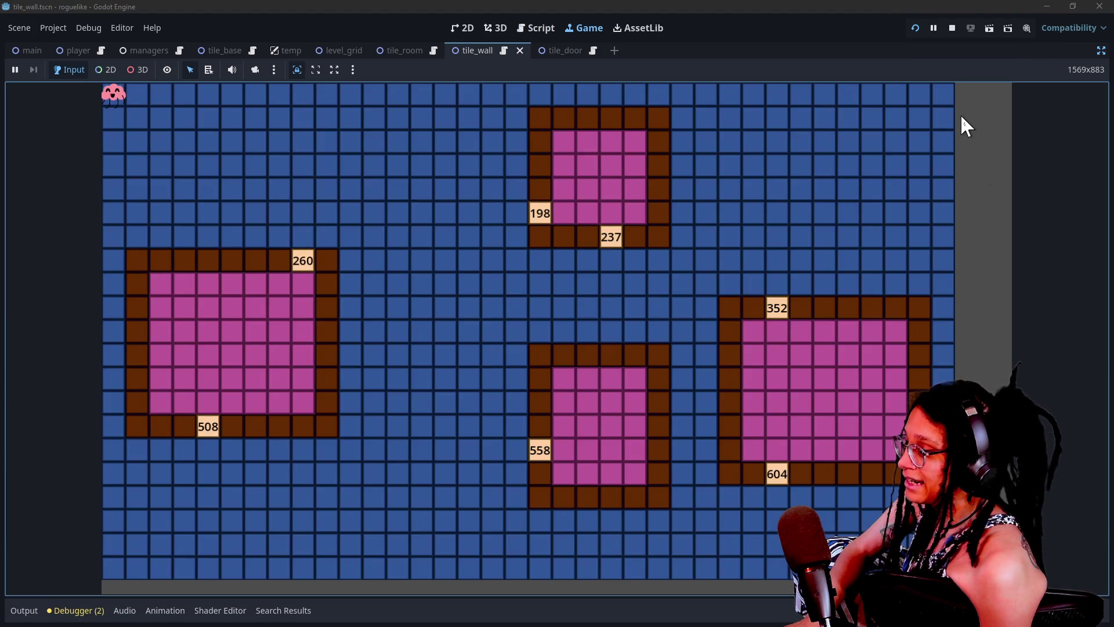
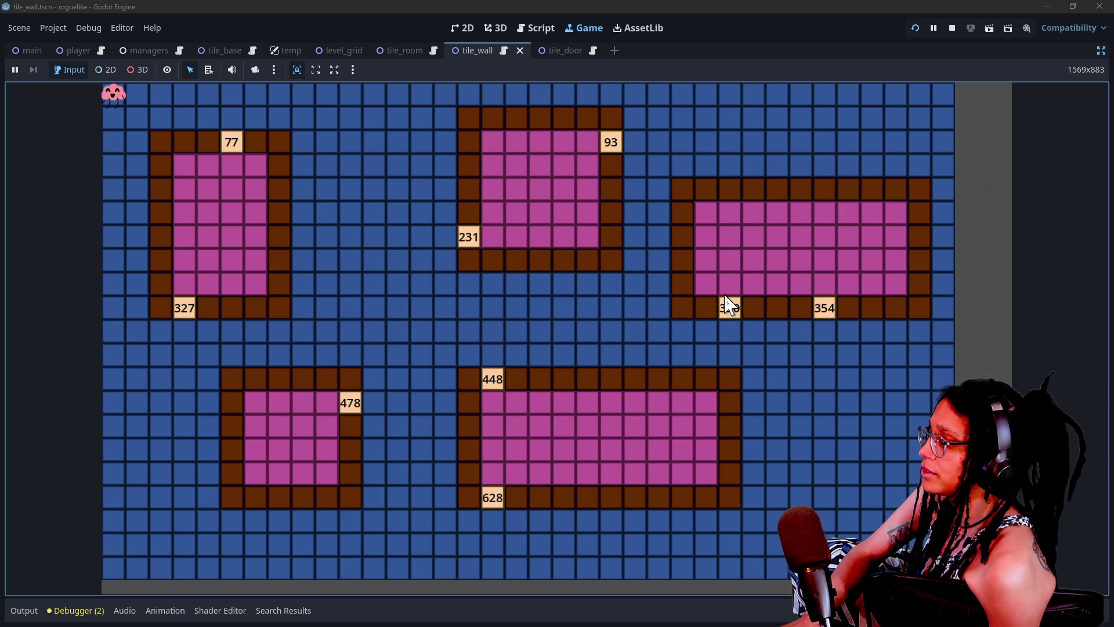
# Regenerate the level five times to compare each room's numbered door tiles.
pyautogui.click(728, 305)
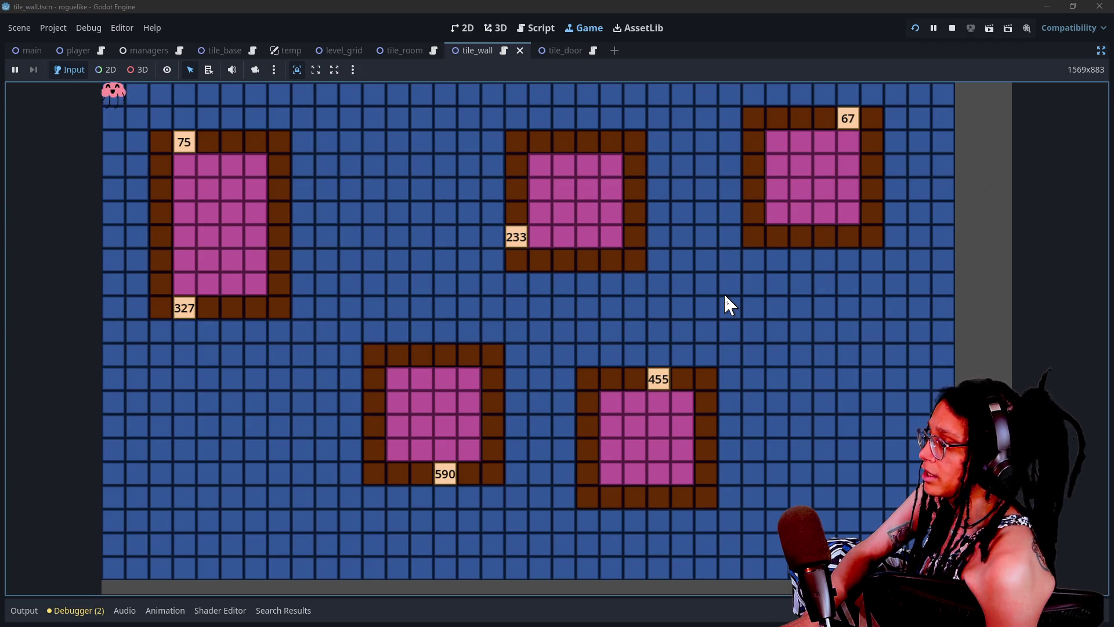
pyautogui.click(725, 297)
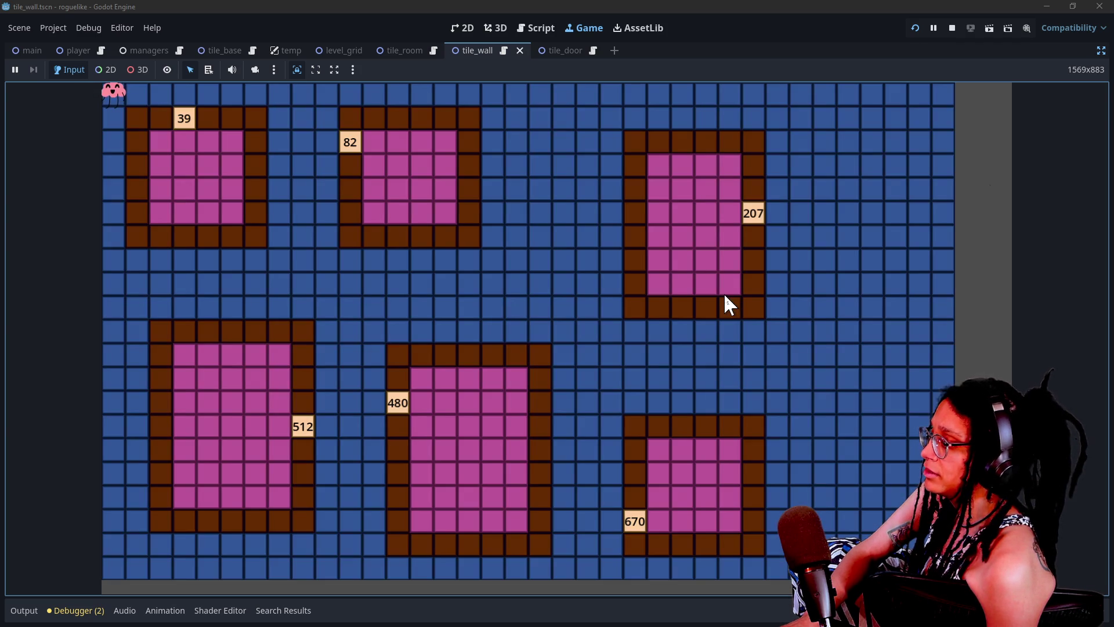
pyautogui.click(724, 296)
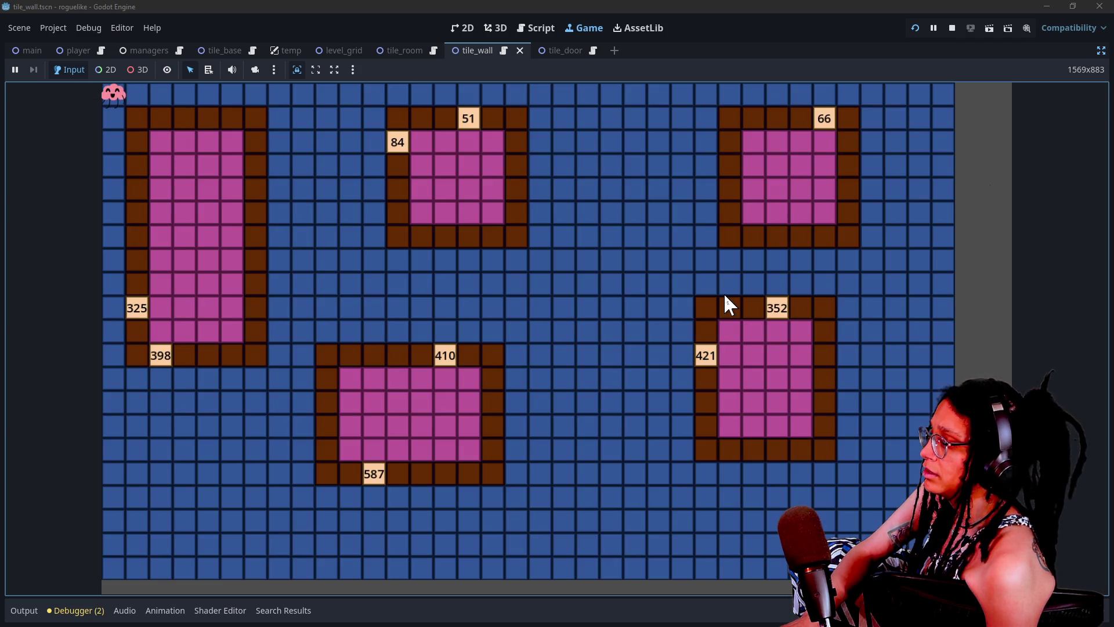
pyautogui.click(725, 296)
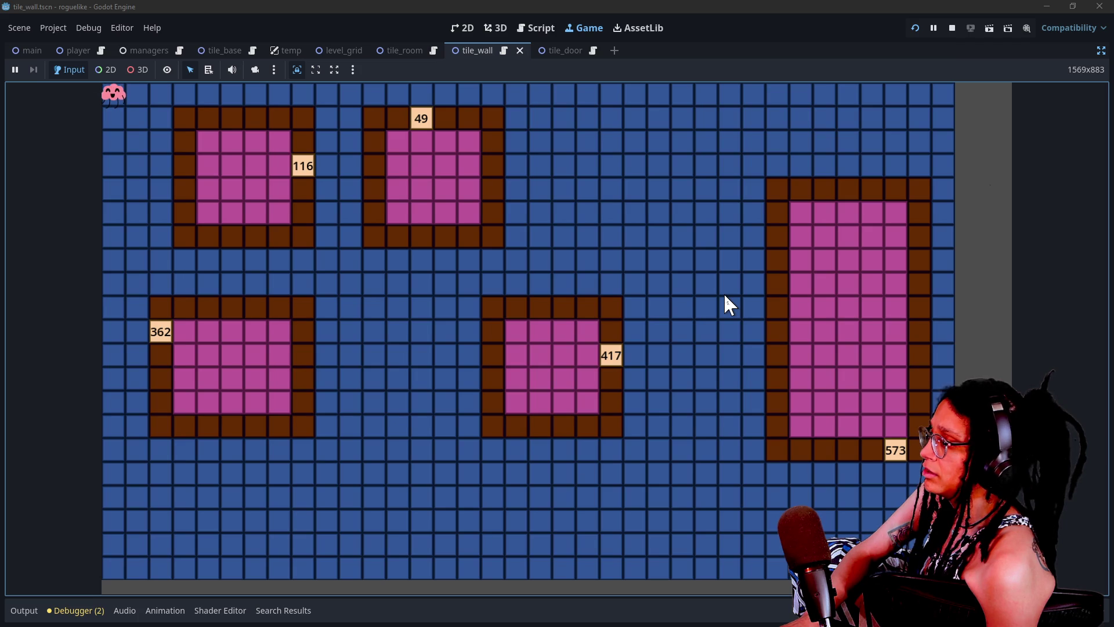
pyautogui.click(725, 296)
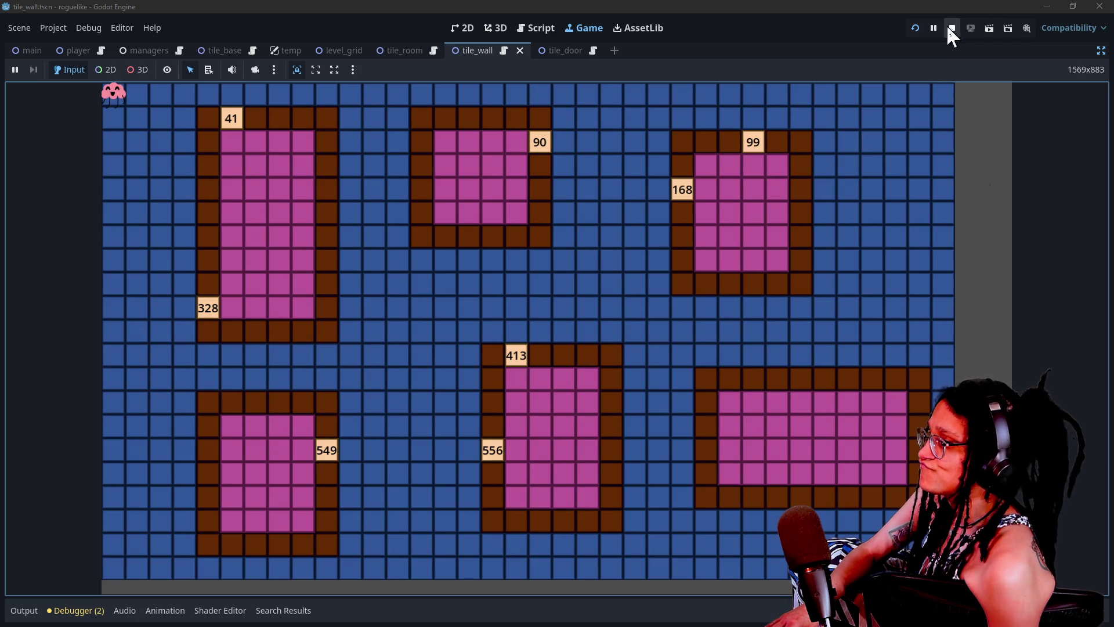
# Read the generation log in the Output panel, then stop the running game.
pyautogui.click(26, 610)
pyautogui.scroll(3, 255, 447)
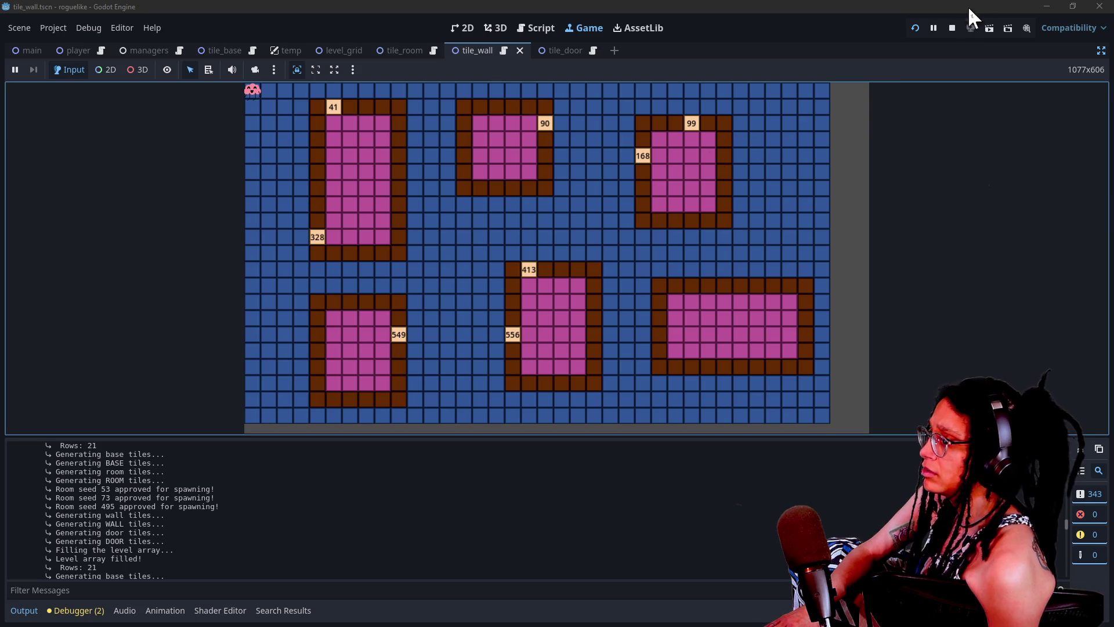
pyautogui.click(951, 28)
pyautogui.click(710, 218)
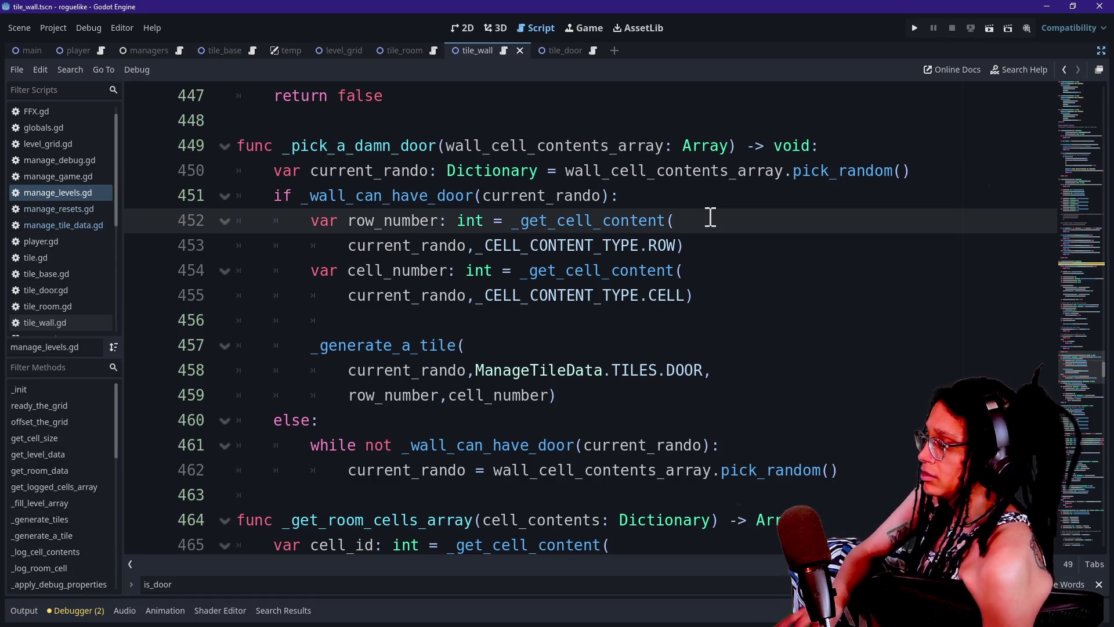
# Review the _is_door function from its wall check down to the room contents check.
pyautogui.scroll(2, 681, 341)
pyautogui.click(1071, 277)
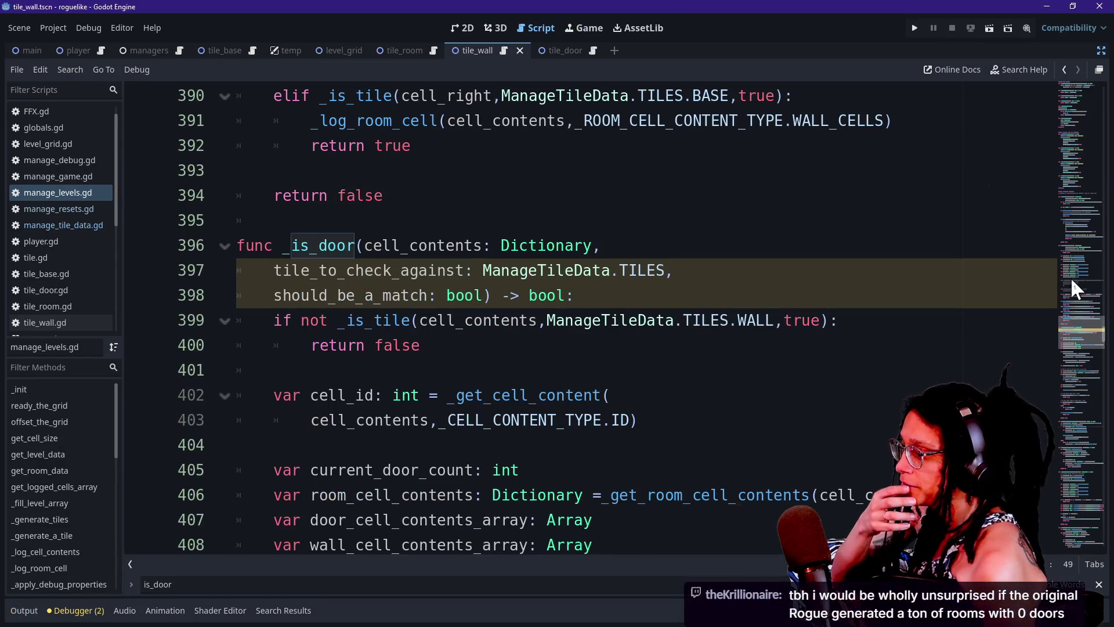
pyautogui.click(987, 345)
pyautogui.press('Up')
pyautogui.press('Up')
pyautogui.press('Up')
pyautogui.press('Up')
pyautogui.press('Up')
pyautogui.press('Up')
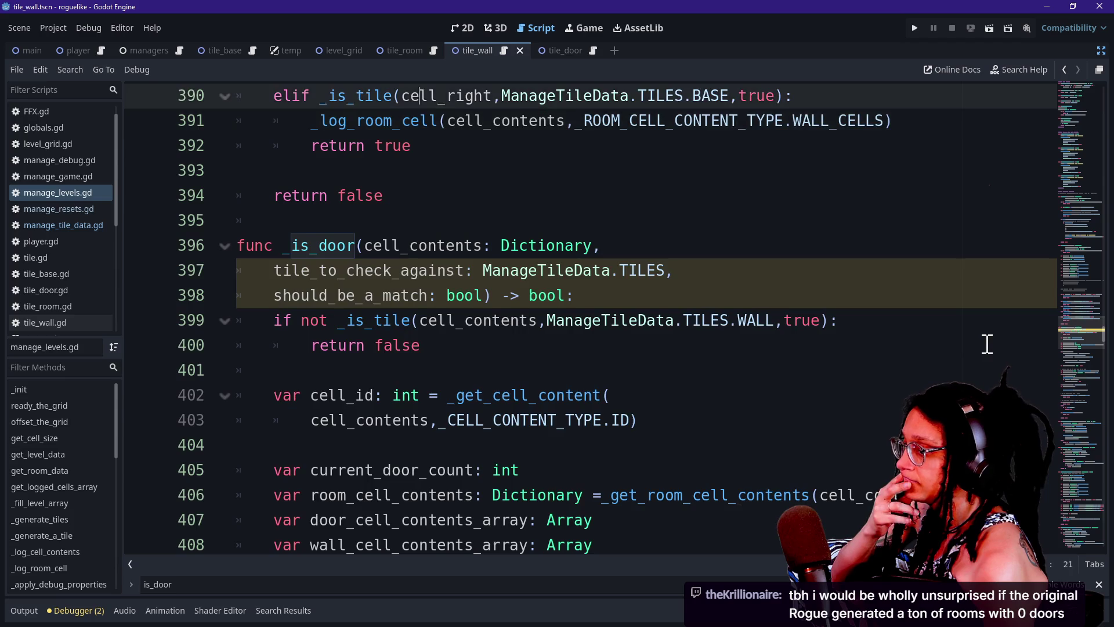
pyautogui.press('Down')
pyautogui.press('Up')
pyautogui.press('Down')
pyautogui.press('Down')
pyautogui.press('Down')
pyautogui.press('Down')
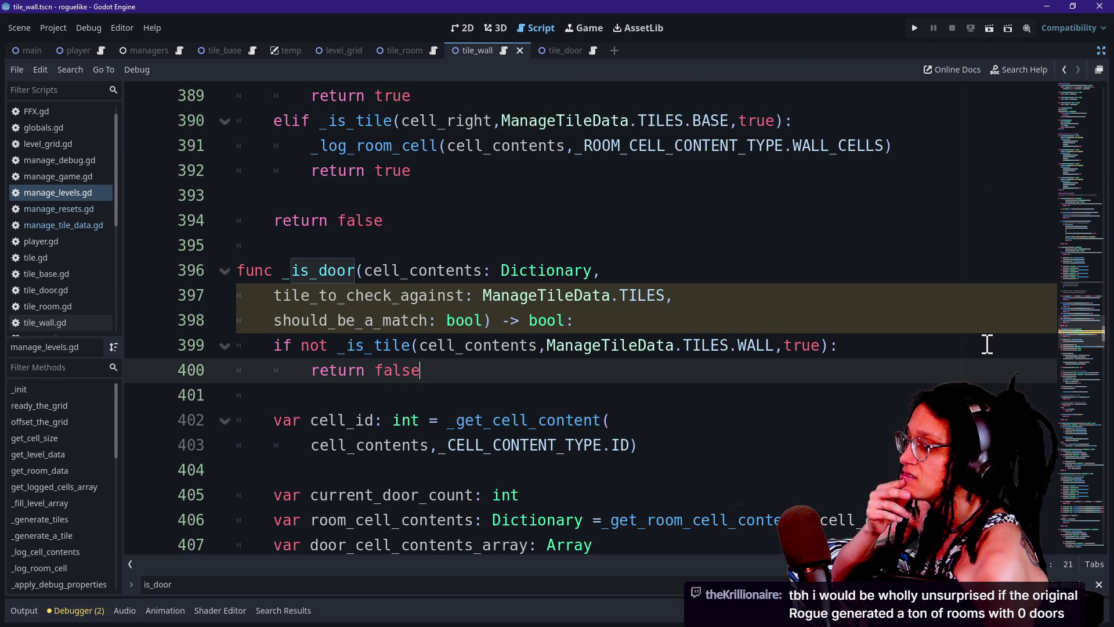
pyautogui.press('Down')
pyautogui.press('Down')
pyautogui.press('Up')
pyautogui.press('Down')
pyautogui.press('Down')
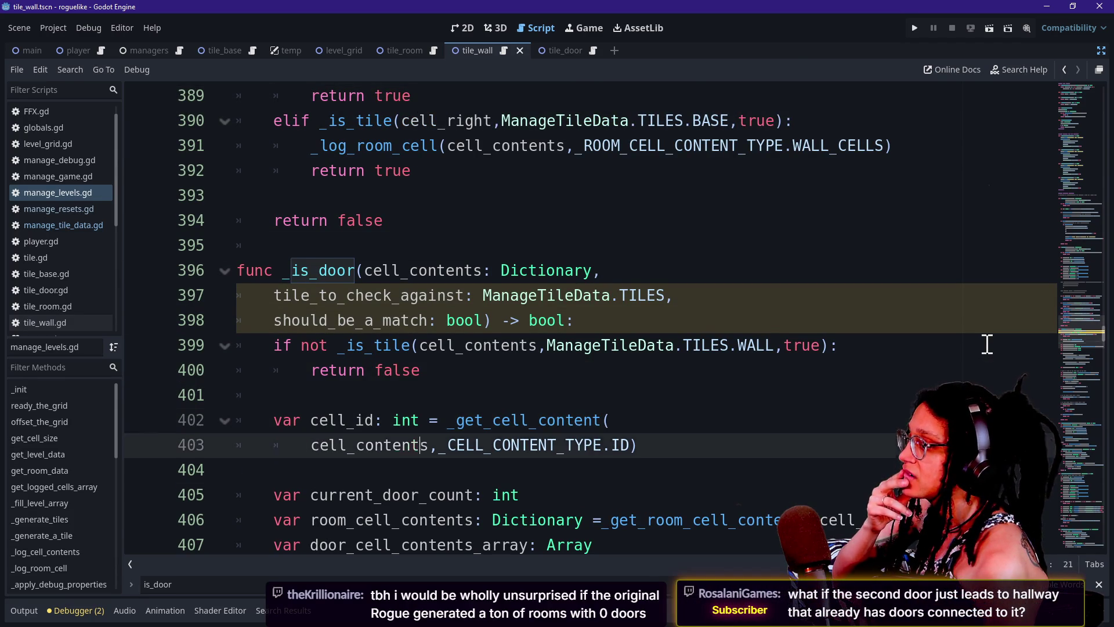
pyautogui.press('Down')
pyautogui.press('Down')
pyautogui.press('Down')
pyautogui.press('Down')
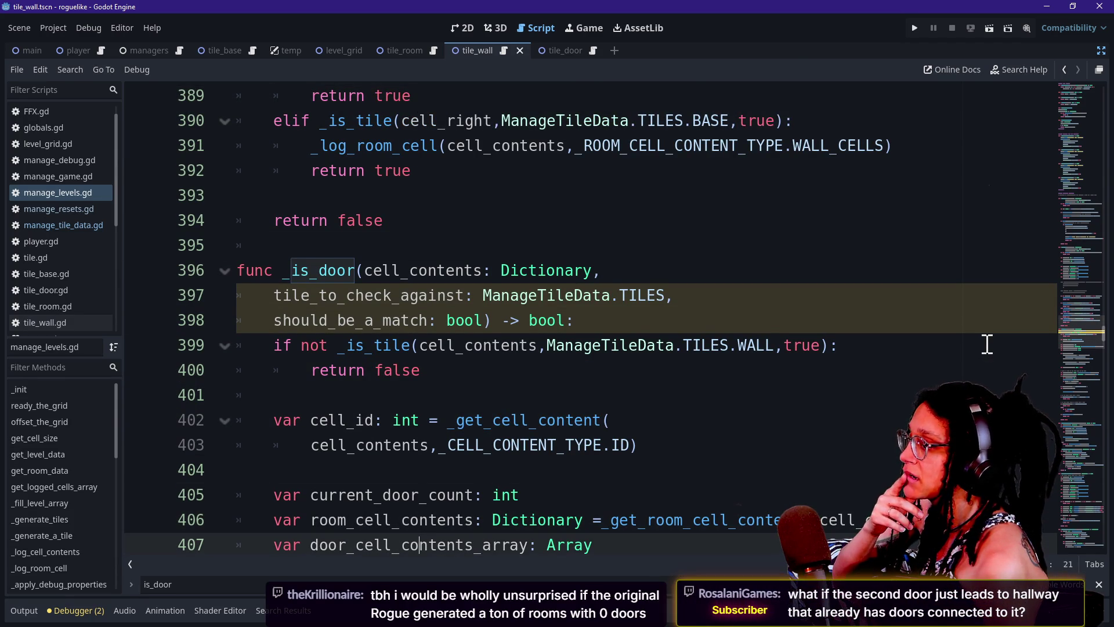
pyautogui.press('Down')
# Review the last-wall check, the door count conditions and the _pick_a_damn_door function.
pyautogui.press('Down')
pyautogui.press('Down')
pyautogui.press('Down')
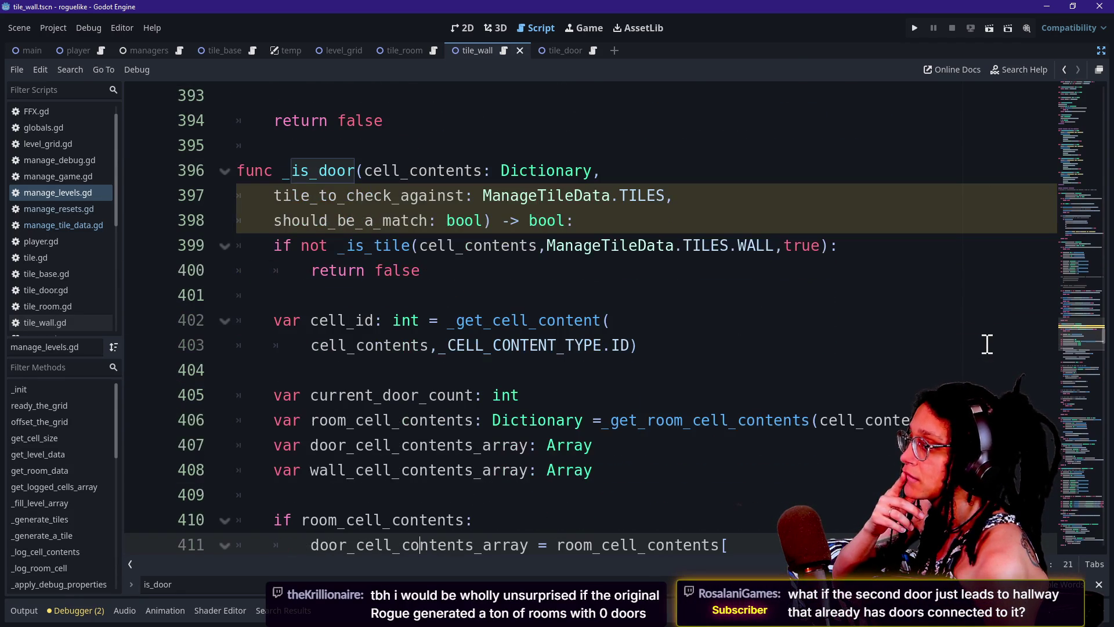
pyautogui.press('Down')
pyautogui.press('Down')
pyautogui.press('Down')
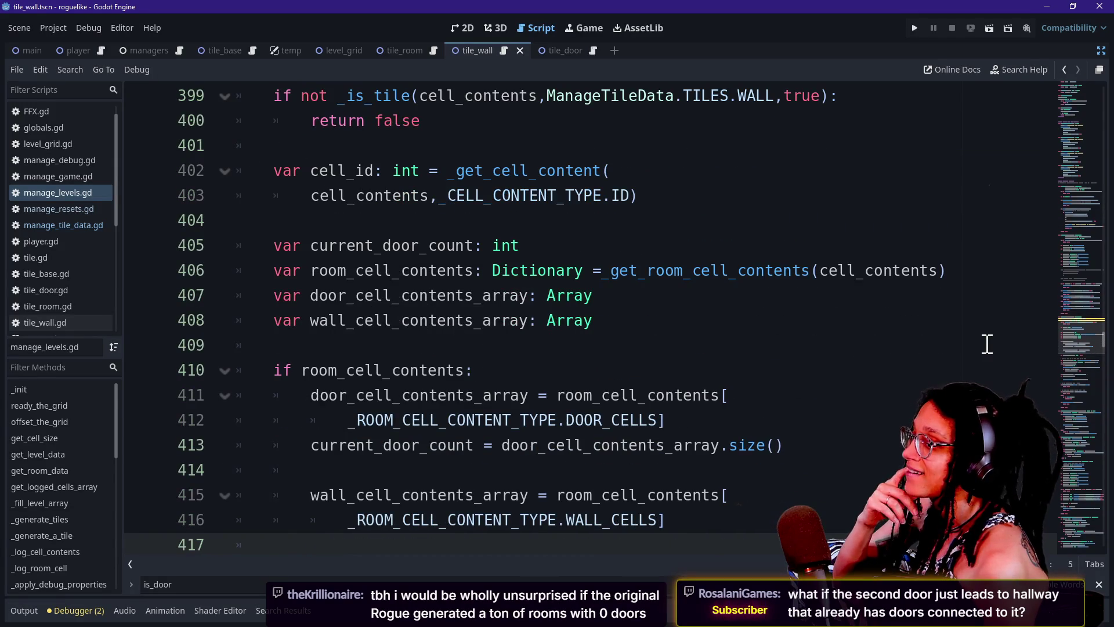
pyautogui.press('Down')
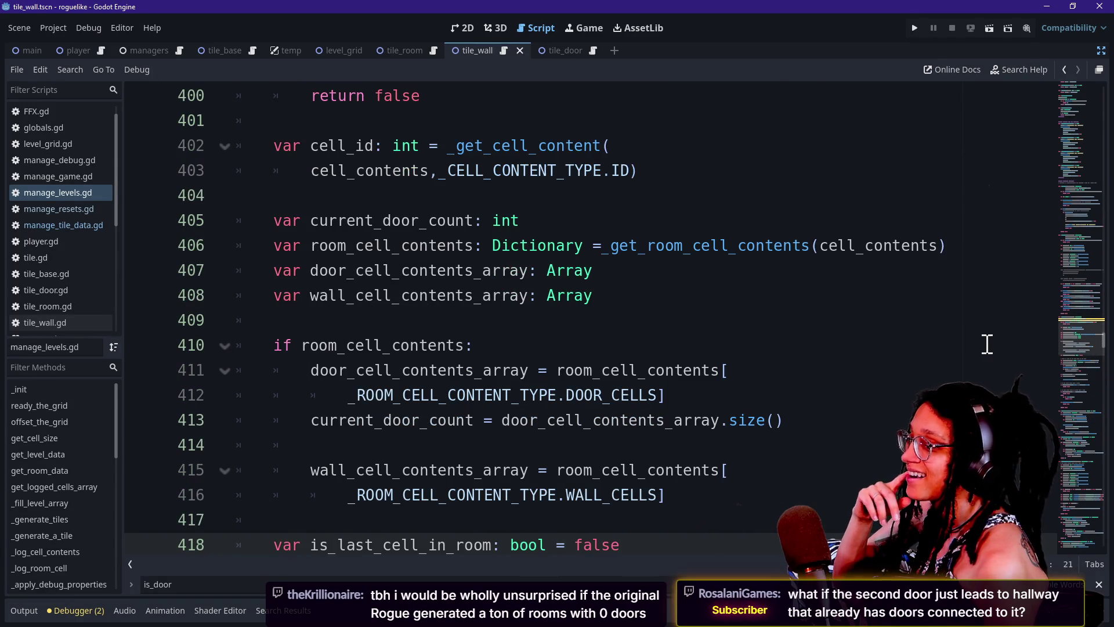
pyautogui.press('Up')
pyautogui.press('Up')
pyautogui.press('Up')
pyautogui.press('Up')
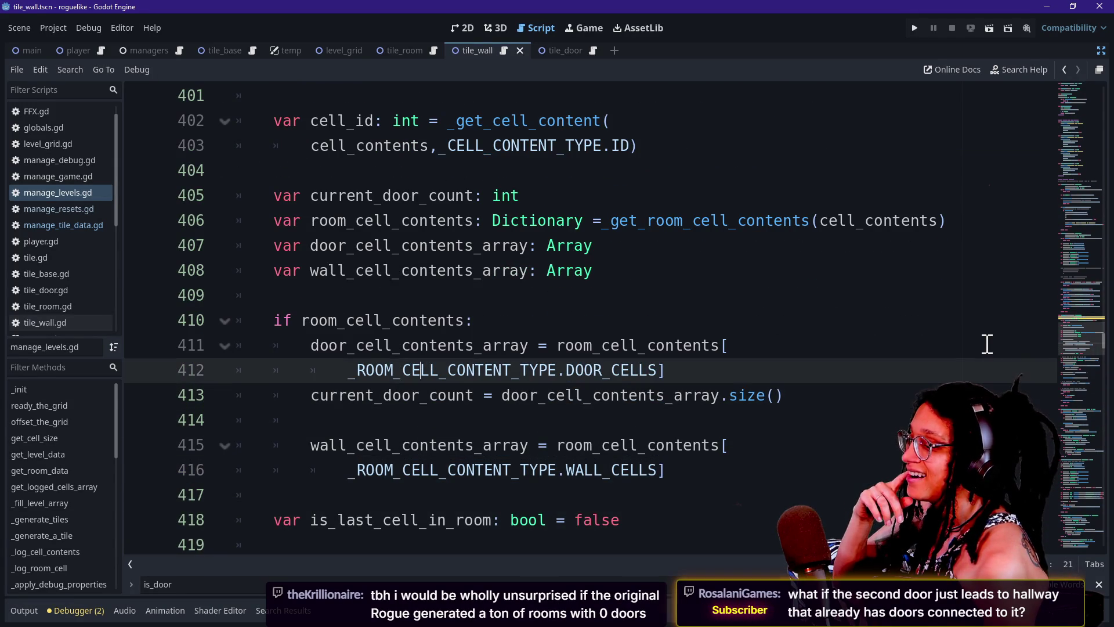
pyautogui.press('Down')
pyautogui.press('Down')
pyautogui.press('Down')
pyautogui.press('Down')
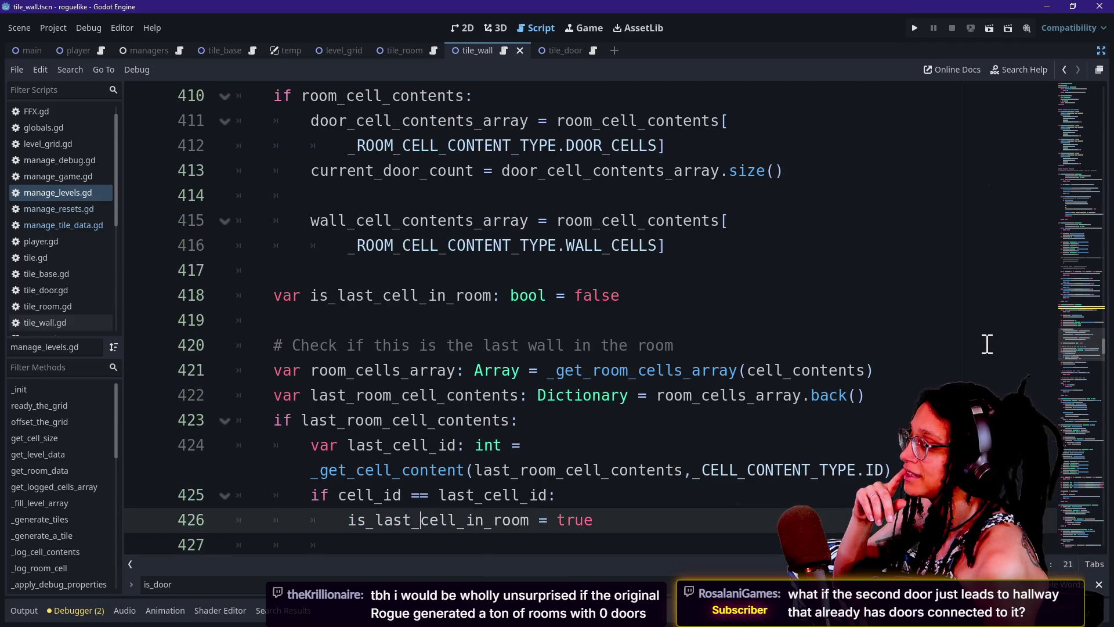
pyautogui.press('Down')
pyautogui.press('Down')
pyautogui.press('Down')
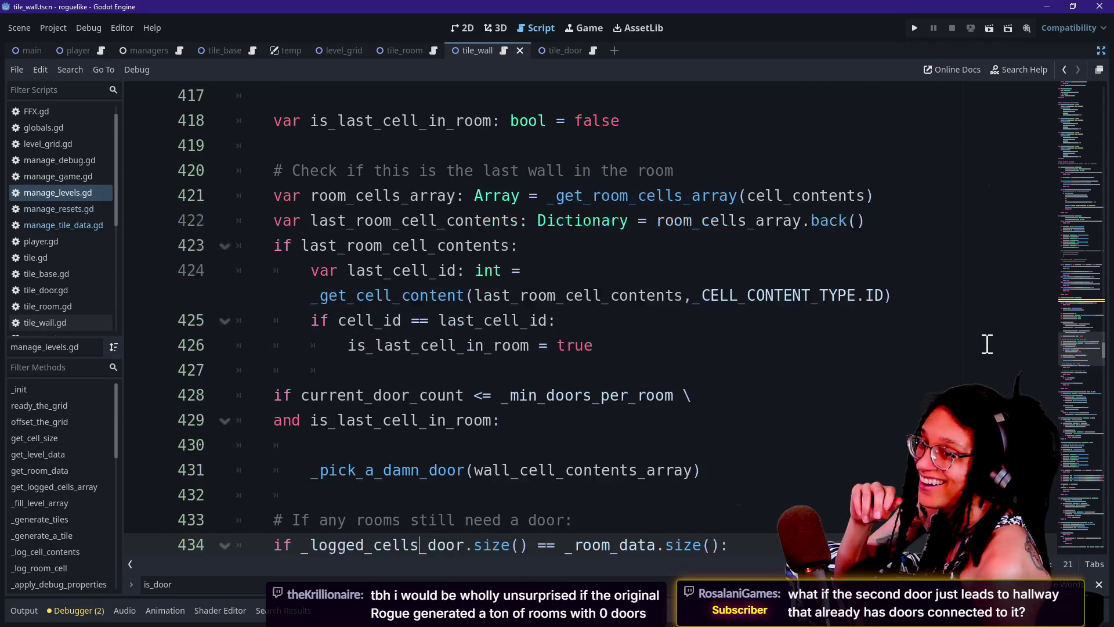
pyautogui.press('Down')
pyautogui.press('Down')
pyautogui.press('Down')
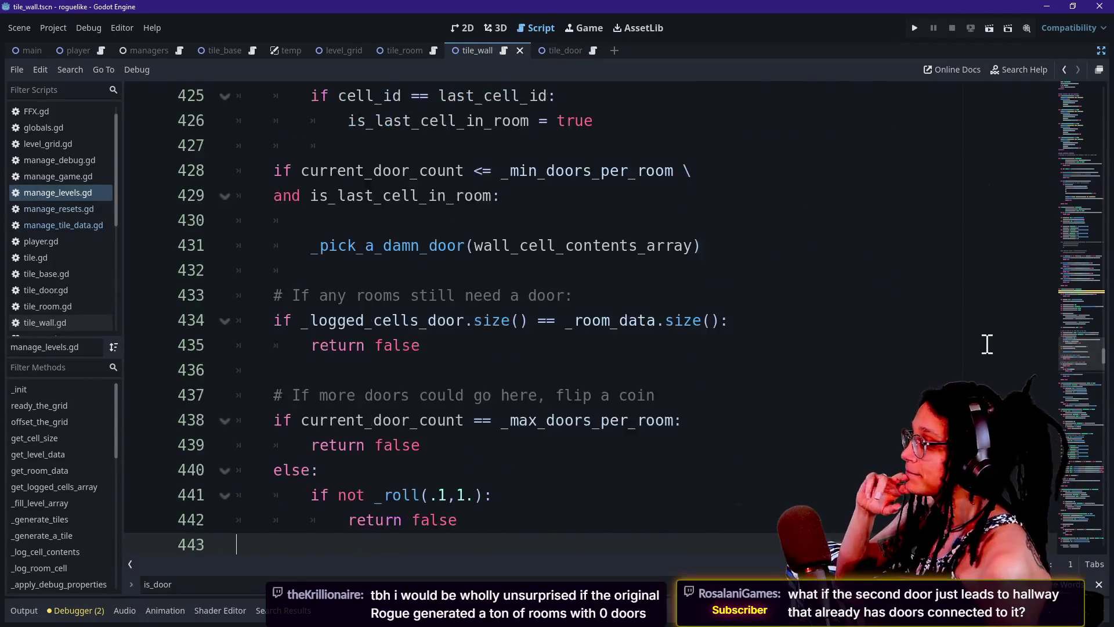
pyautogui.press('Down')
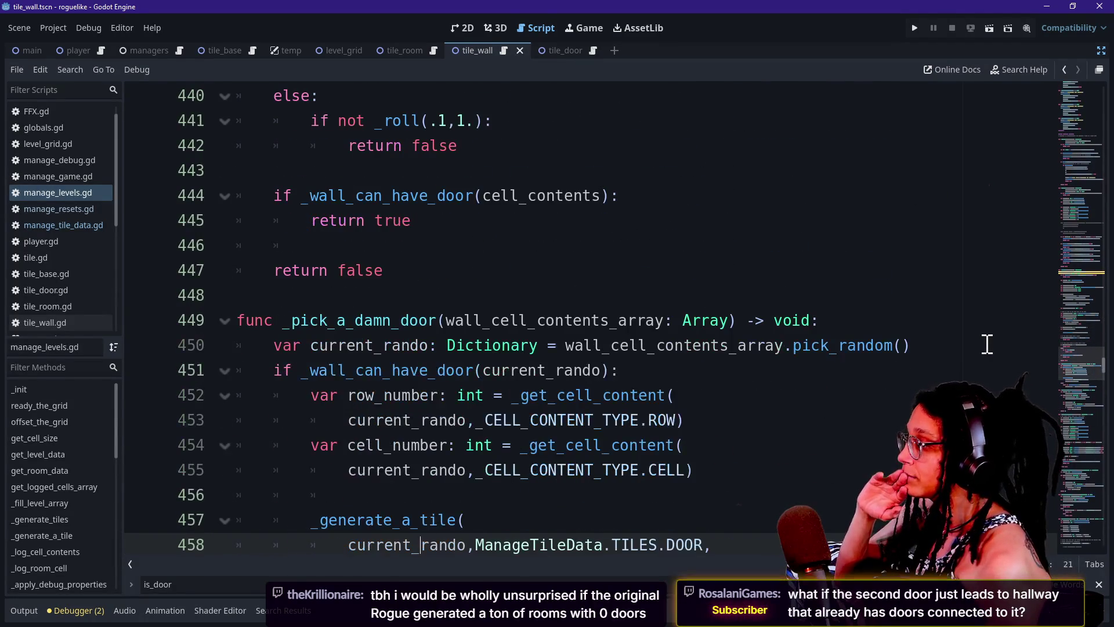
pyautogui.press('Up')
pyautogui.press('Up')
pyautogui.press('Up')
pyautogui.press('Up')
pyautogui.press('Up')
pyautogui.press('Up')
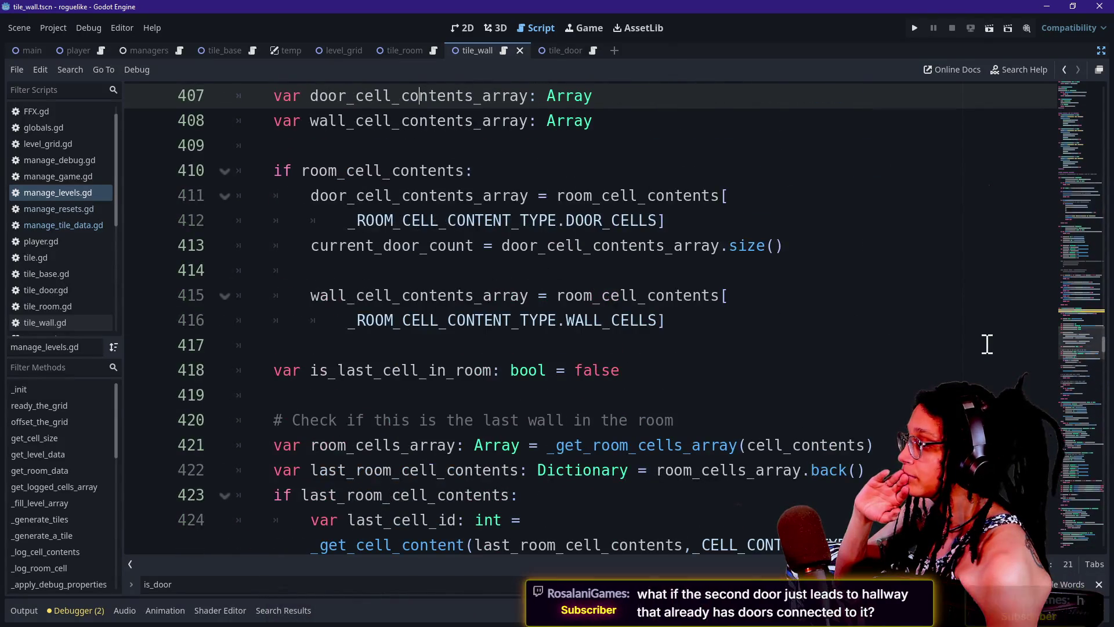
pyautogui.press('Up')
pyautogui.press('Up')
pyautogui.press('Up')
pyautogui.press('Up')
pyautogui.press('Up')
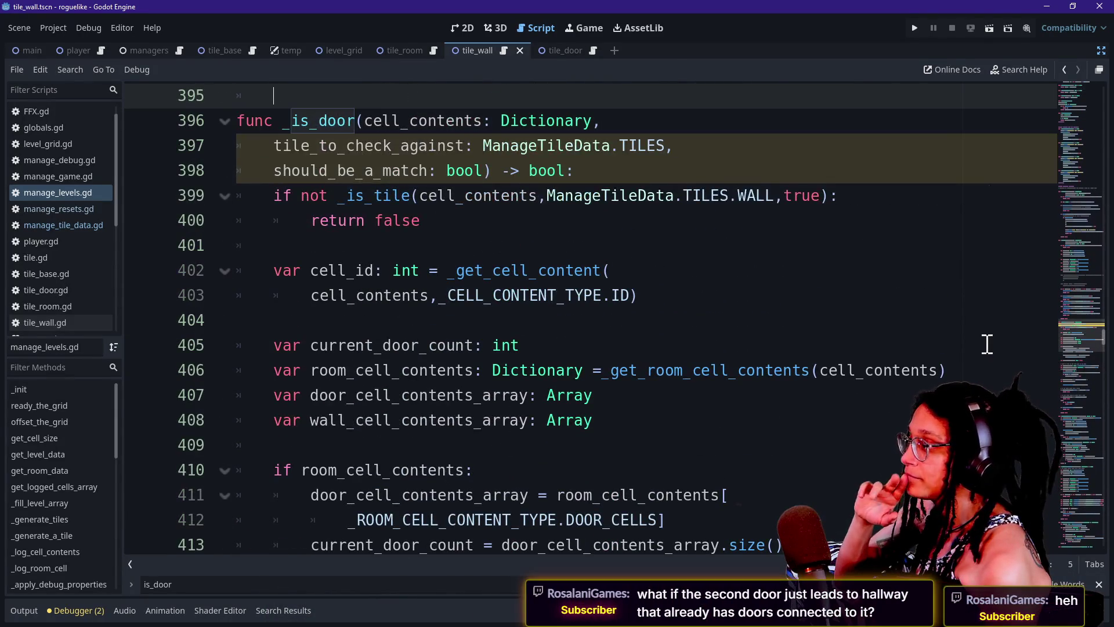
pyautogui.press('Down')
pyautogui.press('Down')
pyautogui.press('Down')
pyautogui.press('Down')
pyautogui.press('Down')
pyautogui.press('Down')
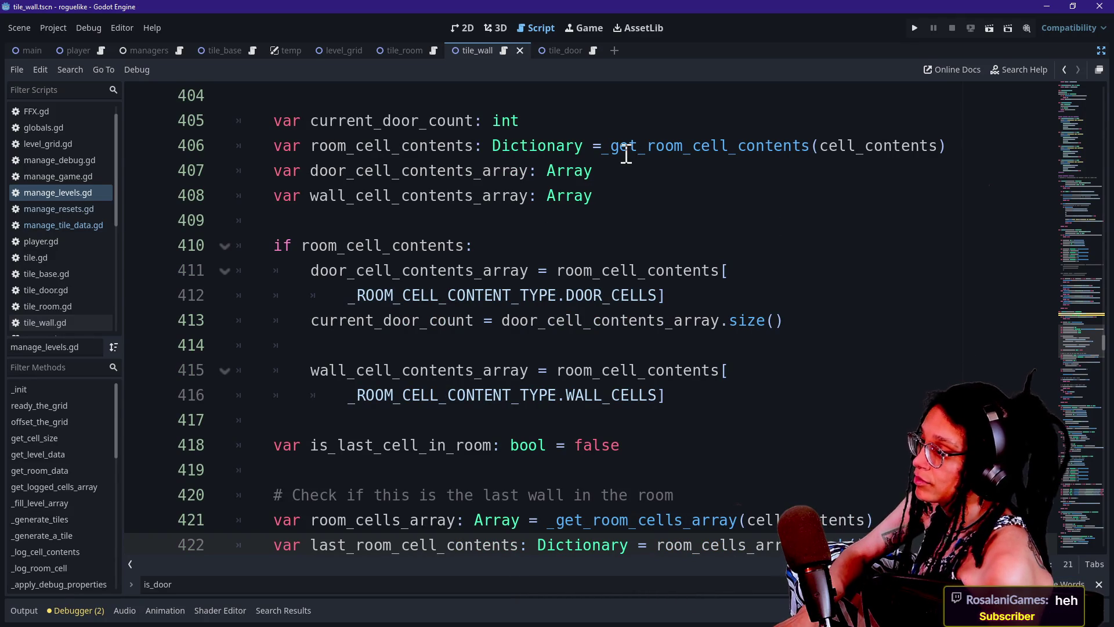
# Add a space before _get_room_cell_contents on line 406.
pyautogui.click(604, 146)
pyautogui.press('Up')
pyautogui.press('Up')
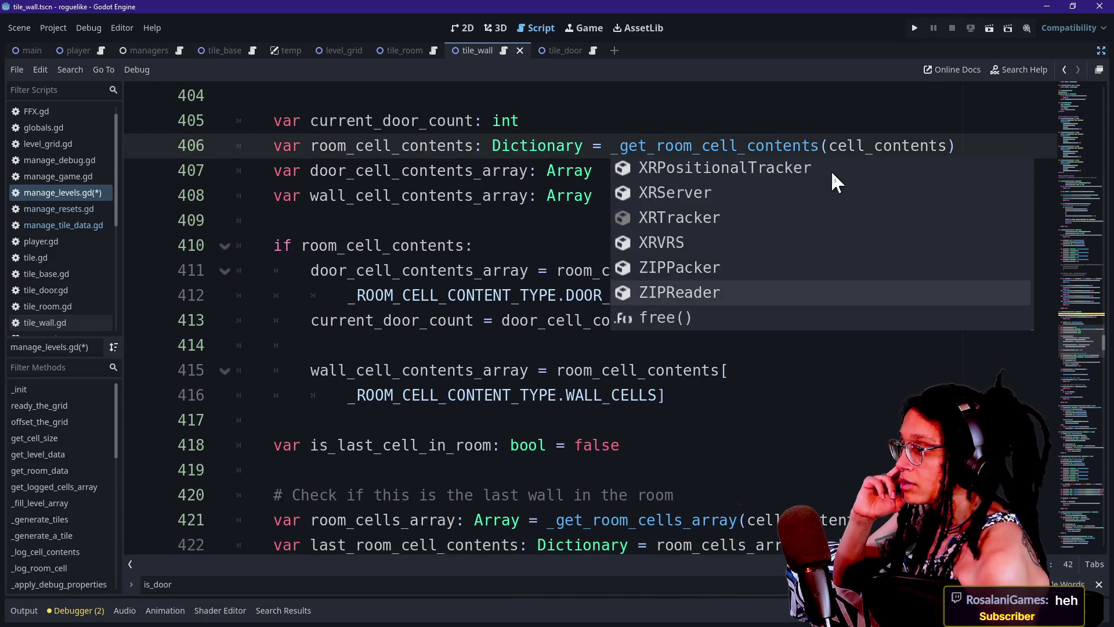
pyautogui.press('Escape')
pyautogui.press('Up')
pyautogui.press('Up')
pyautogui.press('Down')
pyautogui.press('Down')
pyautogui.press('Down')
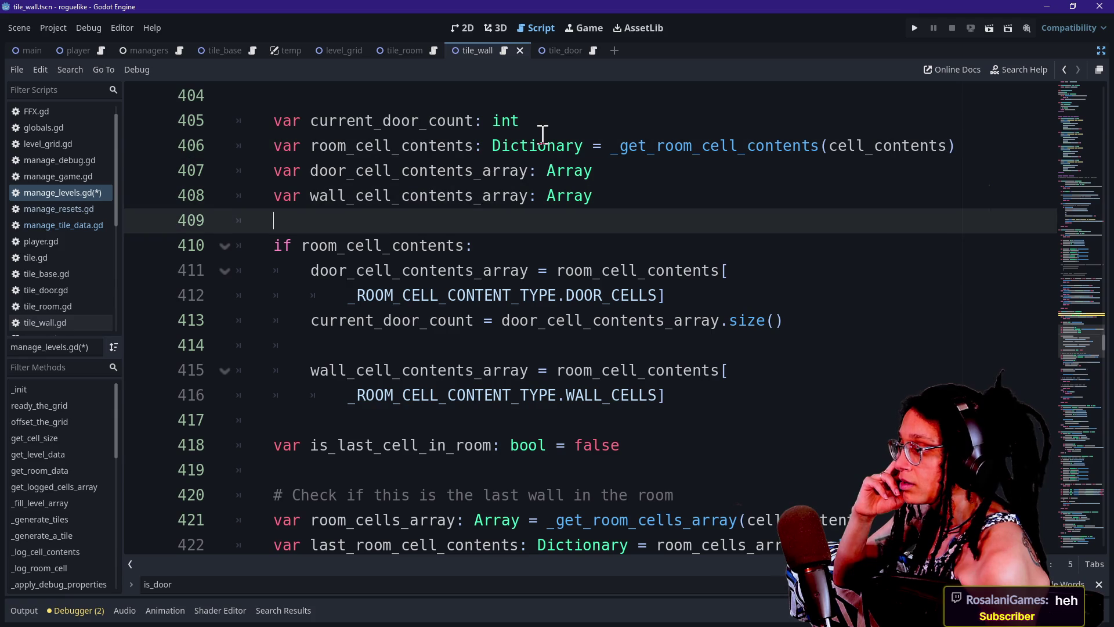
pyautogui.press('Down')
pyautogui.press('Down')
pyautogui.press('Down')
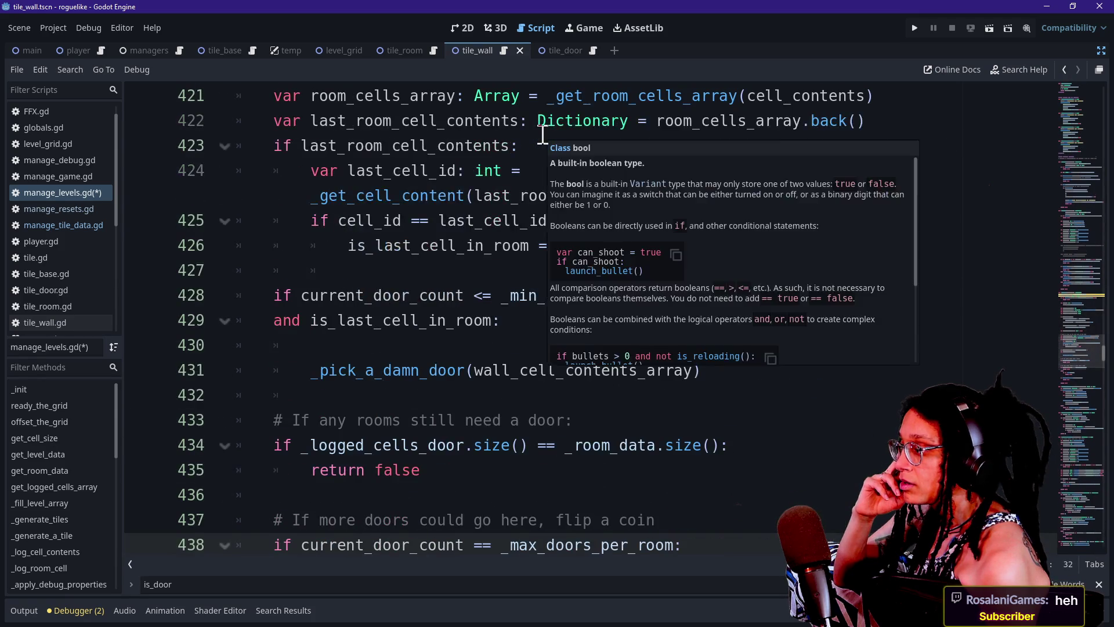
# Remove blank line 430, change <= to < in the minimum-door check, and run the game.
pyautogui.click(378, 300)
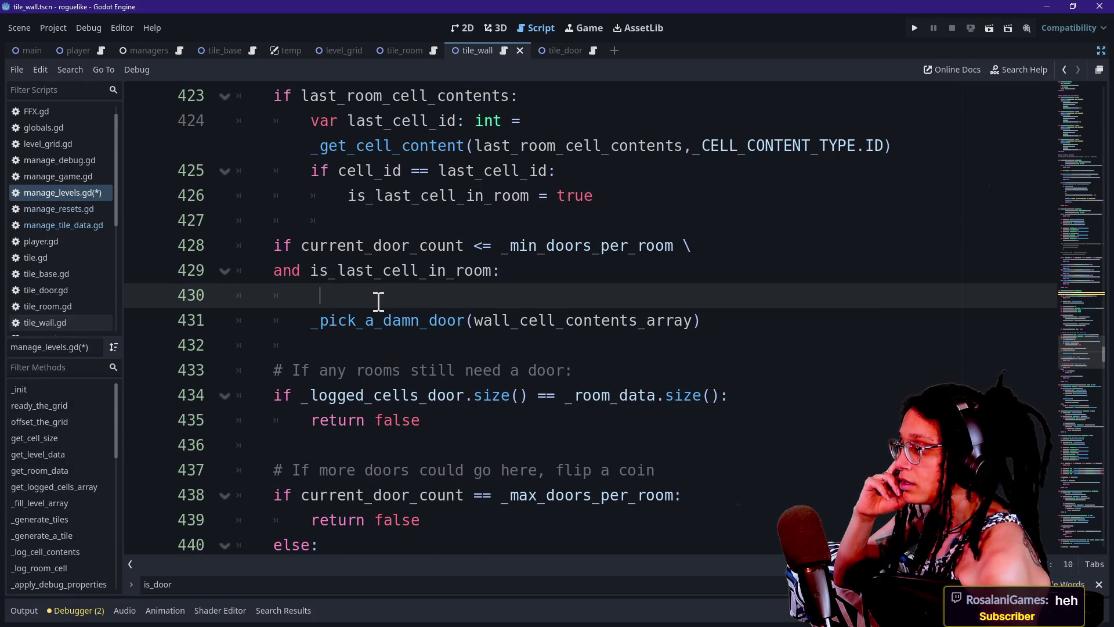
pyautogui.press('BackSpace')
pyautogui.moveTo(381, 249); pyautogui.dragTo(612, 249)
pyautogui.click(609, 255)
pyautogui.press('BackSpace')
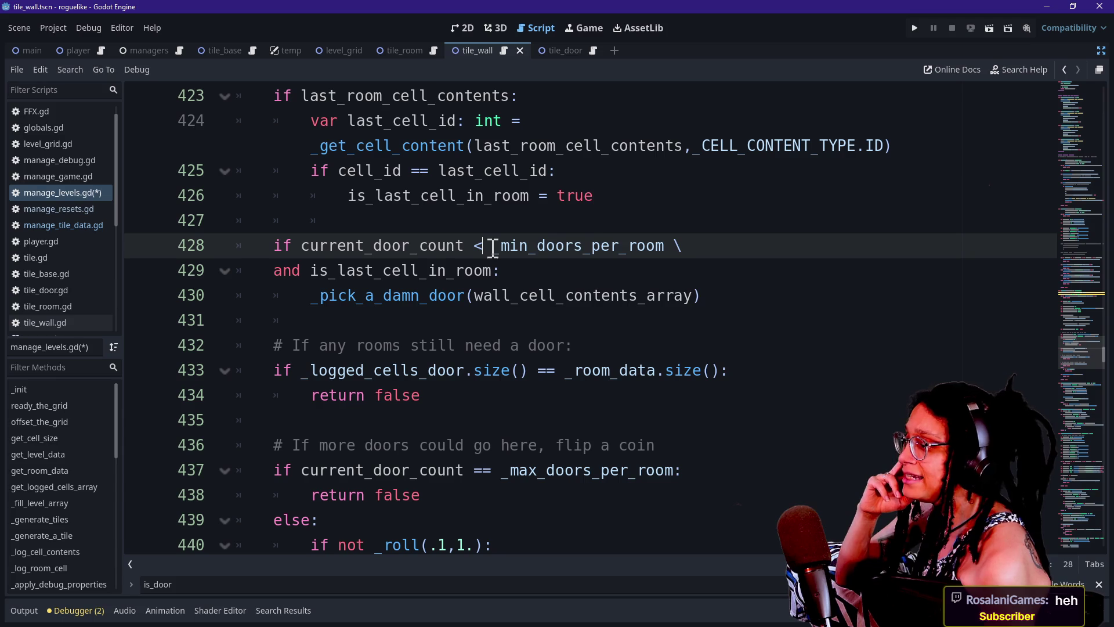
pyautogui.click(913, 27)
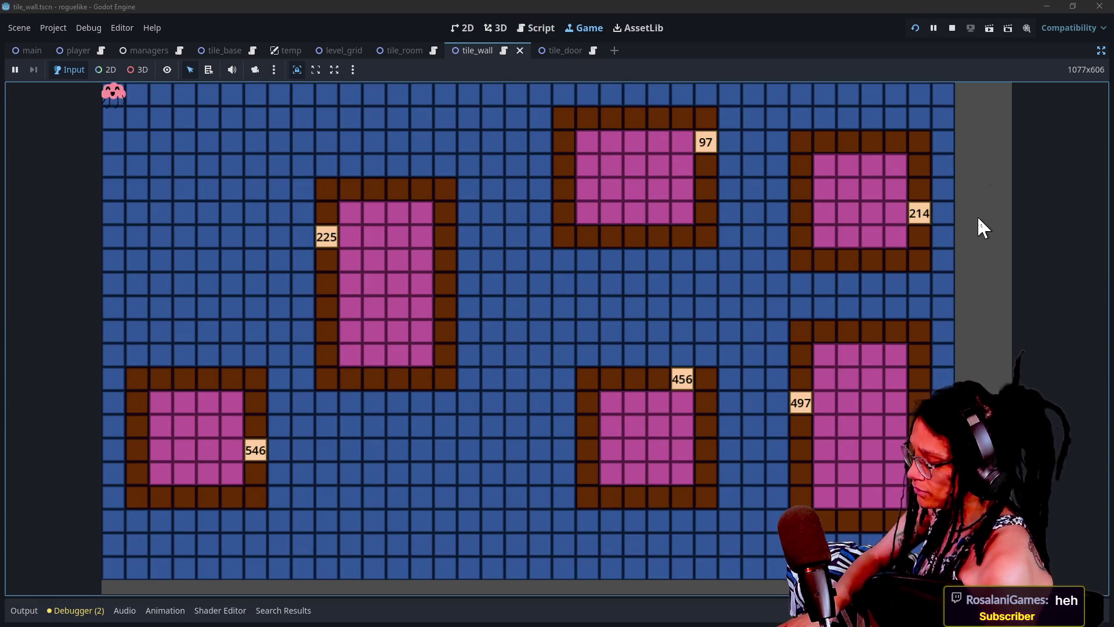
# Regenerate the level twelve times with R and Space, checking each room's door tile.
pyautogui.press('r')
pyautogui.press('r')
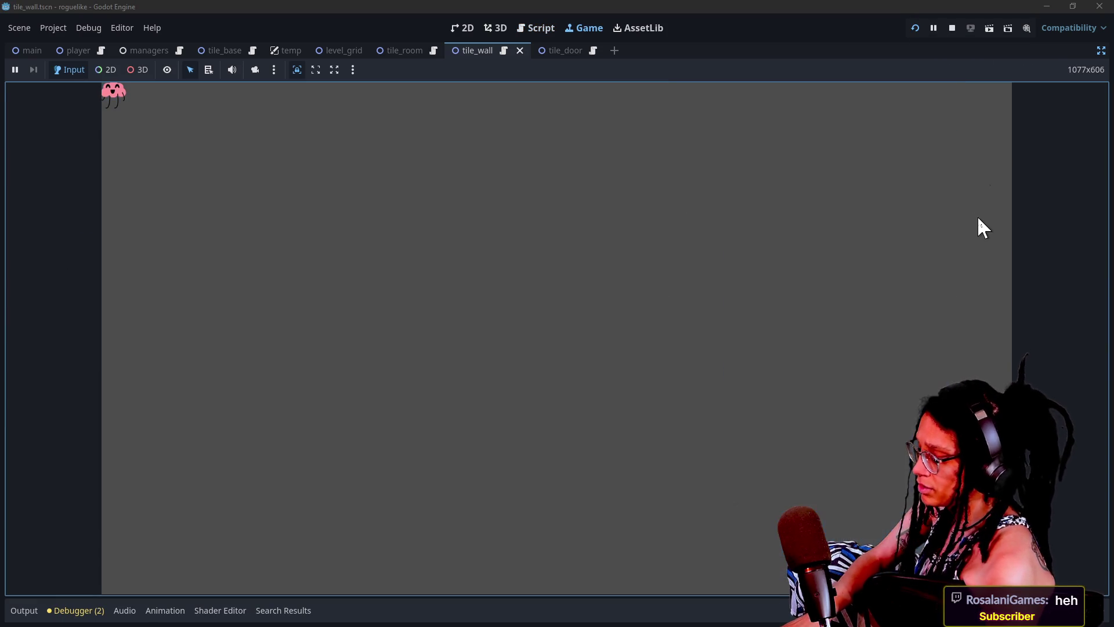
pyautogui.press('r')
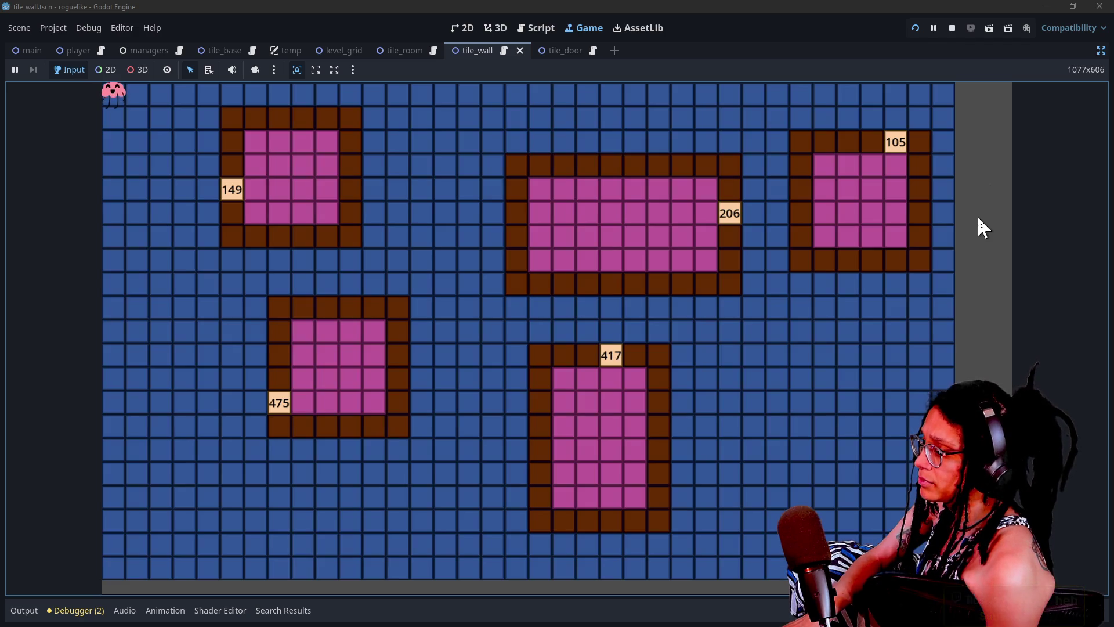
pyautogui.press('r')
pyautogui.press('r')
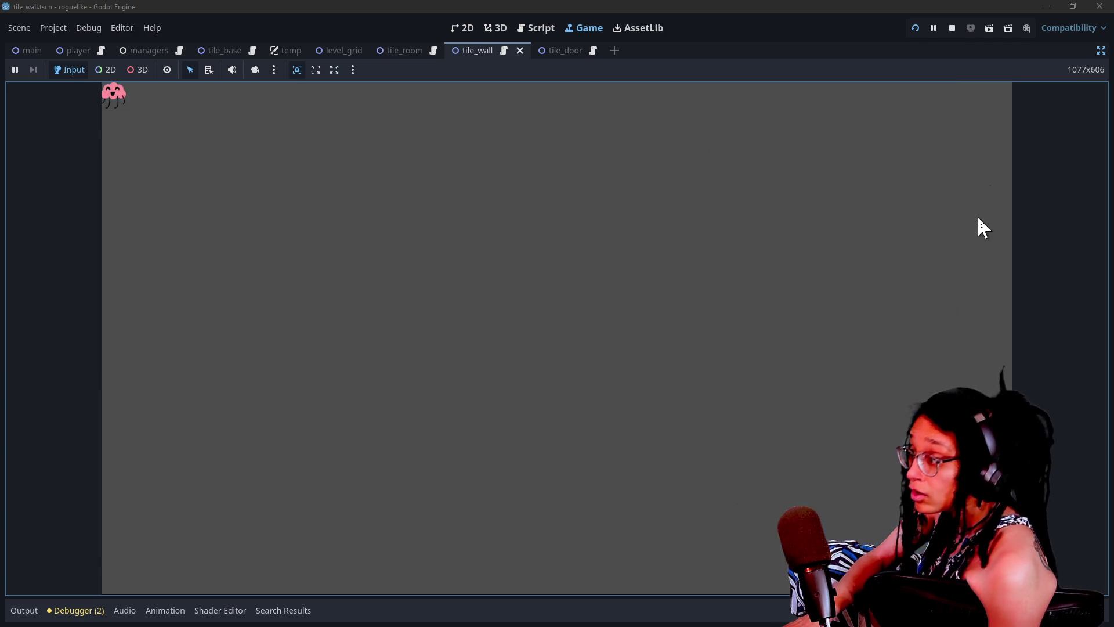
pyautogui.press('r')
pyautogui.press('r')
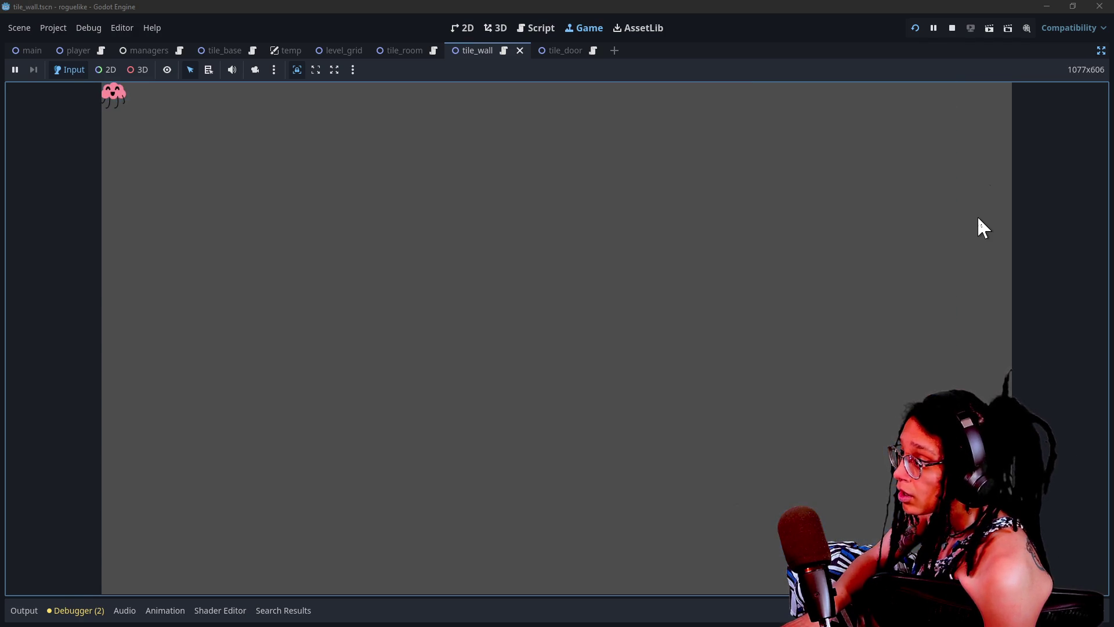
pyautogui.press('r')
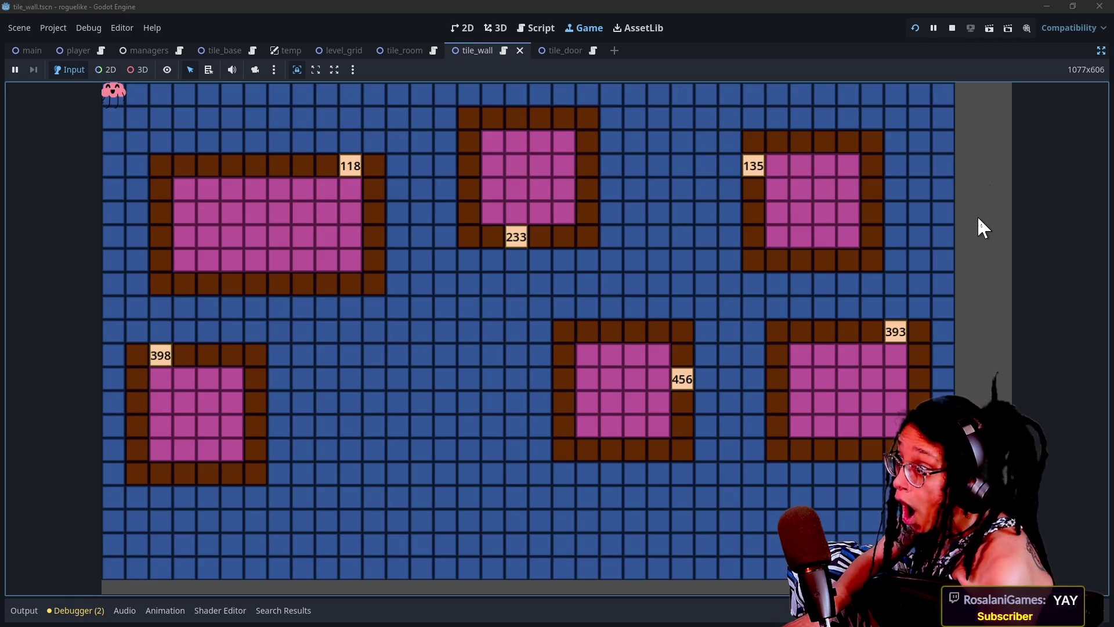
pyautogui.press('r')
pyautogui.press('r')
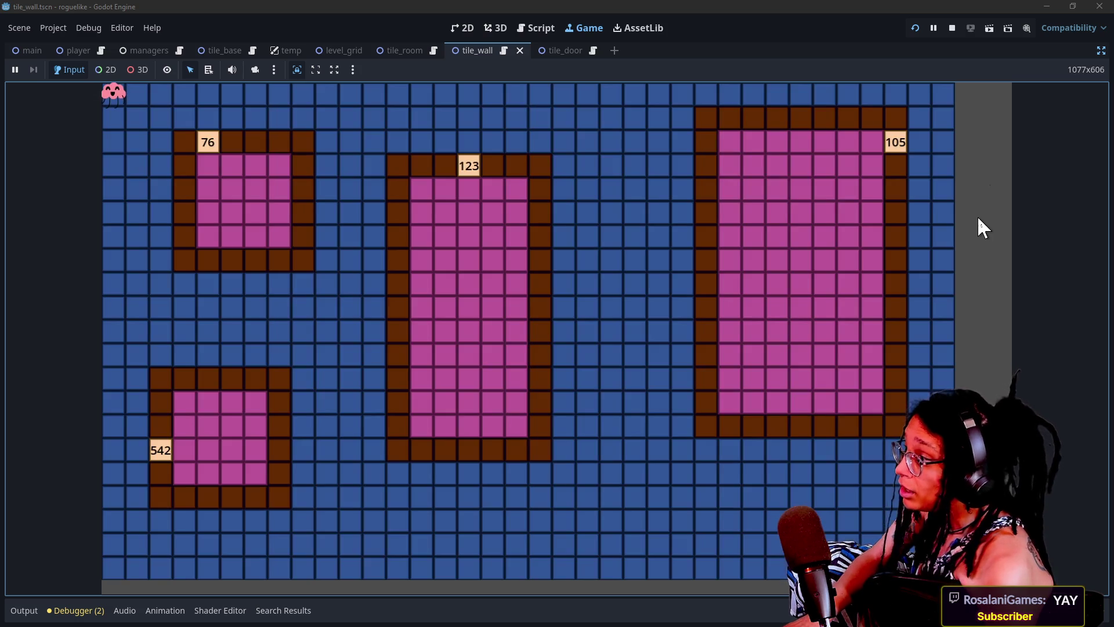
pyautogui.press('r')
pyautogui.press('r')
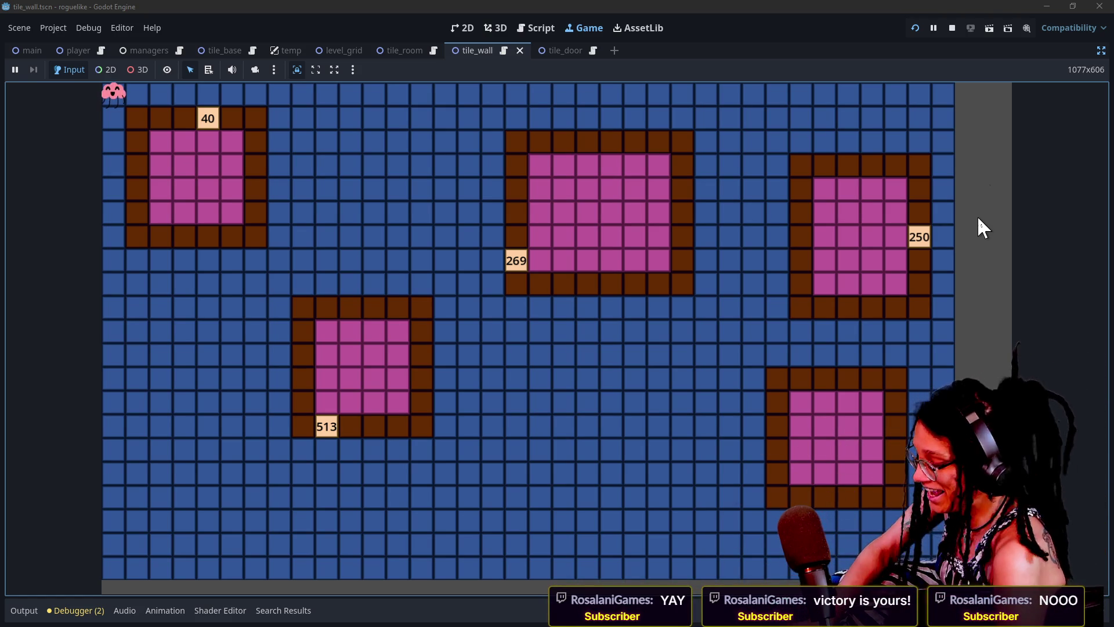
pyautogui.press('space')
pyautogui.press('space')
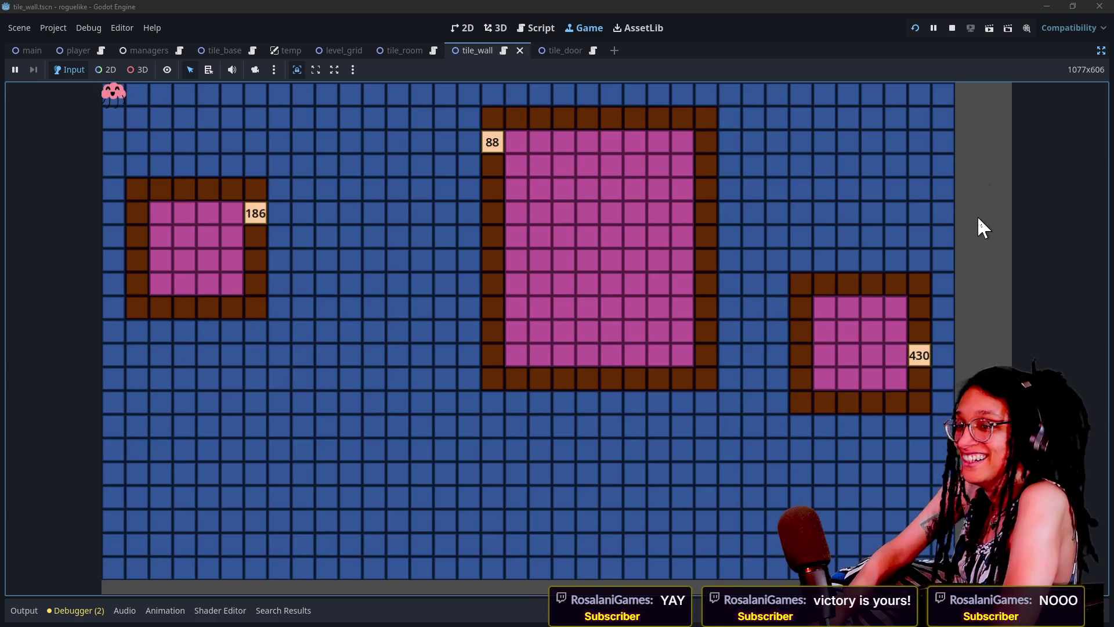
pyautogui.press('space')
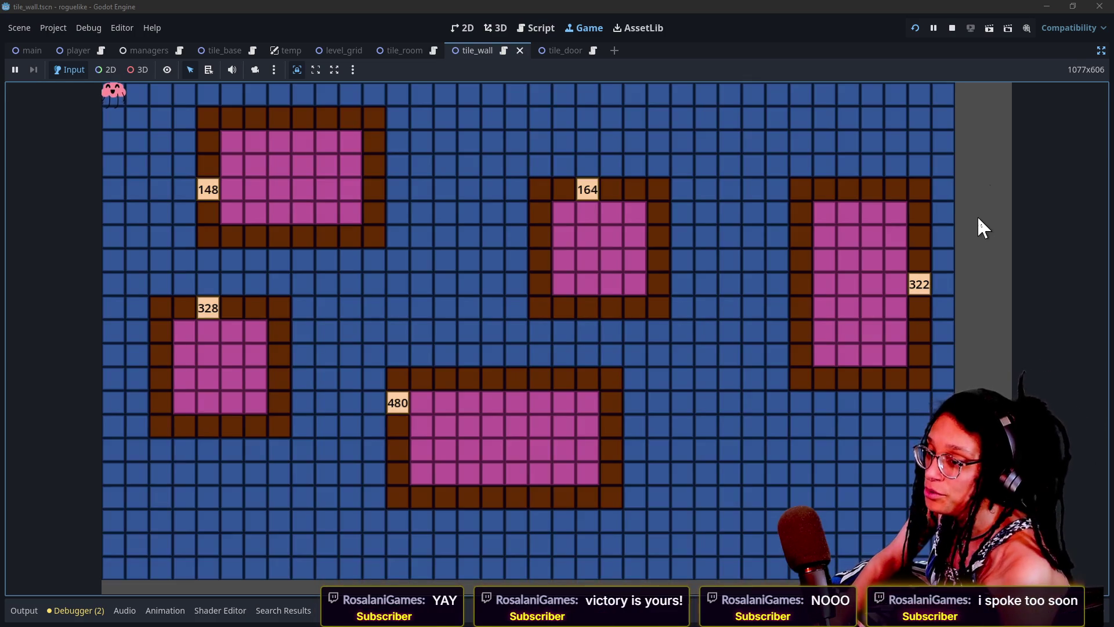
pyautogui.press('space')
pyautogui.press('space')
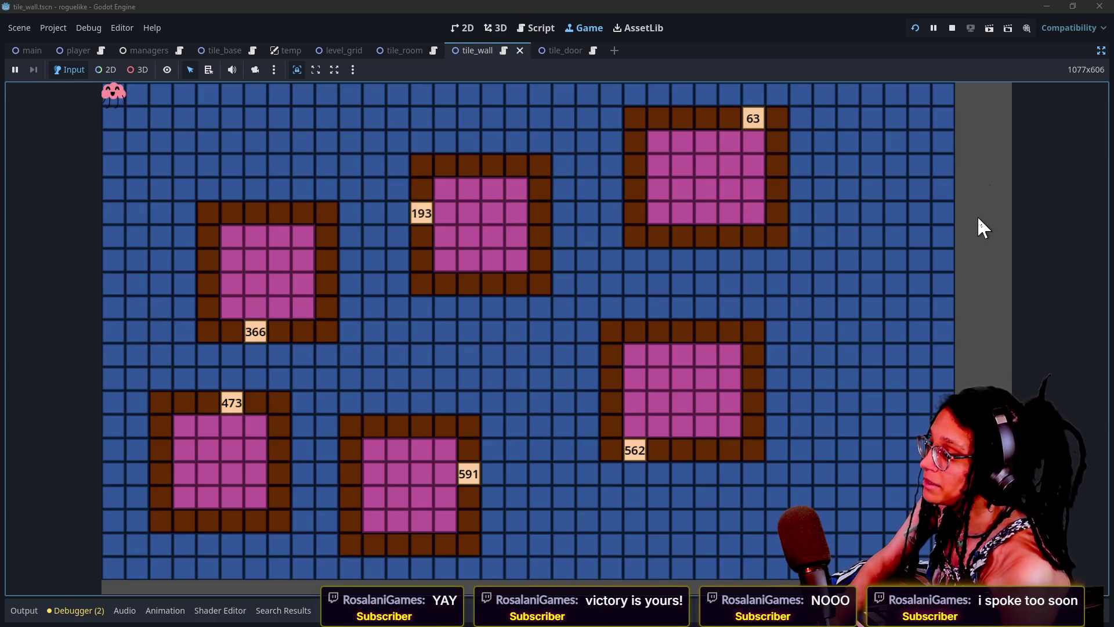
pyautogui.press('space')
pyautogui.press('space')
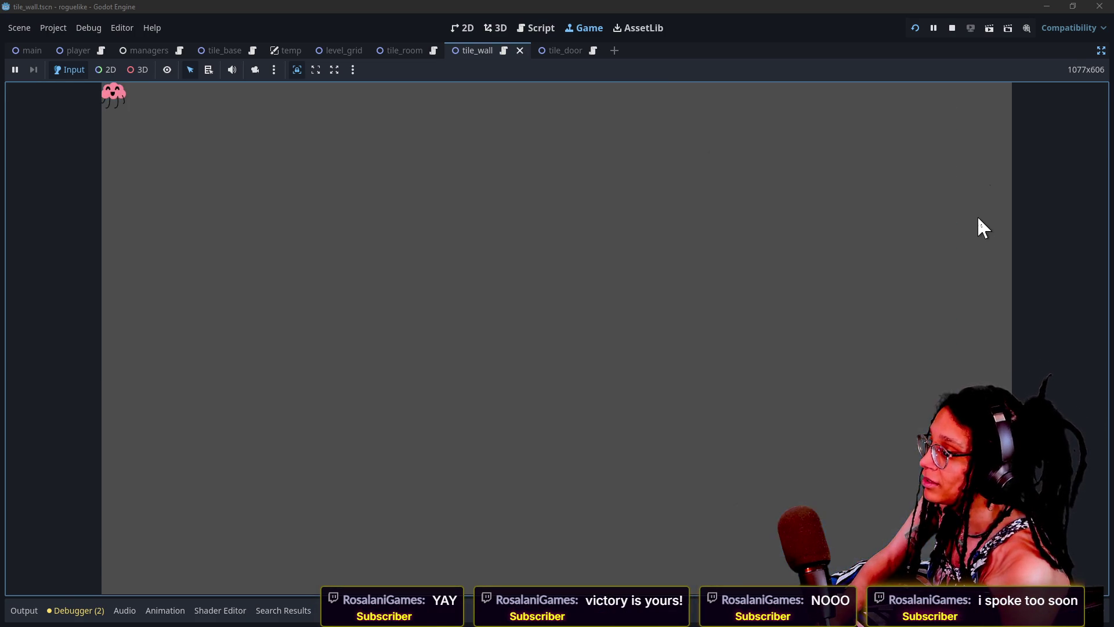
pyautogui.press('space')
pyautogui.press('space')
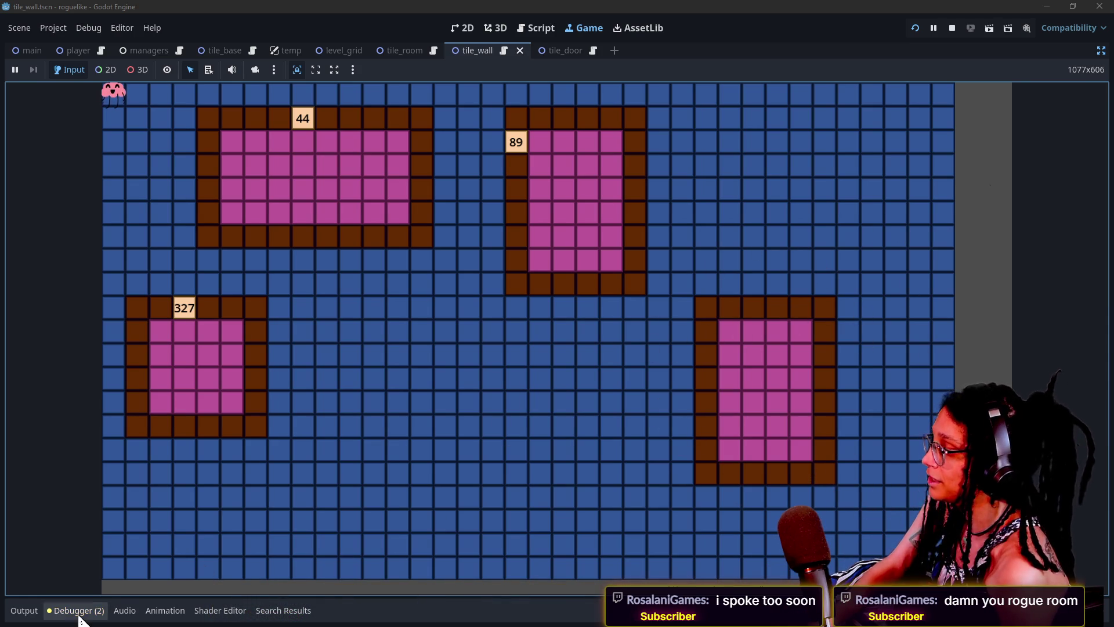
# Read the Output log, hide it again with Ctrl+J, and restore the side docks.
pyautogui.click(17, 610)
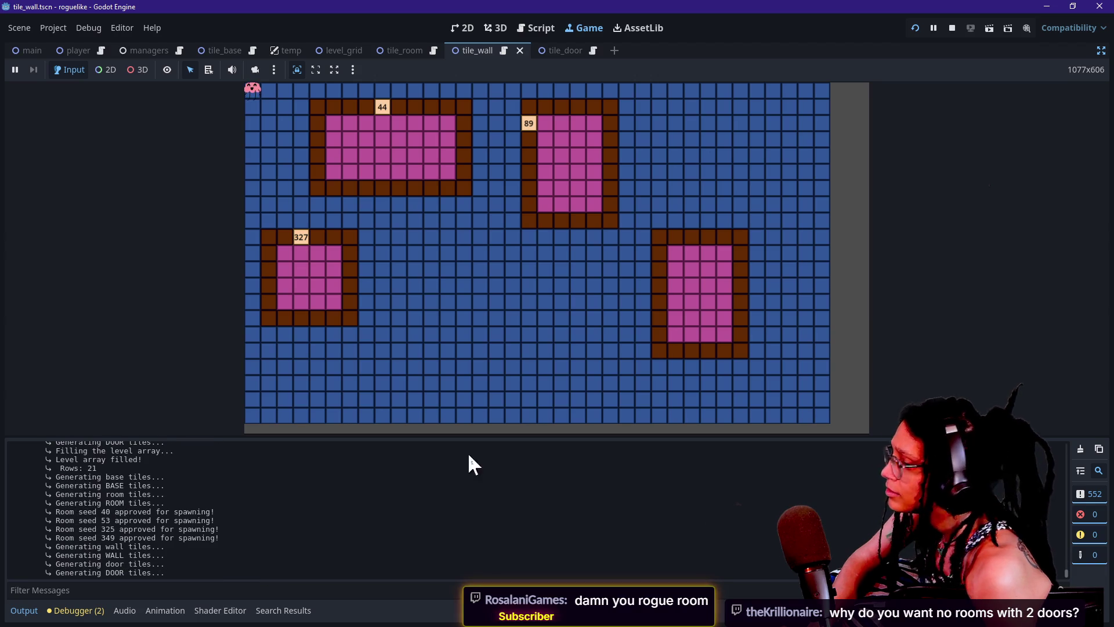
pyautogui.click(568, 511)
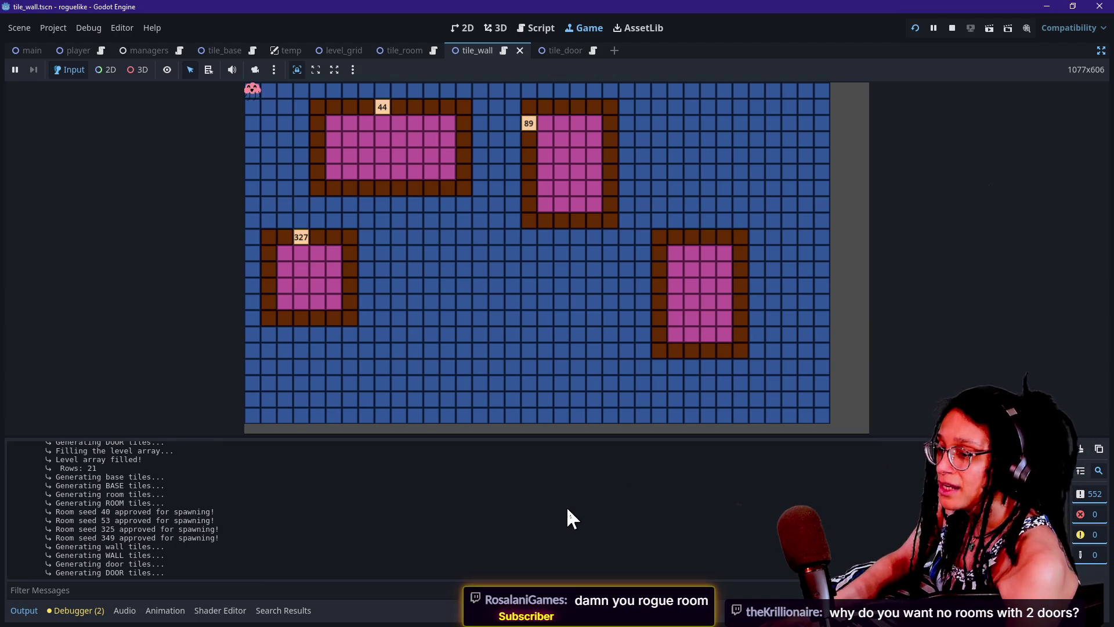
pyautogui.hotkey('ctrl', 'j')
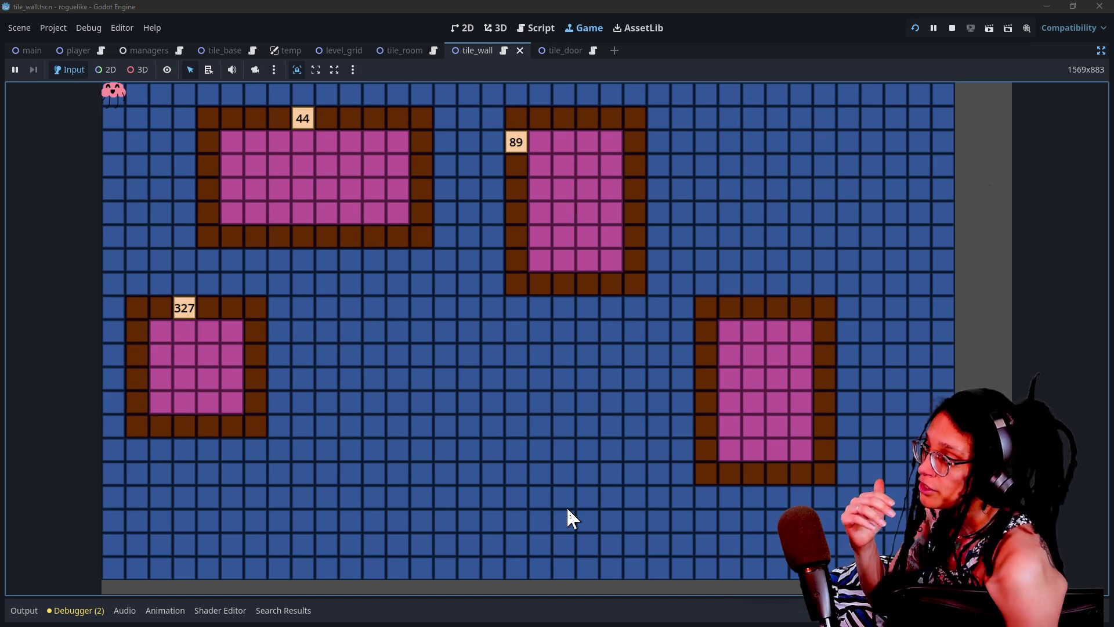
pyautogui.click(1101, 50)
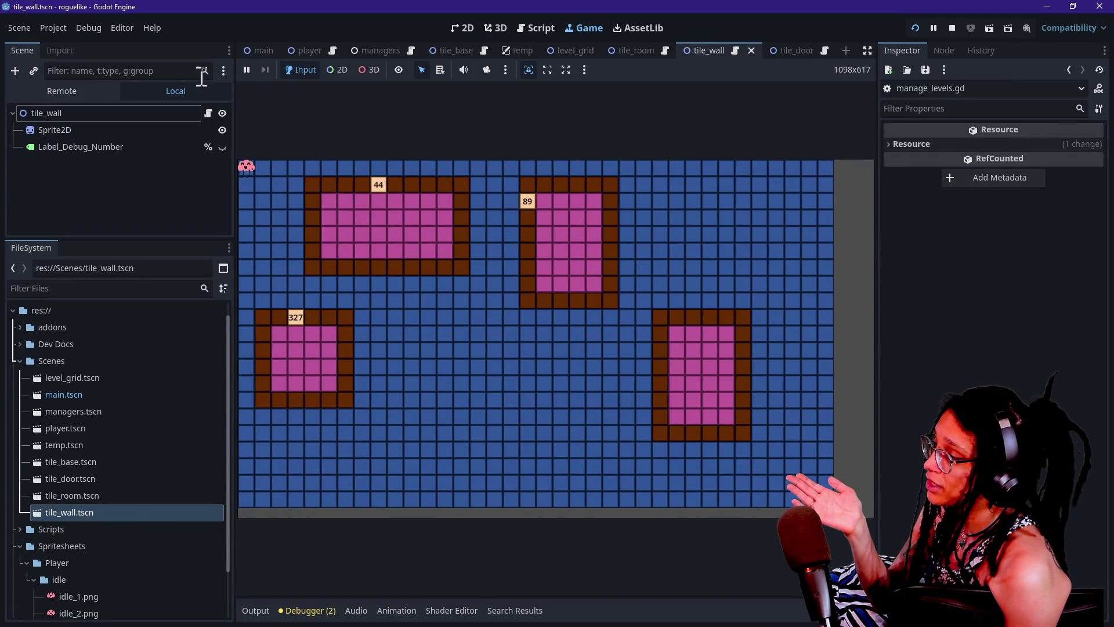
# Inspect ManageLevel in the managers scene, confirming min and max doors per room are 1.
pyautogui.click(172, 110)
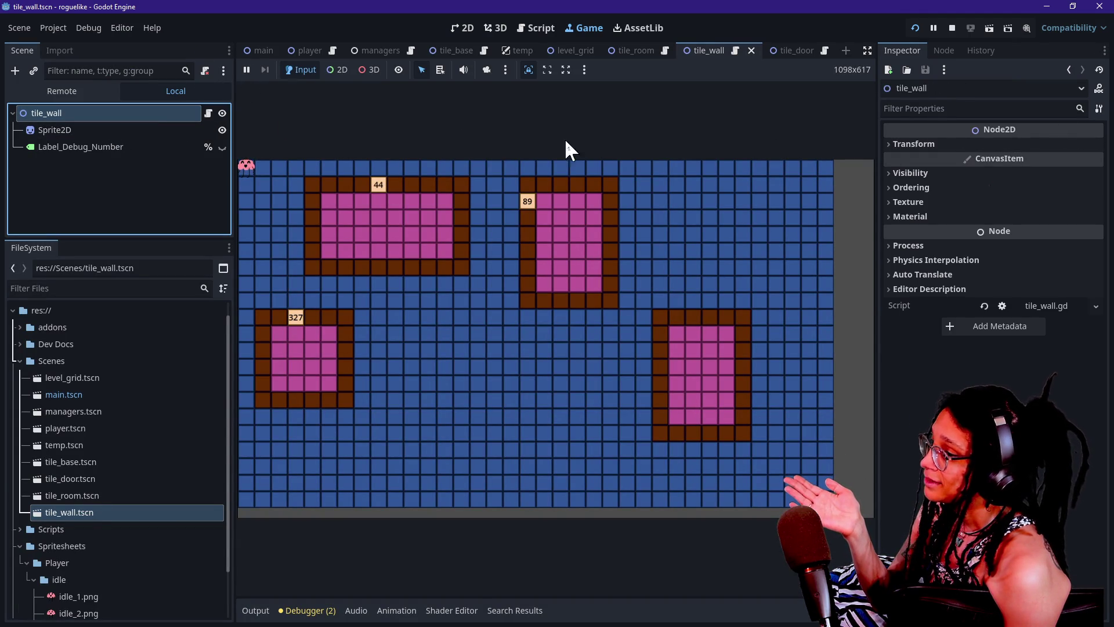
pyautogui.click(364, 51)
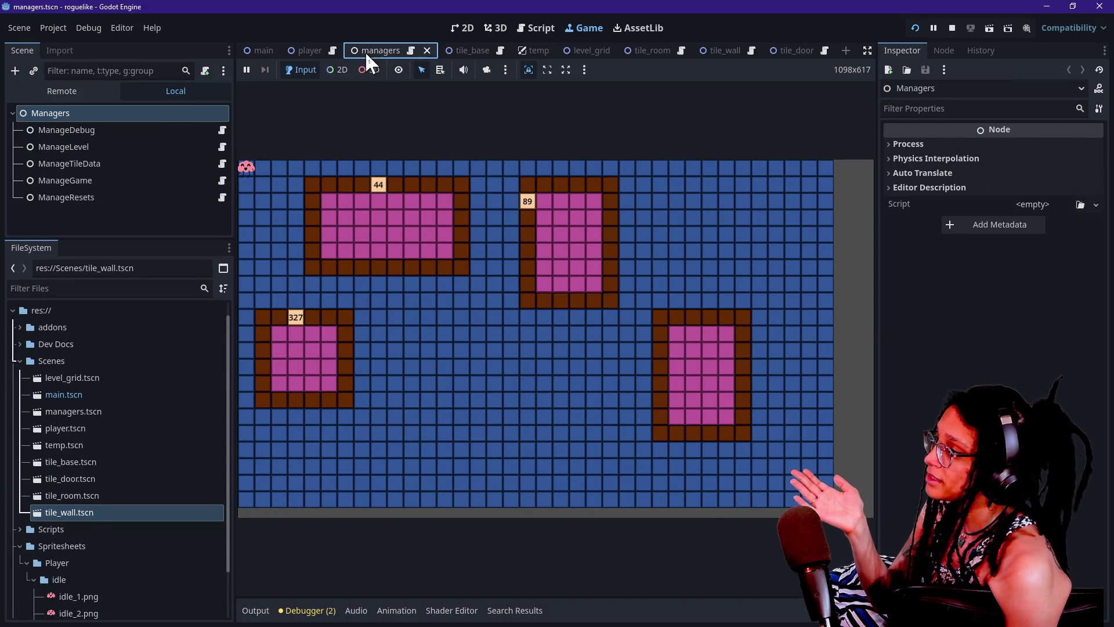
pyautogui.click(60, 148)
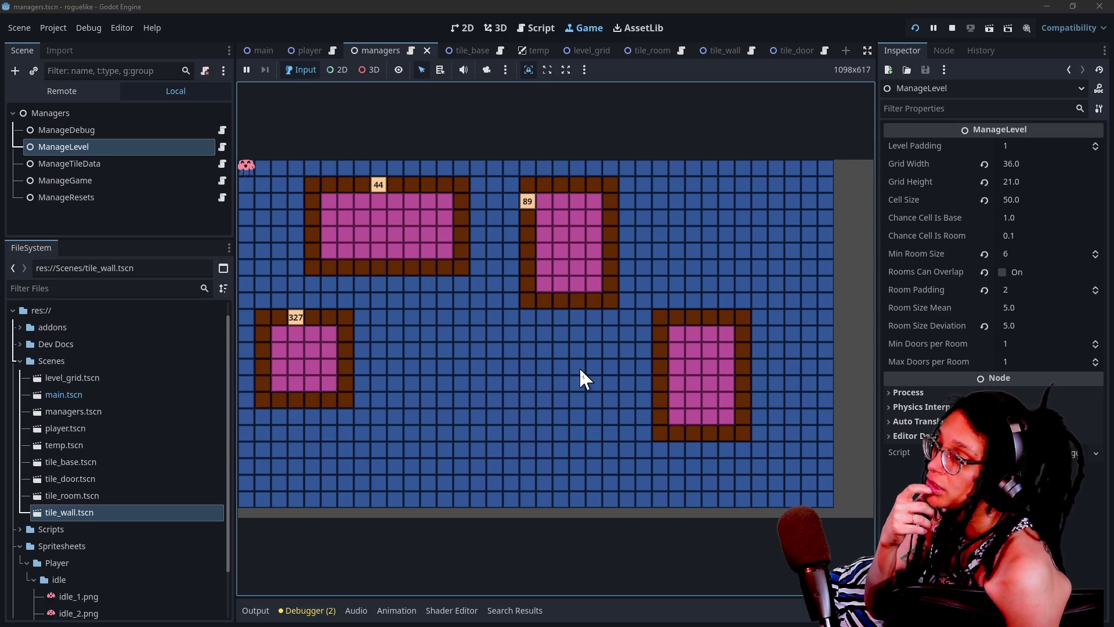
pyautogui.click(867, 51)
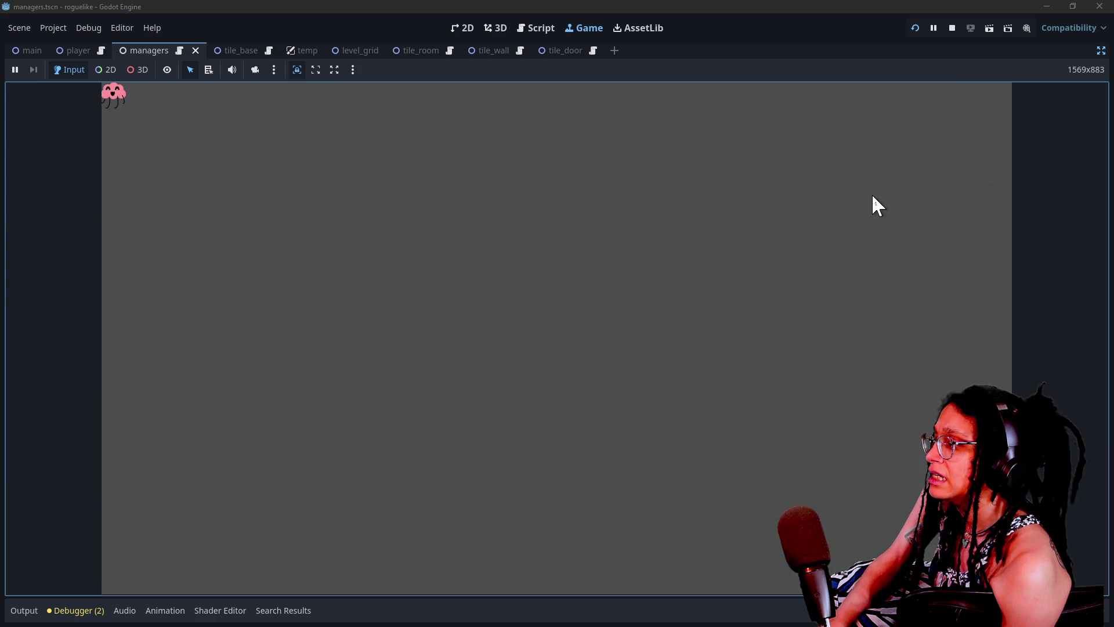
# Open manage_levels.gd at line 431, then switch to the browser's stream chat.
pyautogui.click(535, 29)
pyautogui.click(634, 206)
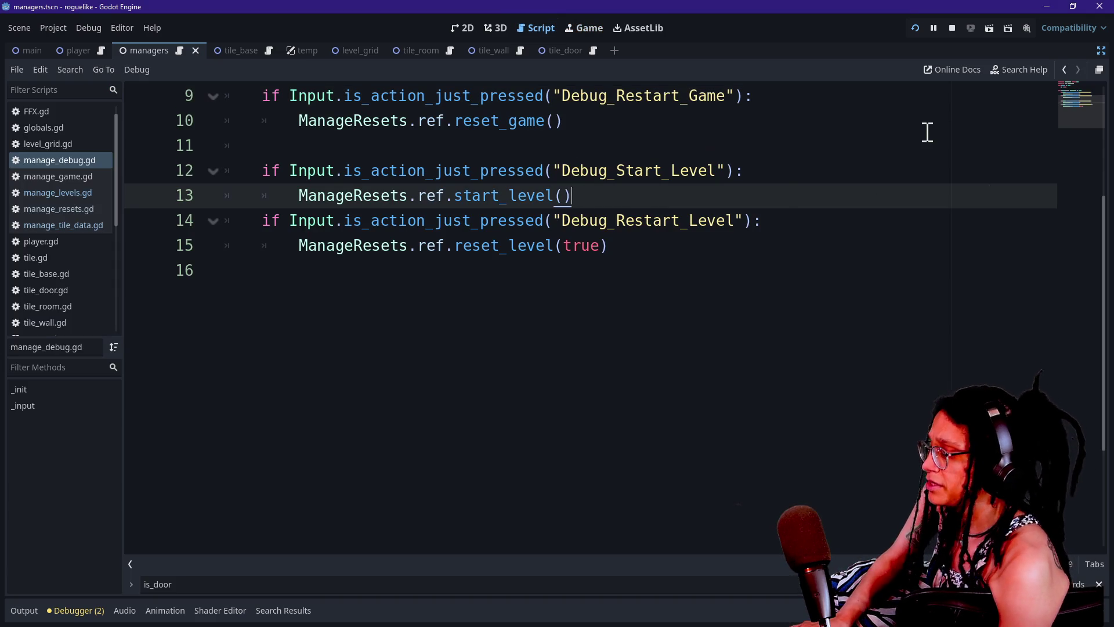
pyautogui.hotkey('alt', 'shift', 'o')
pyautogui.press('Return')
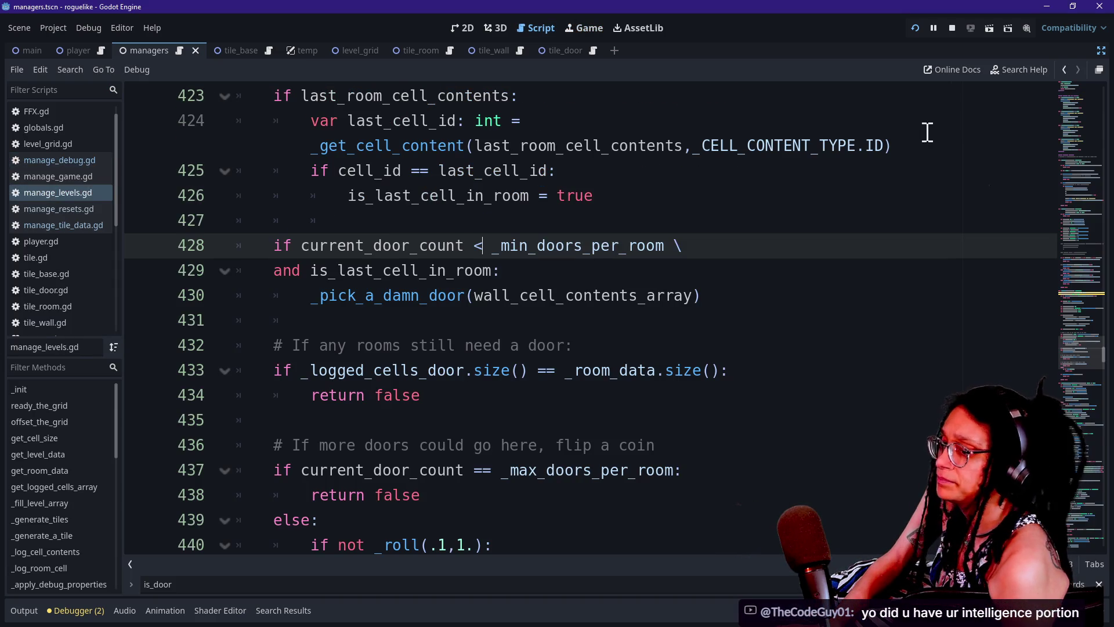
pyautogui.click(795, 314)
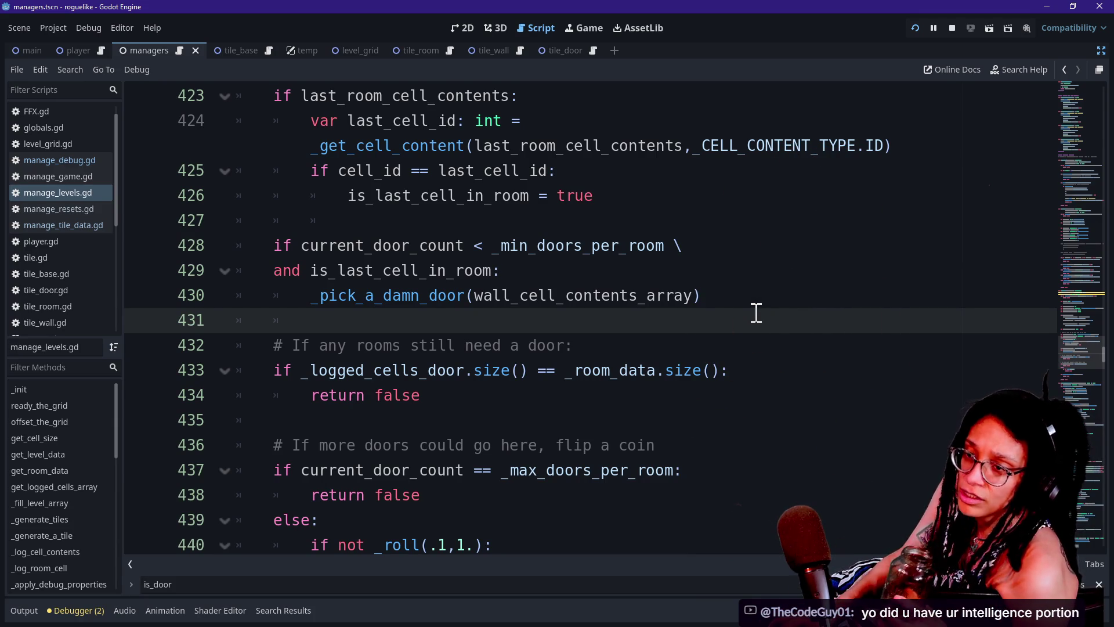
pyautogui.hotkey('alt', 'Tab')
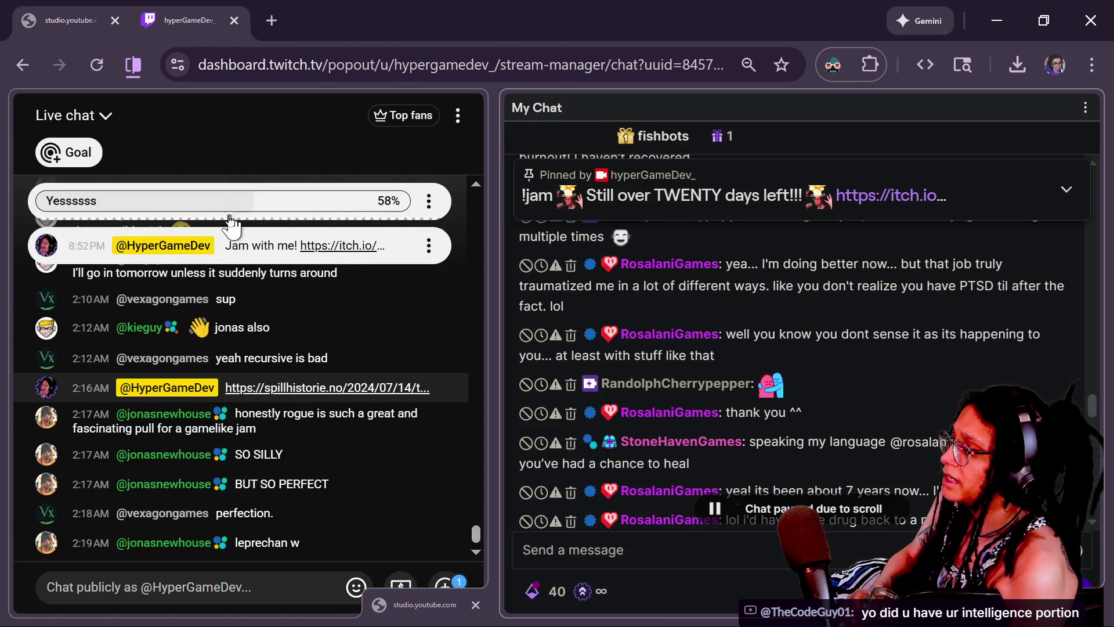
pyautogui.click(463, 298)
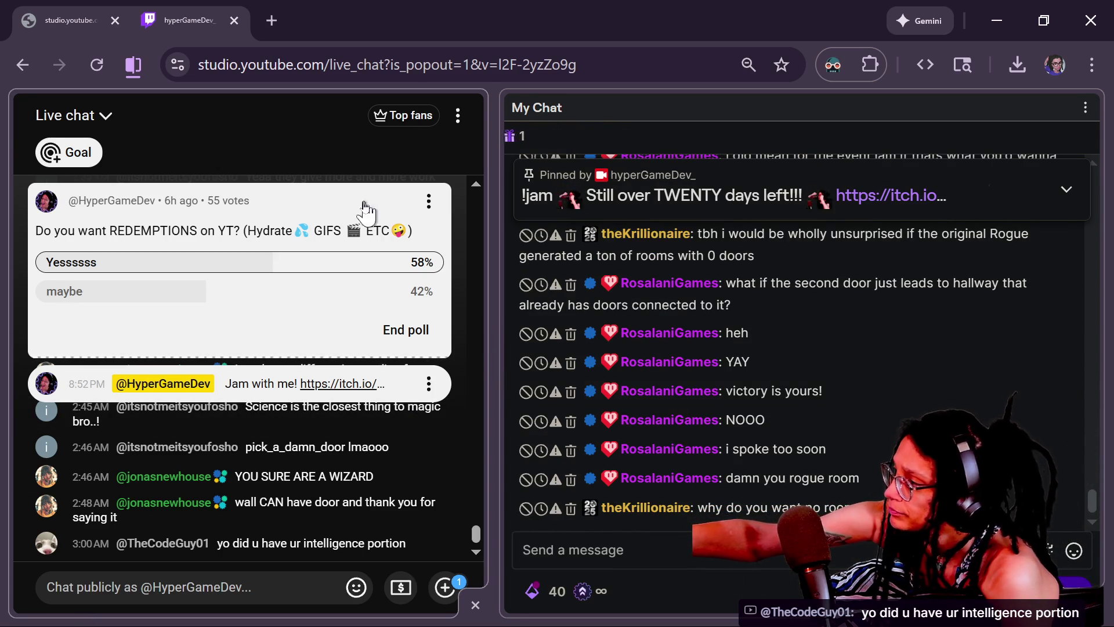
pyautogui.scroll(10, 365, 212)
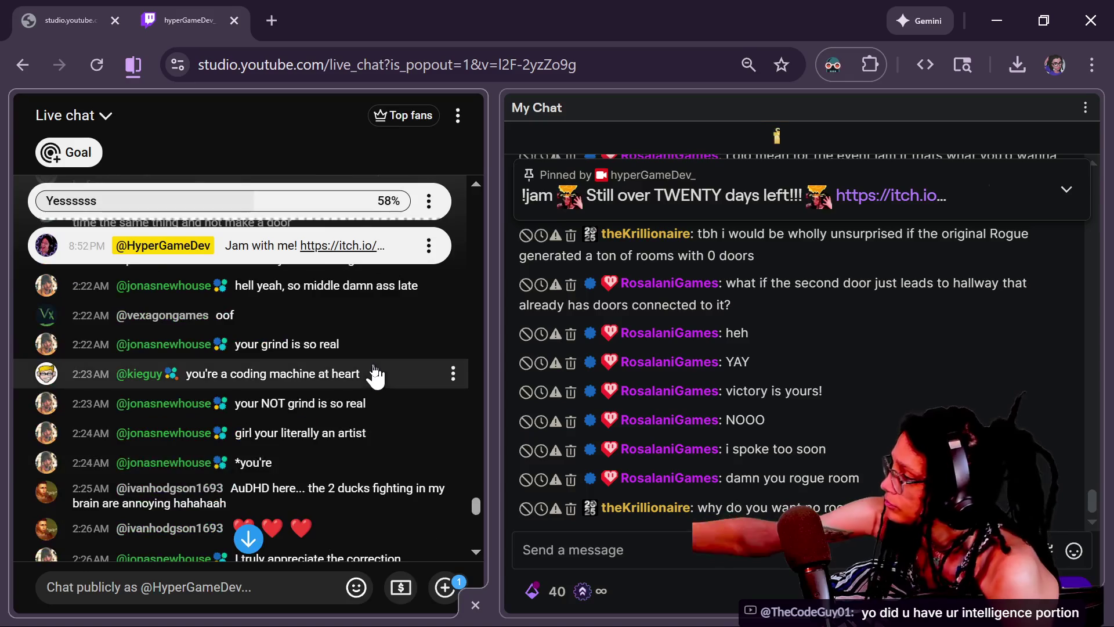
pyautogui.scroll(10, 375, 376)
pyautogui.scroll(-20, 374, 376)
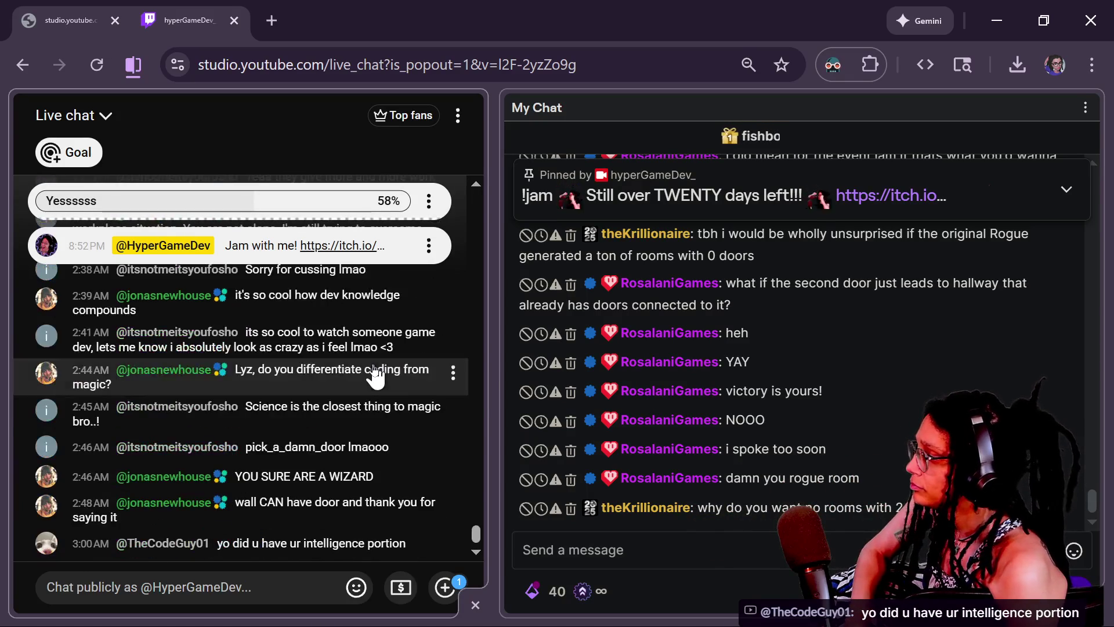
pyautogui.scroll(-1, 817, 423)
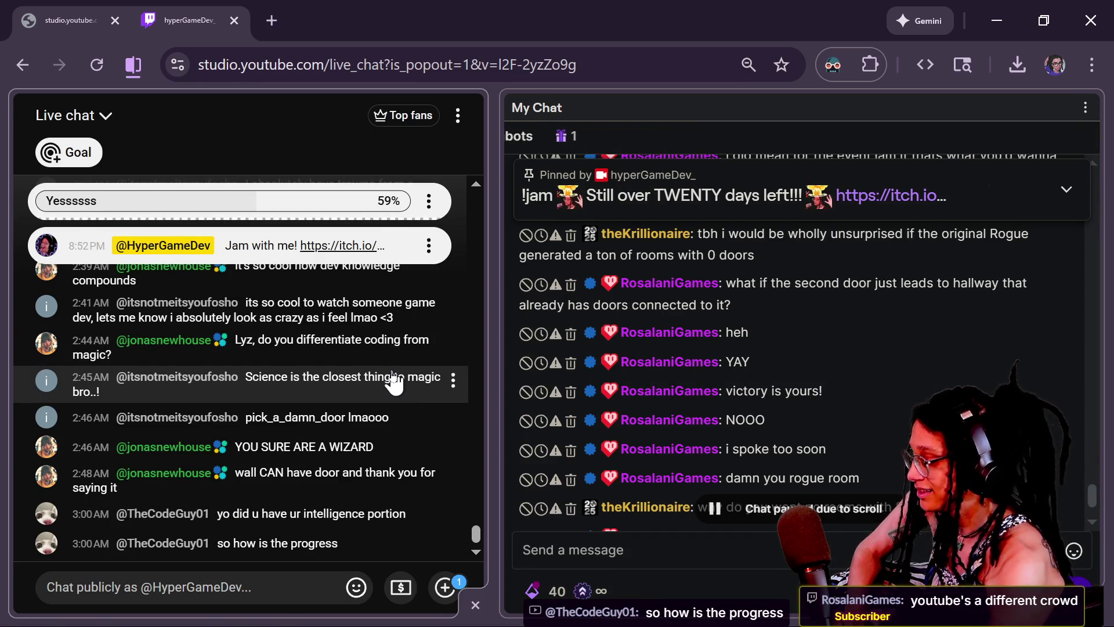
pyautogui.scroll(2, 902, 370)
pyautogui.scroll(10, 903, 368)
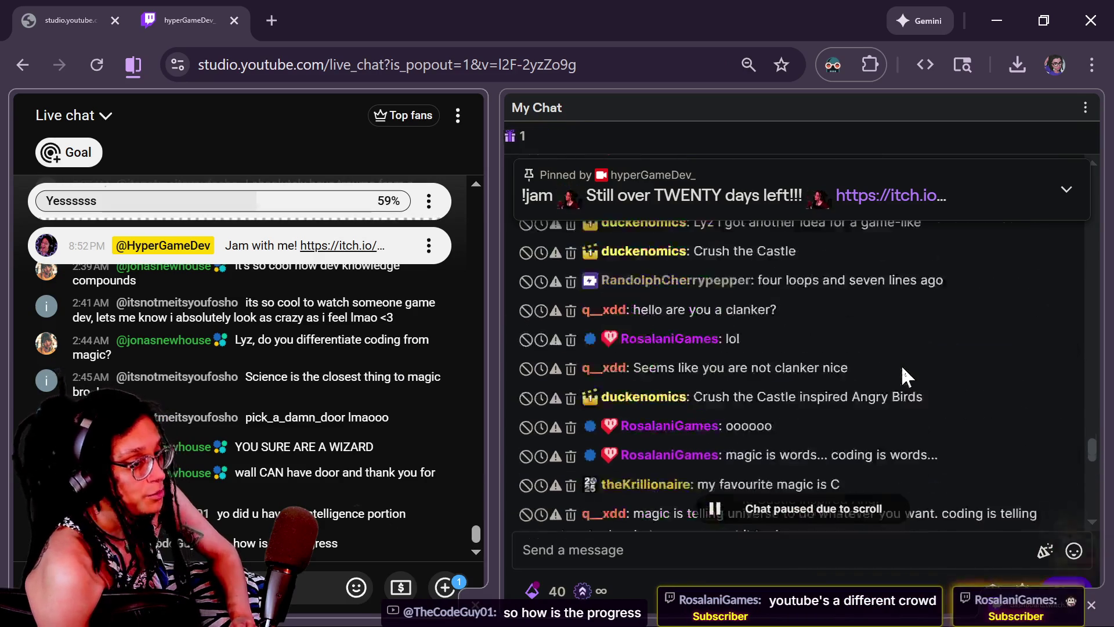
pyautogui.scroll(10, 902, 370)
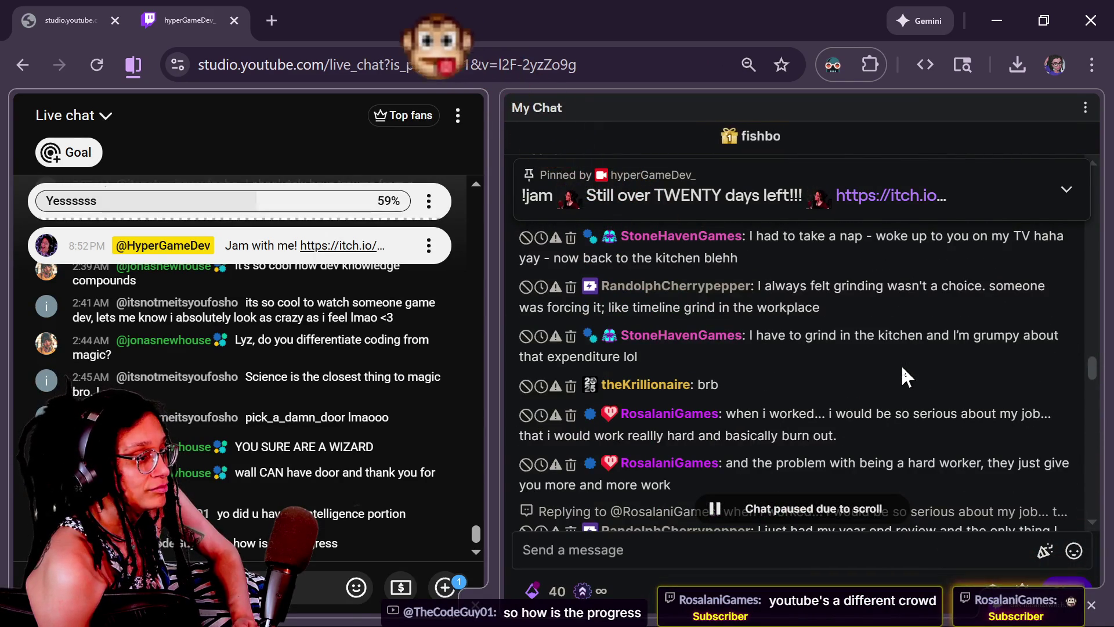
pyautogui.scroll(-5, 903, 369)
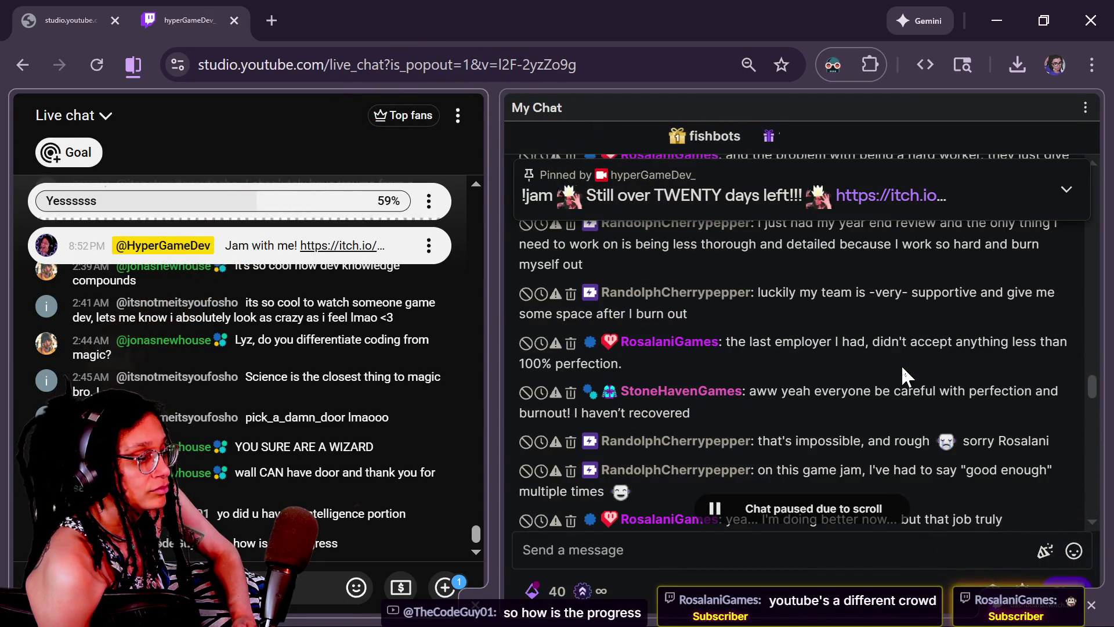
pyautogui.scroll(-3, 900, 364)
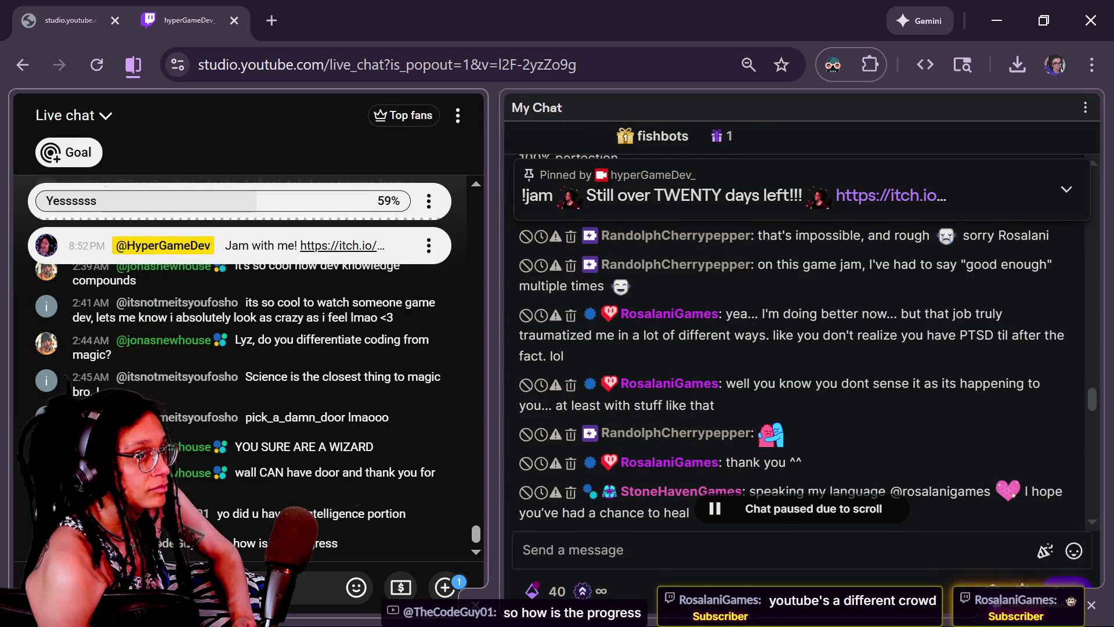
pyautogui.scroll(-3, 847, 407)
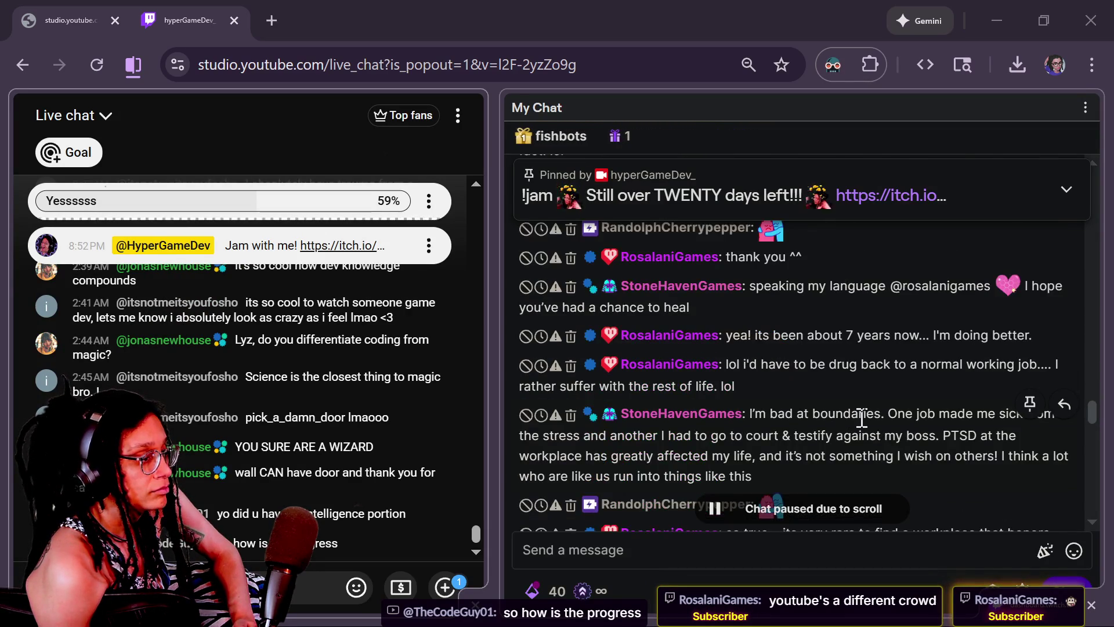
pyautogui.scroll(3, 862, 418)
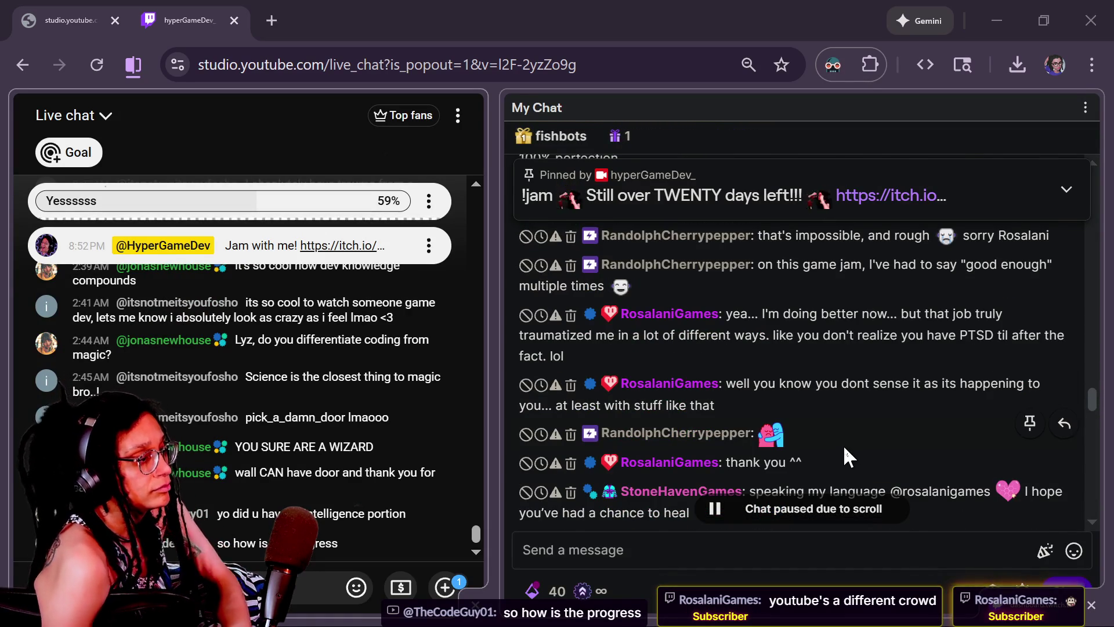
pyautogui.scroll(-2, 844, 445)
pyautogui.scroll(-2, 848, 438)
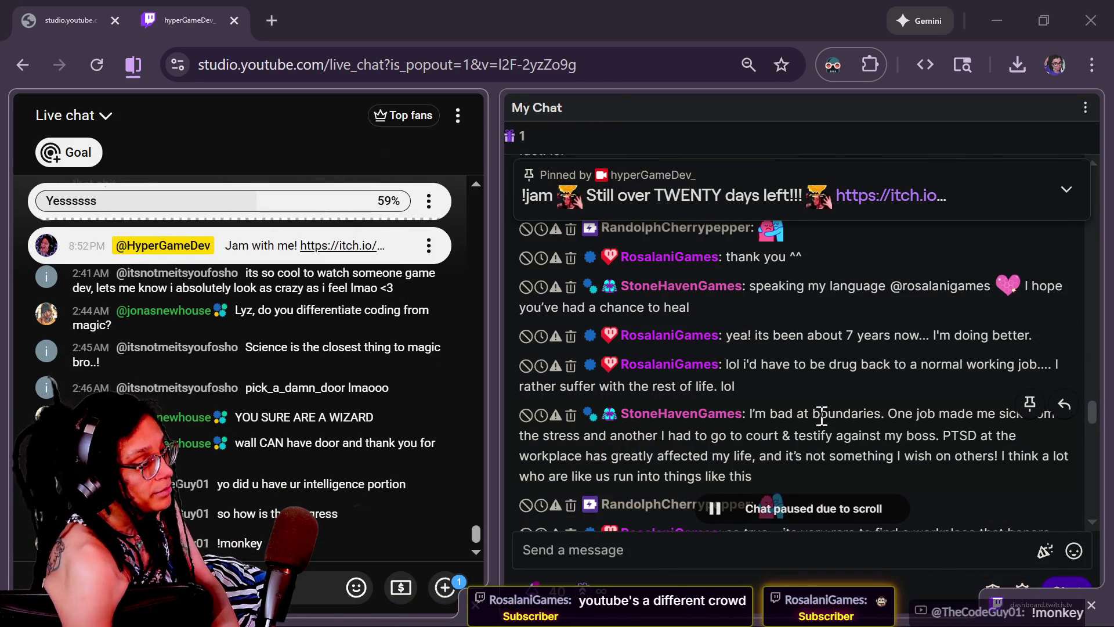
pyautogui.scroll(-2, 850, 432)
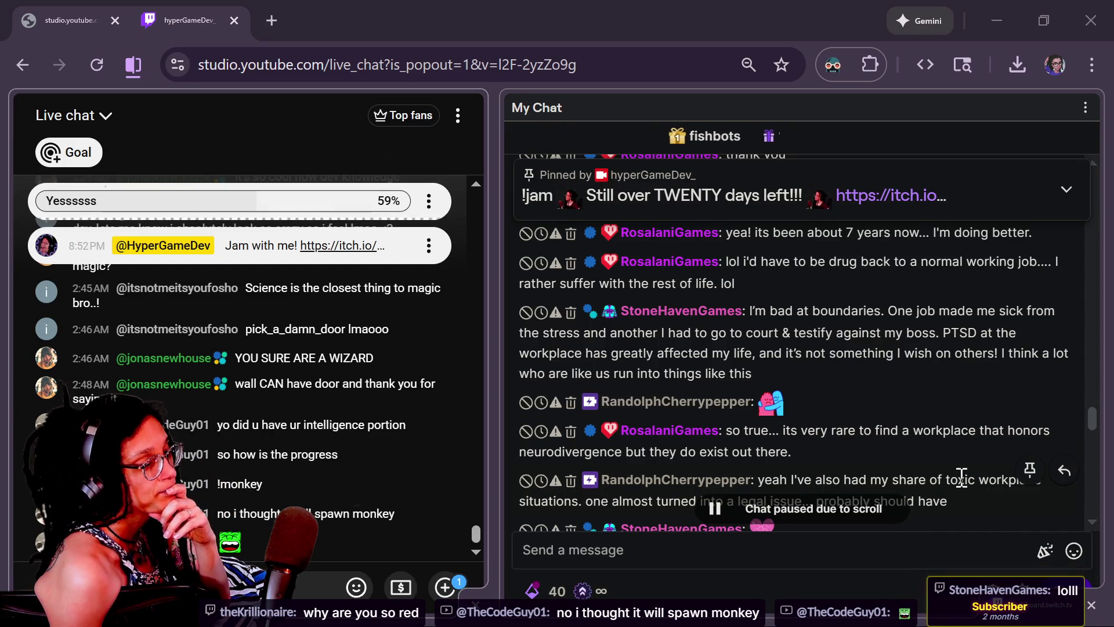
# Scroll the Twitch stream-manager chat pop-out to read earlier messages.
pyautogui.moveTo(1092, 419); pyautogui.dragTo(1092, 427)
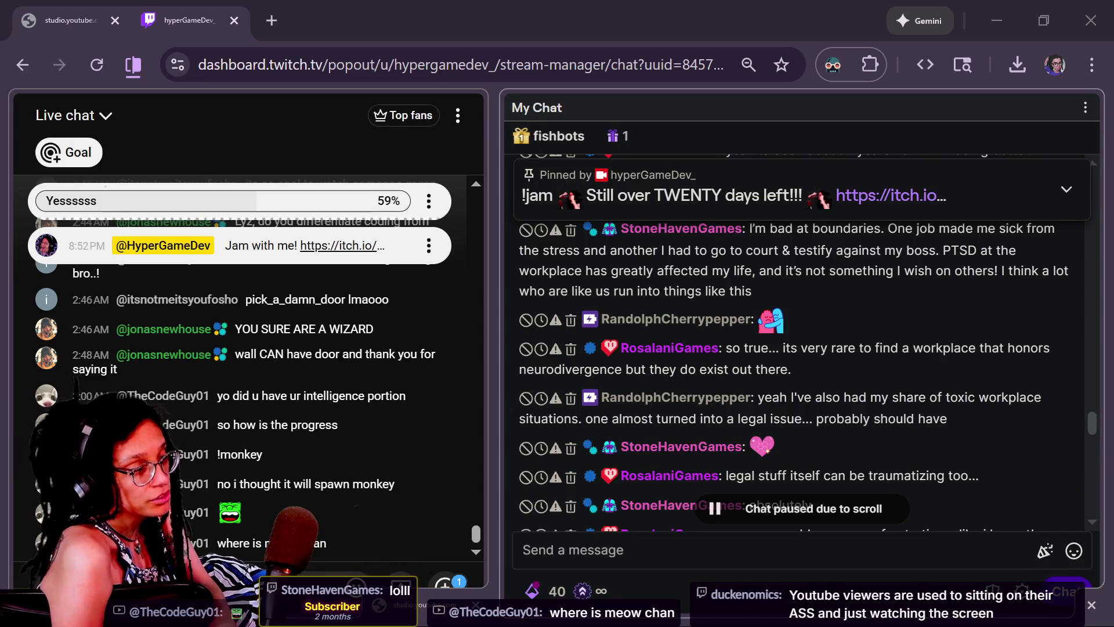
pyautogui.scroll(-1, 1095, 424)
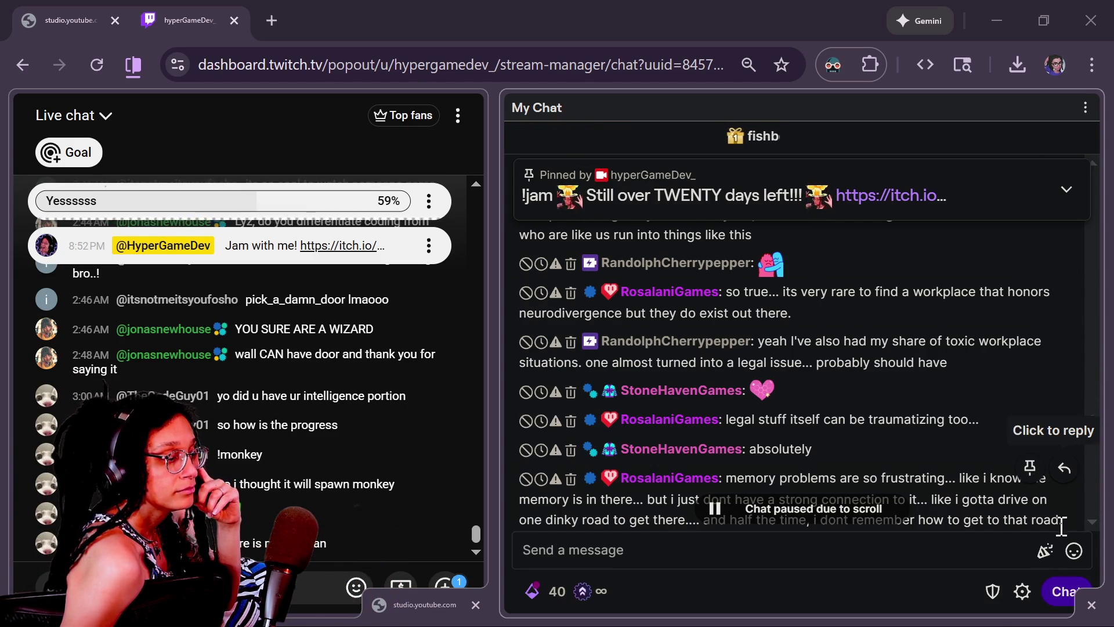
# Scroll through the Twitch chat to the newest messages, then return to Godot's door-picking code.
pyautogui.scroll(-2, 998, 473)
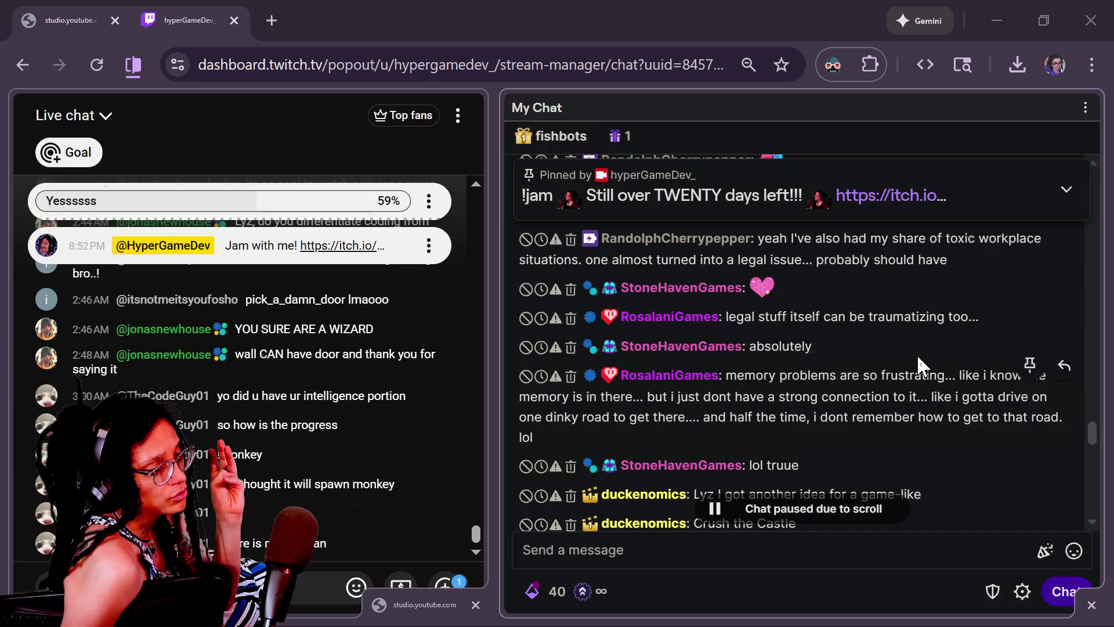
pyautogui.scroll(-2, 905, 336)
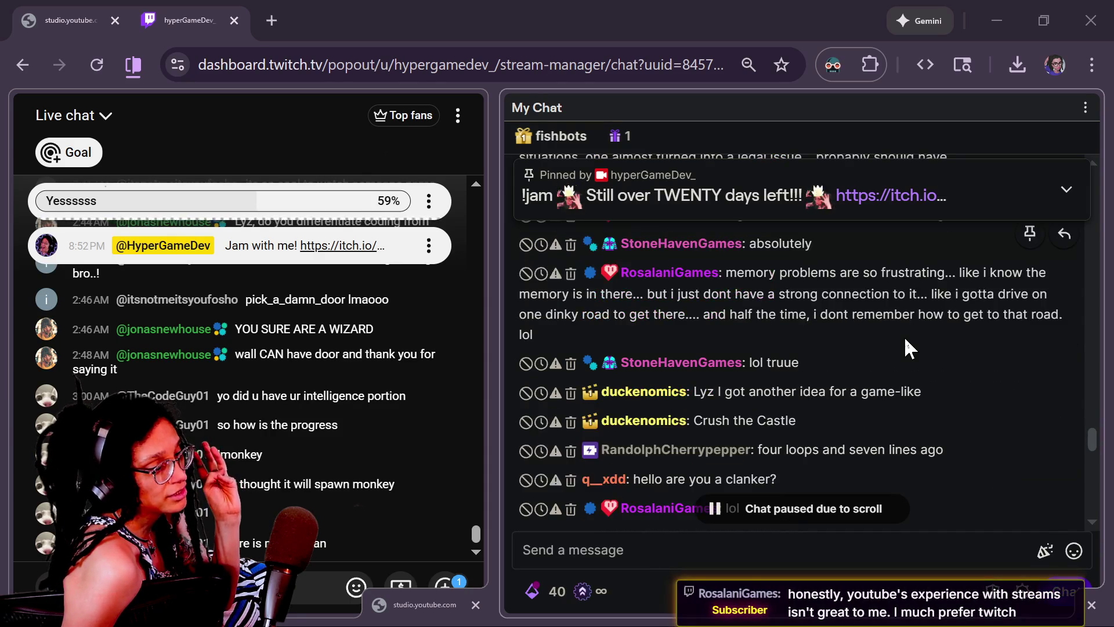
pyautogui.tripleClick(891, 334)
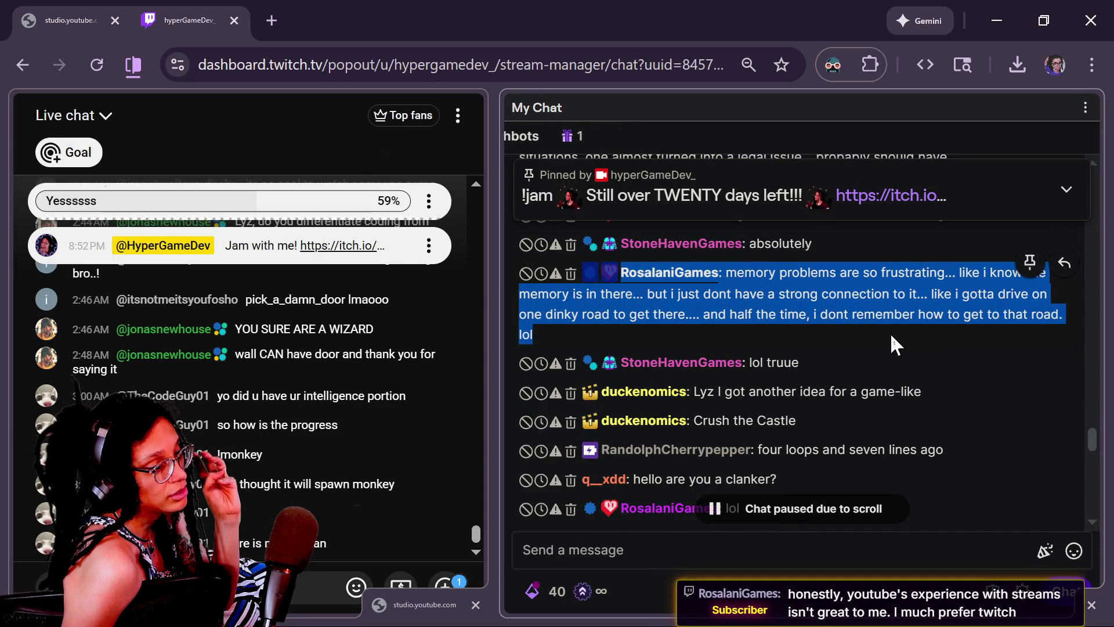
pyautogui.click(857, 344)
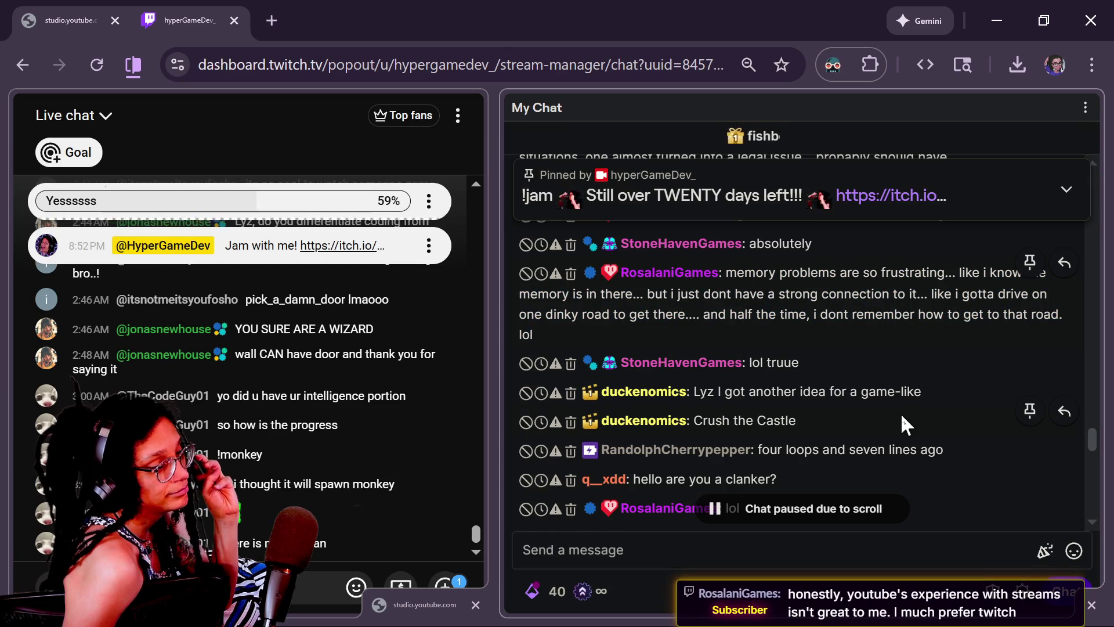
pyautogui.scroll(-2, 901, 412)
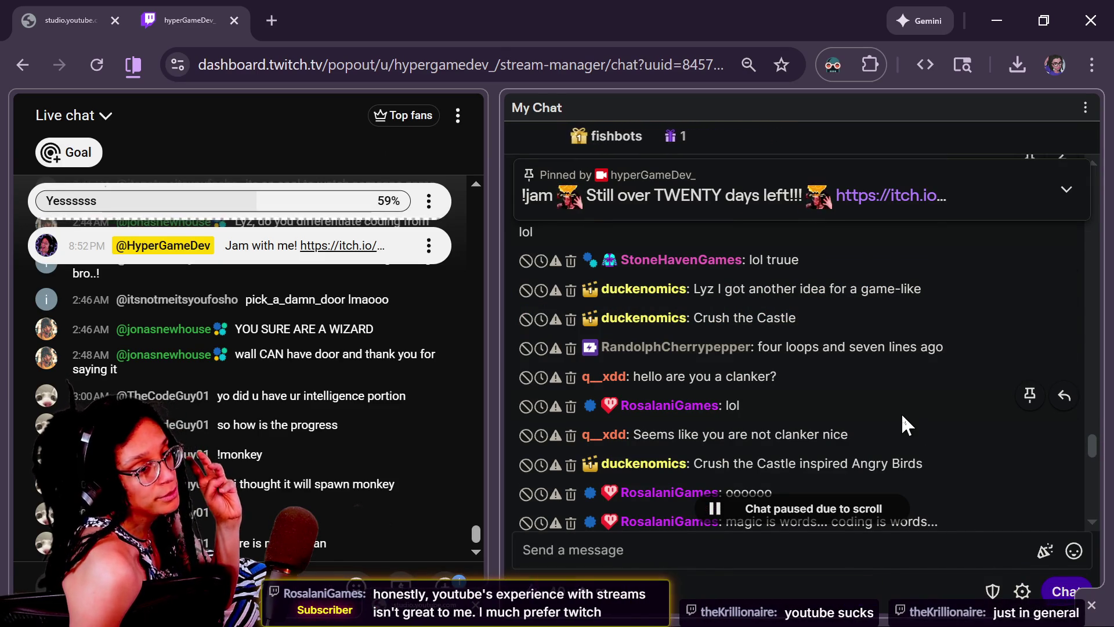
pyautogui.scroll(-5, 845, 430)
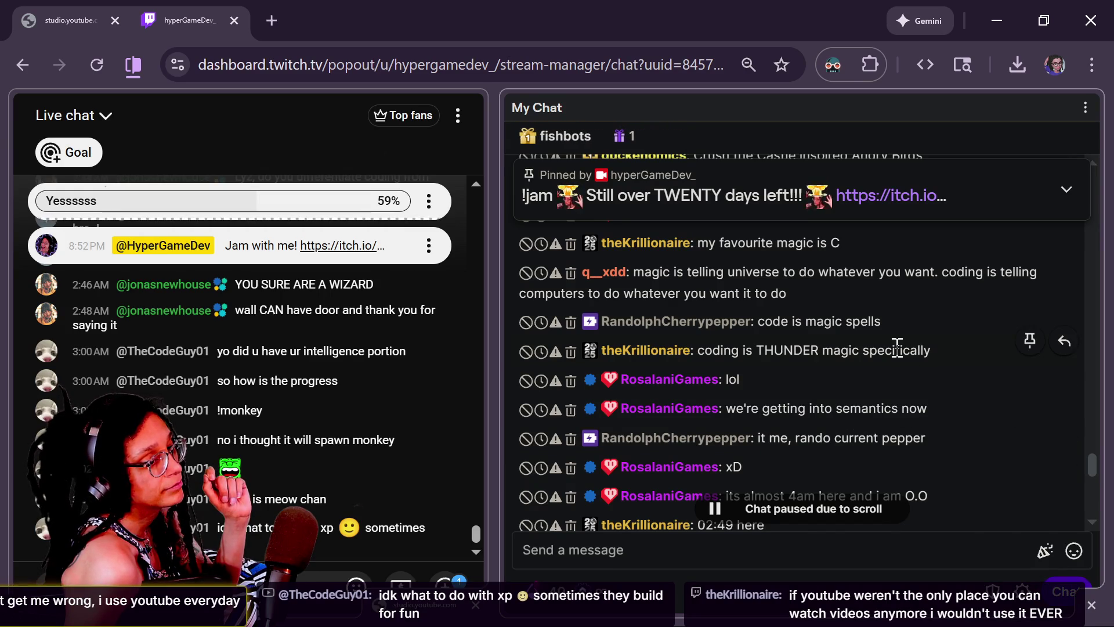
pyautogui.scroll(-2, 896, 351)
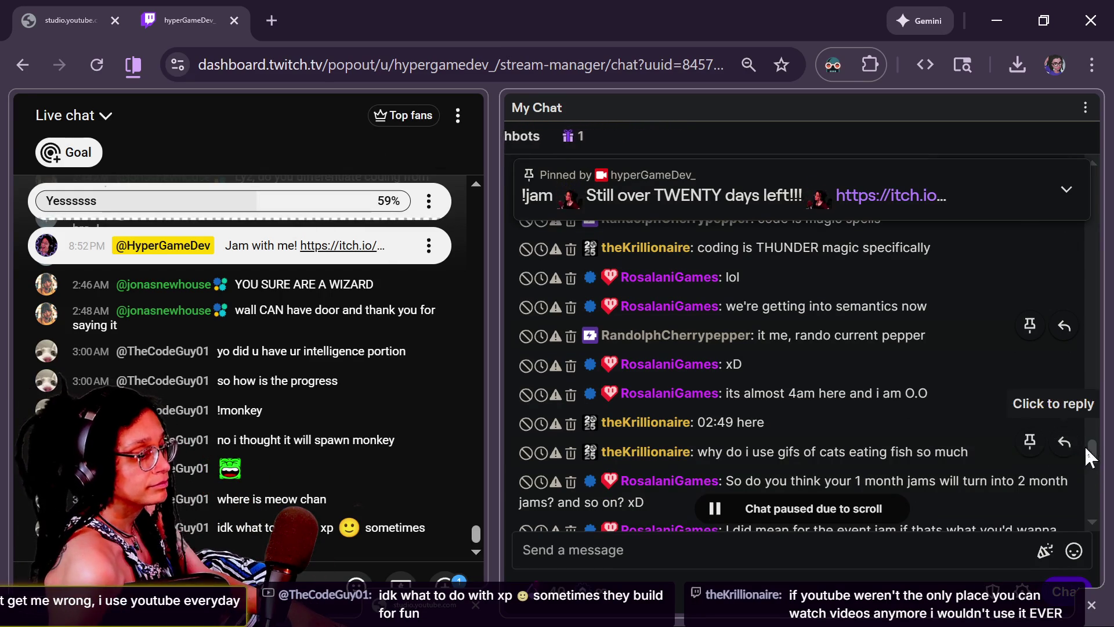
pyautogui.scroll(-5, 1085, 445)
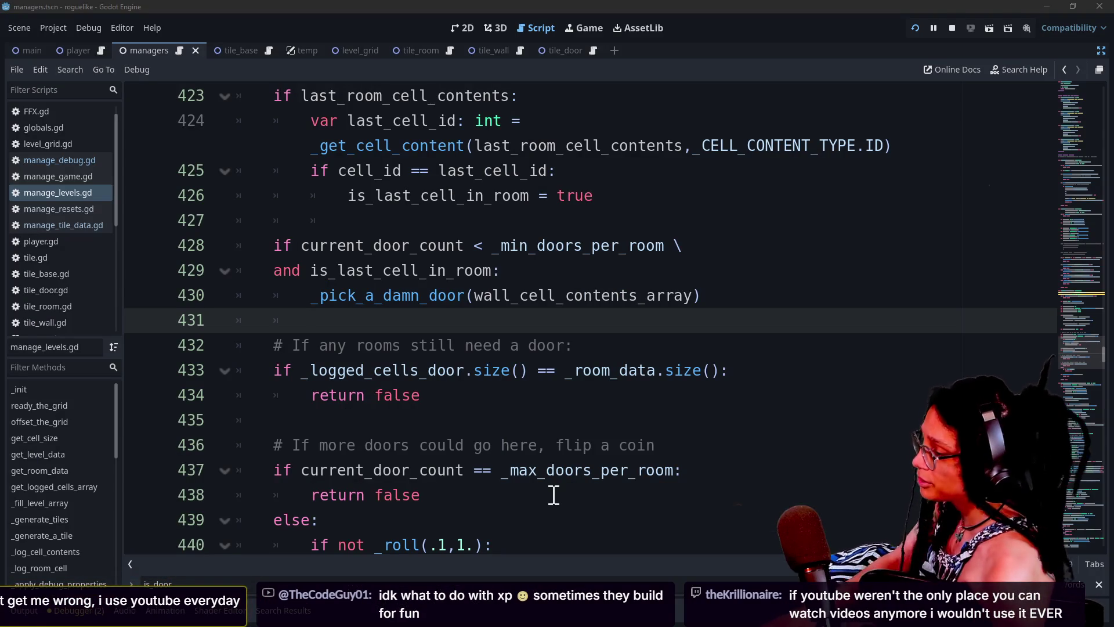
pyautogui.click(423, 430)
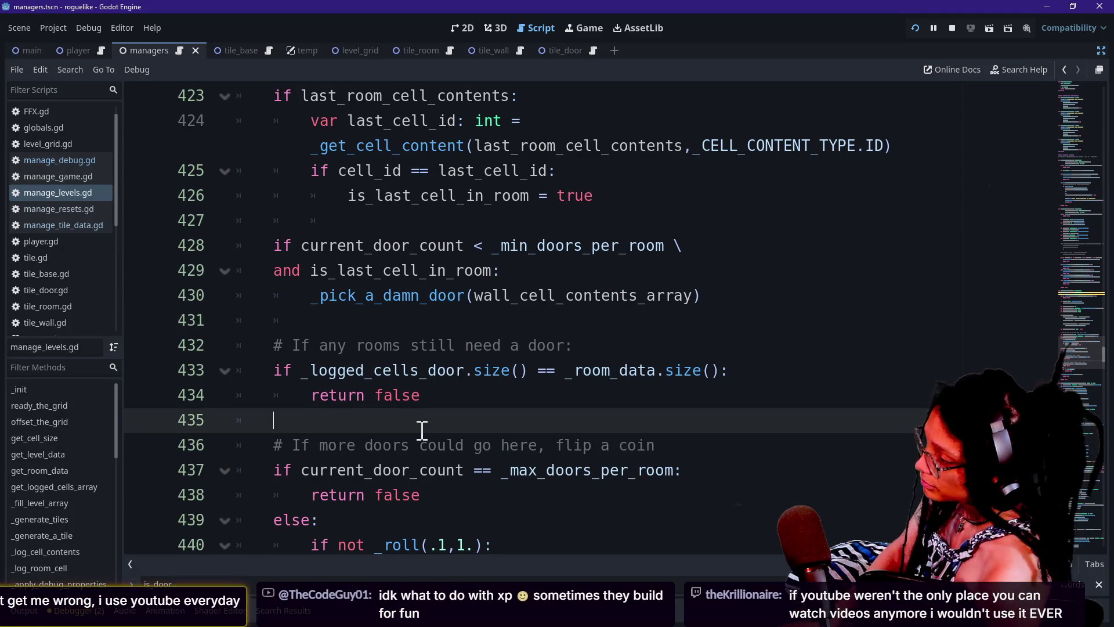
# Walk through _is_door, highlighting the array declarations, cell id lookup and wall-tile check.
pyautogui.press('Up')
pyautogui.press('Up')
pyautogui.press('Up')
pyautogui.press('Up')
pyautogui.press('Up')
pyautogui.press('Up')
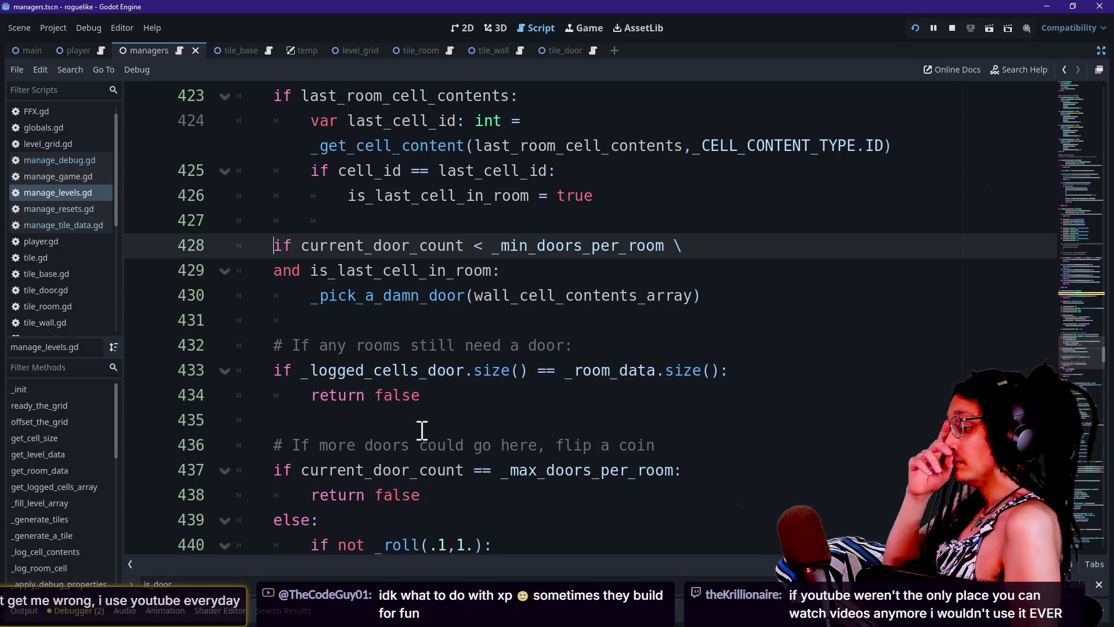
pyautogui.press('Down')
pyautogui.press('Down')
pyautogui.press('Down')
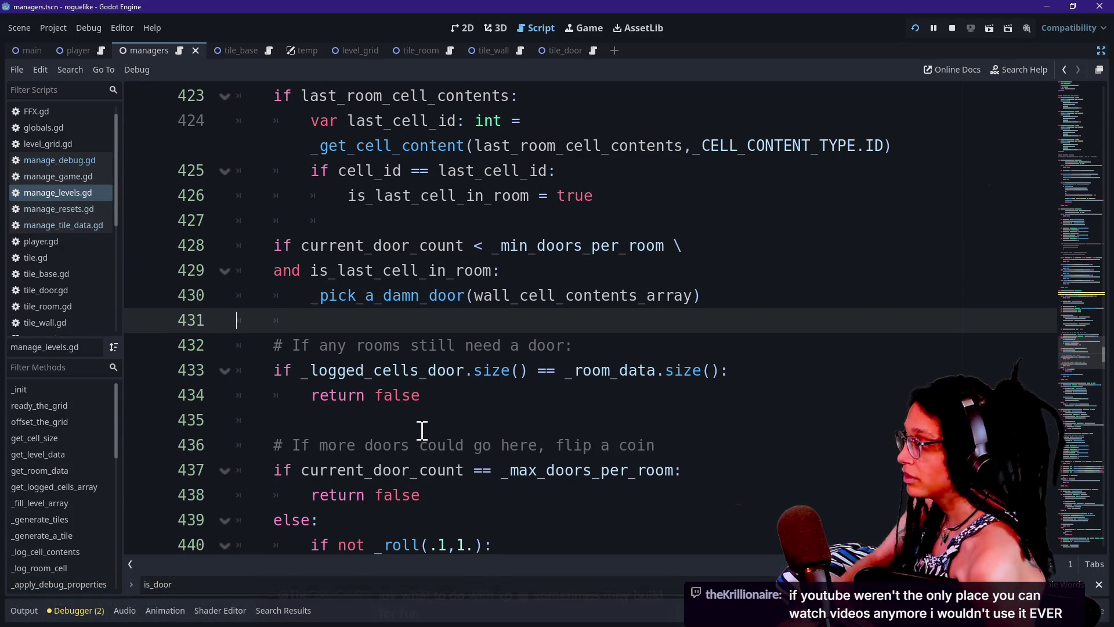
pyautogui.press('Left')
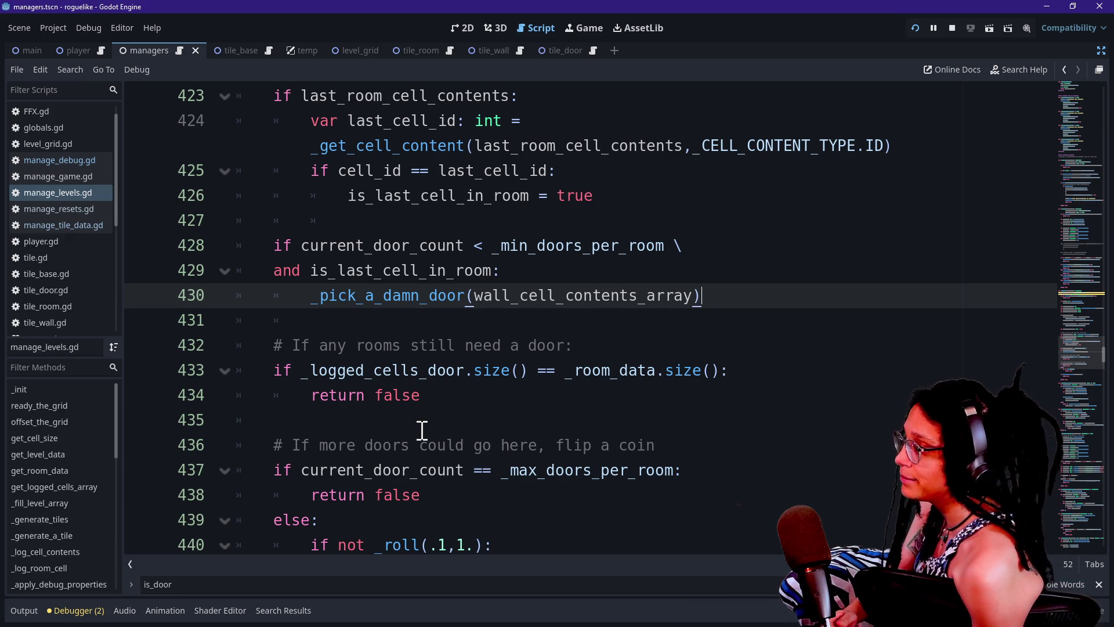
pyautogui.press('Up')
pyautogui.press('Up')
pyautogui.press('Up')
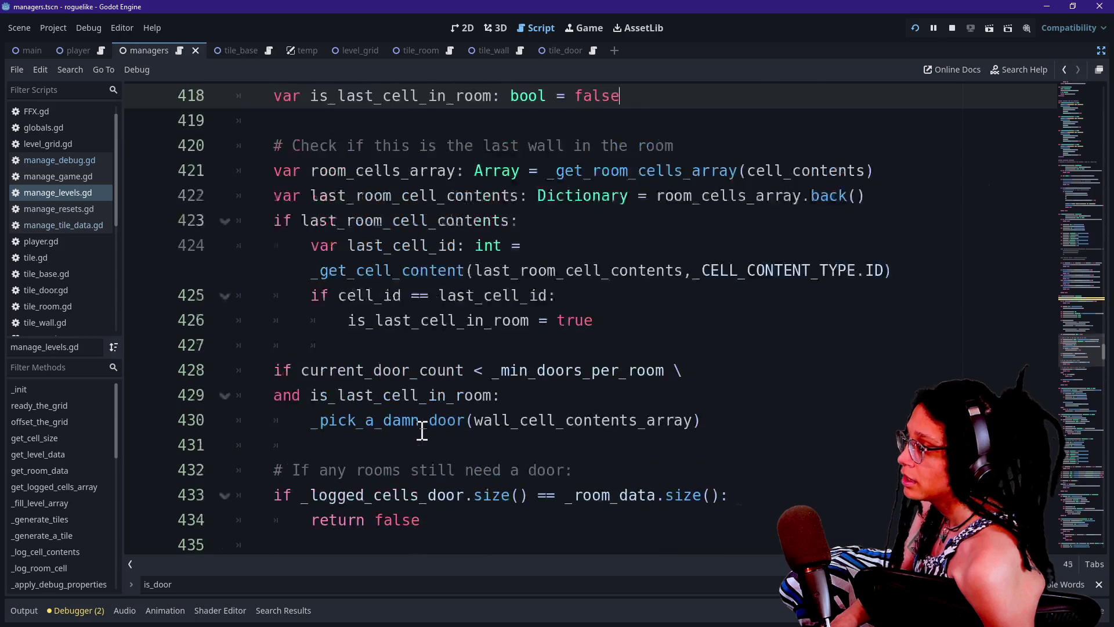
pyautogui.press('Up')
pyautogui.press('Up')
pyautogui.press('Up')
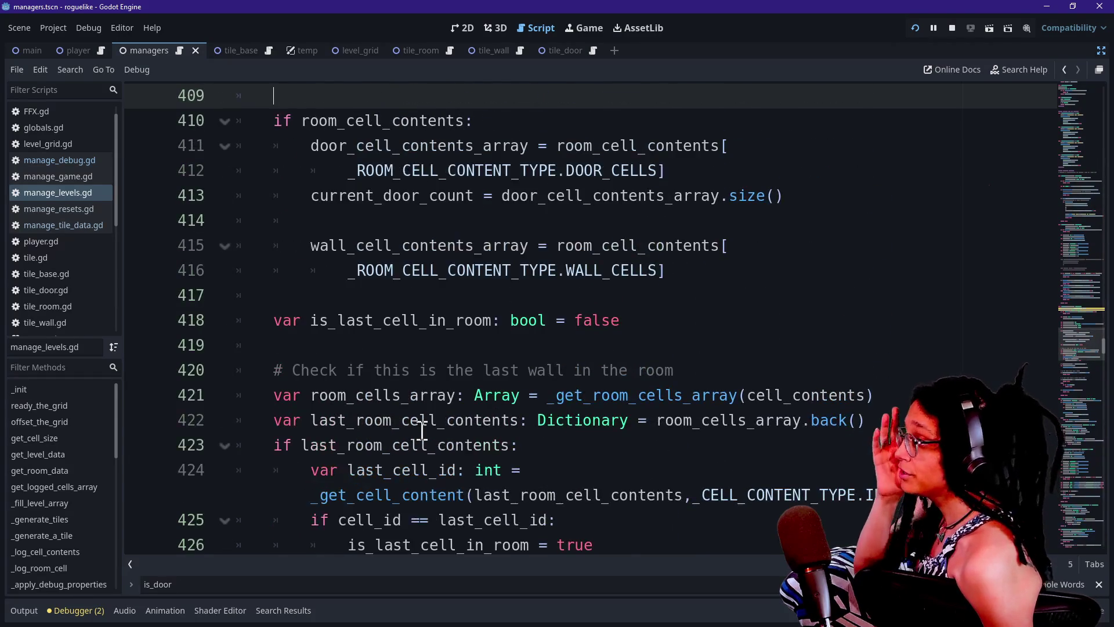
pyautogui.press('Up')
pyautogui.press('Up')
pyautogui.press('Up')
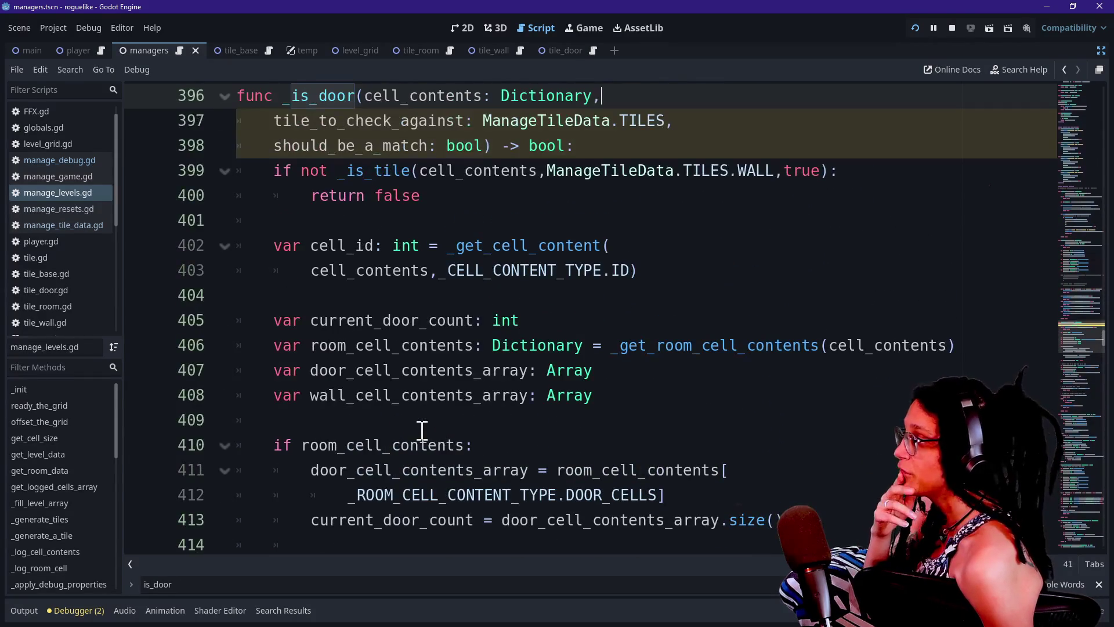
pyautogui.moveTo(422, 430); pyautogui.dragTo(423, 345)
pyautogui.moveTo(410, 271); pyautogui.dragTo(400, 246)
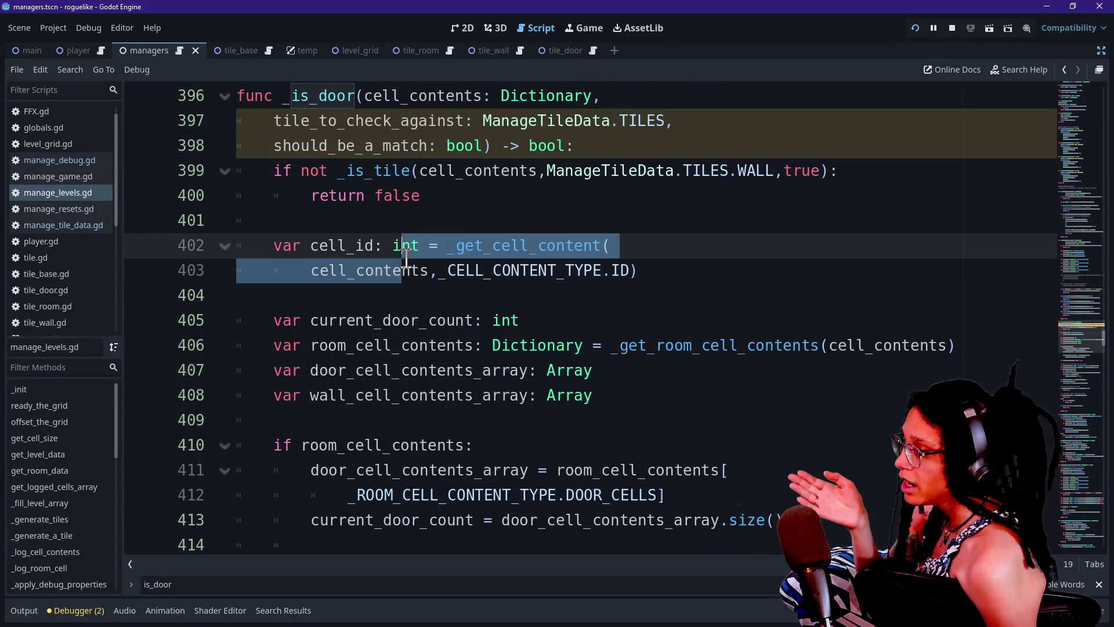
pyautogui.moveTo(423, 172); pyautogui.dragTo(455, 201)
pyautogui.click(454, 201)
# Move the wall-tile check and its return false below the last-cell flag.
pyautogui.click(592, 148)
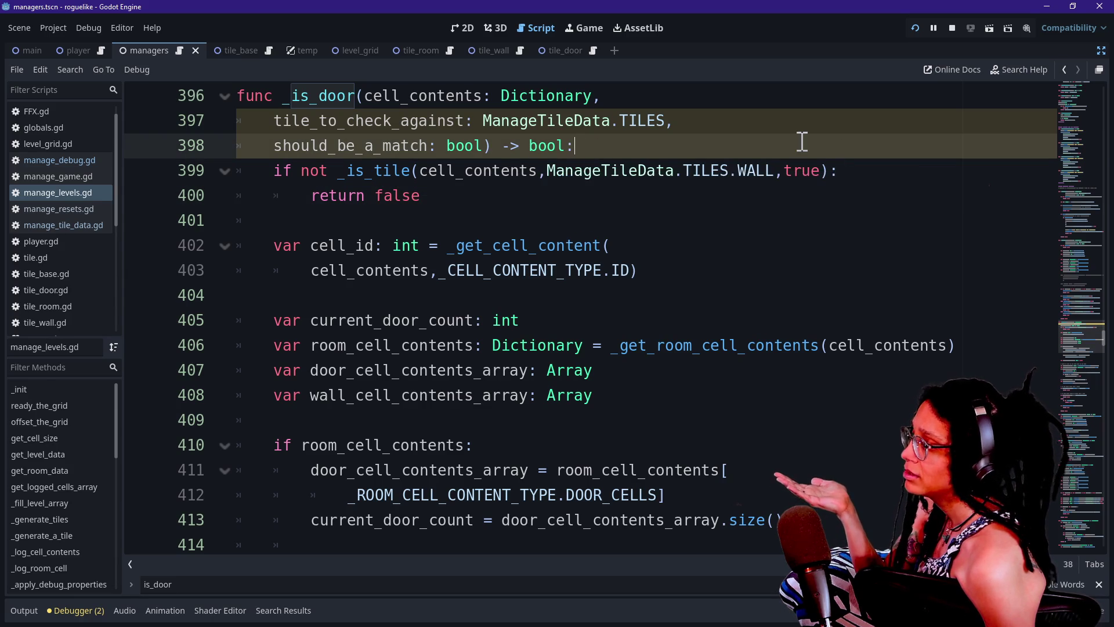
pyautogui.press('Return')
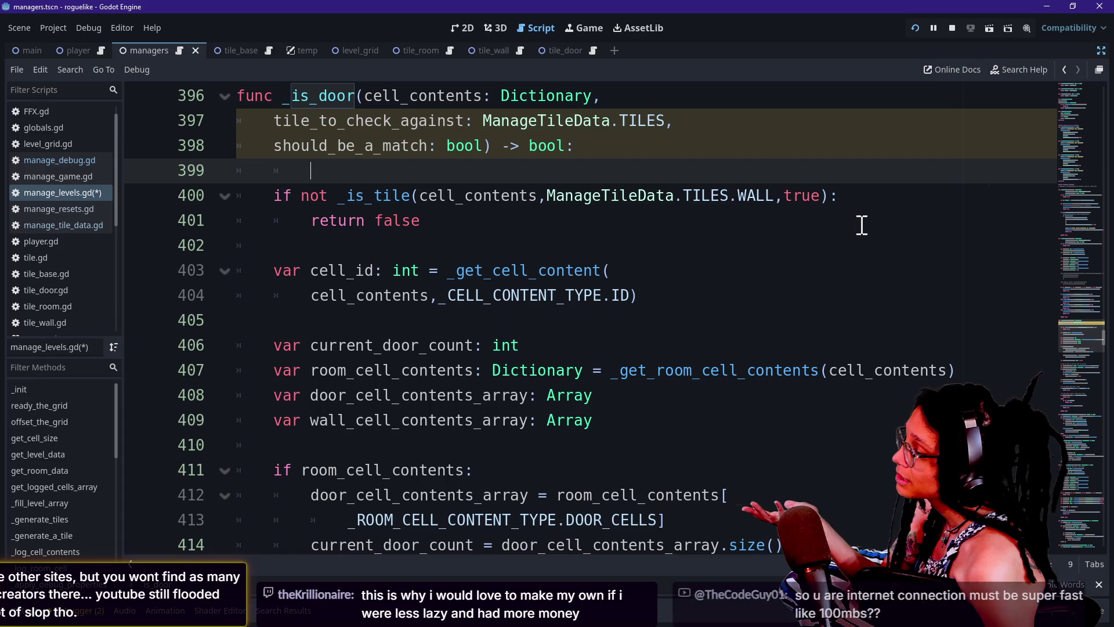
pyautogui.moveTo(861, 225); pyautogui.dragTo(890, 150)
pyautogui.hotkey('ctrl', 'c')
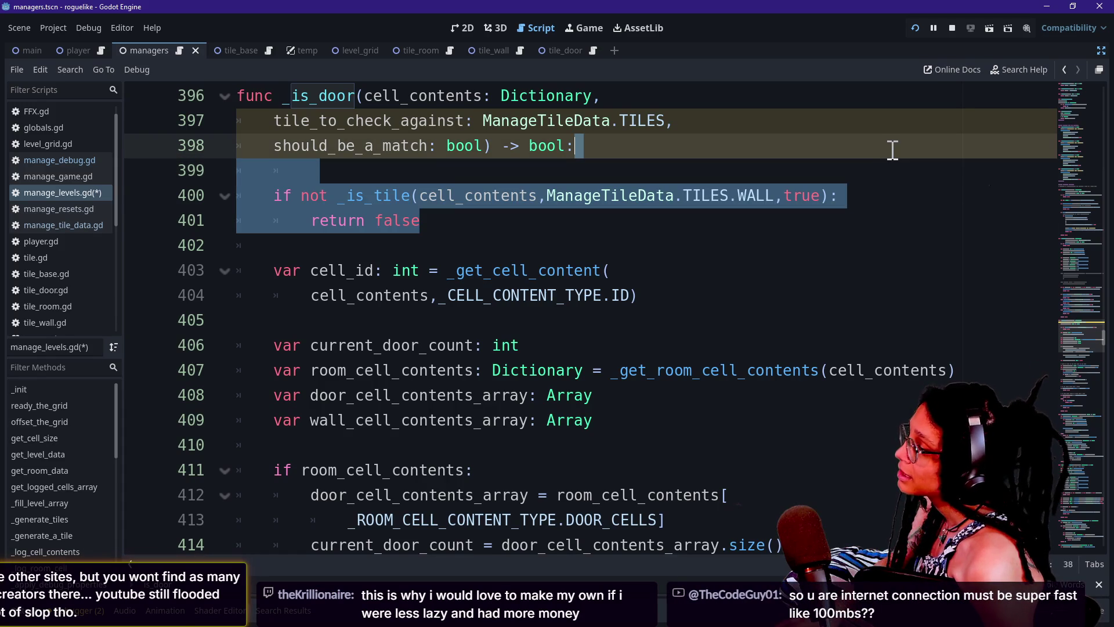
pyautogui.press('Delete')
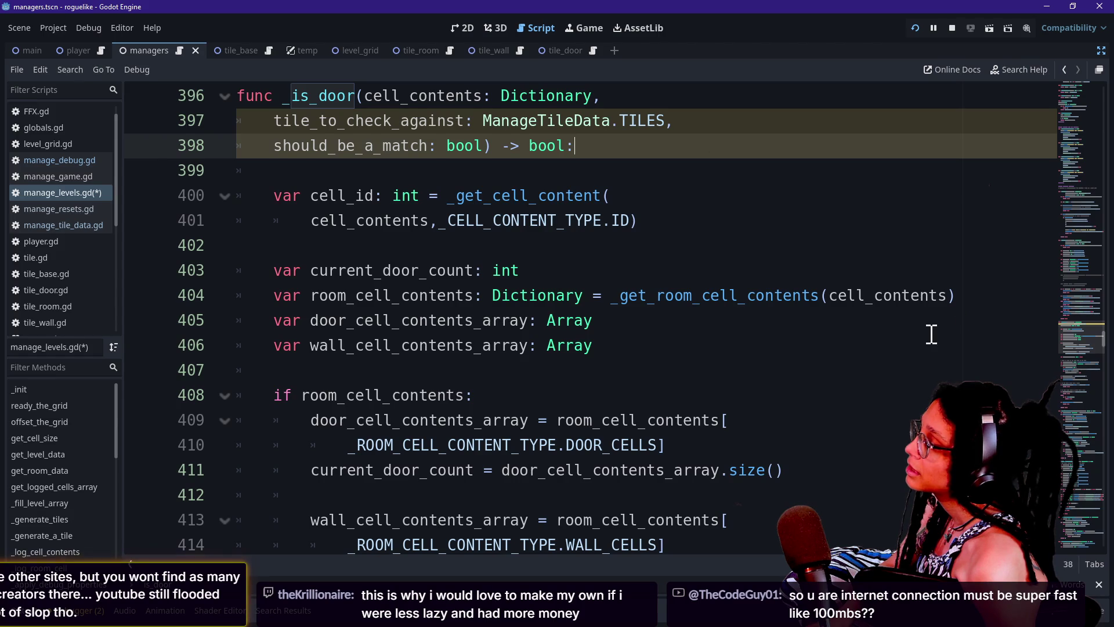
pyautogui.scroll(-3, 931, 334)
pyautogui.click(871, 351)
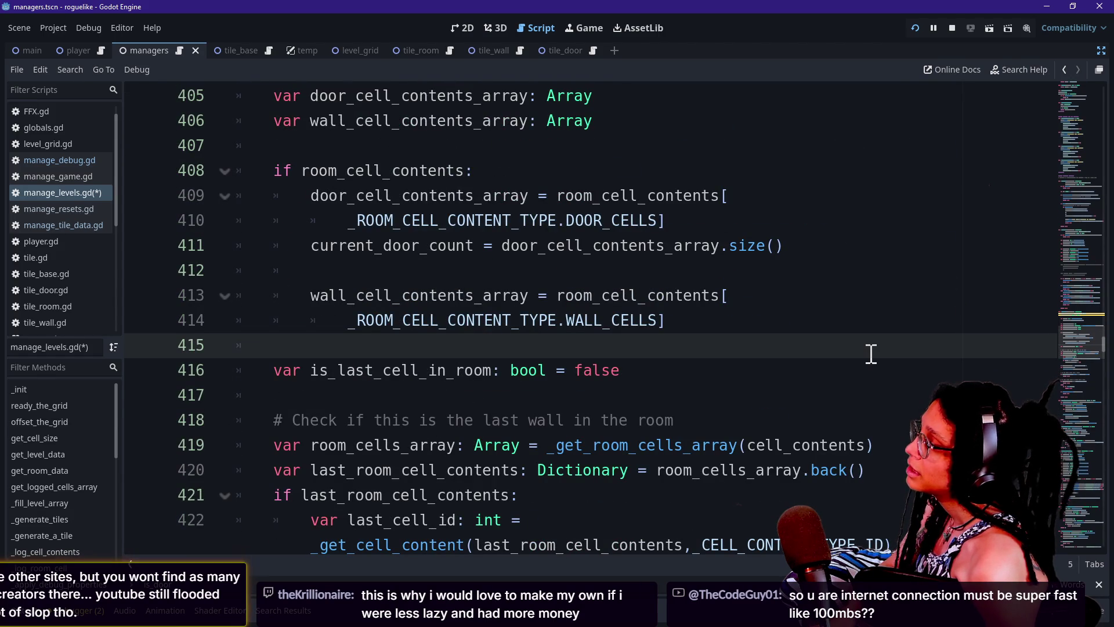
pyautogui.press('Down')
pyautogui.press('Down')
pyautogui.press('Return')
pyautogui.hotkey('ctrl', 'v')
# Add an 'if is_last_cell_in_room' condition inside the wall-tile check.
pyautogui.scroll(-1, 683, 412)
pyautogui.click(853, 395)
pyautogui.press('Return')
pyautogui.press('BackSpace')
pyautogui.press('BackSpace')
pyautogui.write('if ')
pyautogui.write('ll')
pyautogui.press('Return')
pyautogui.press('Return')
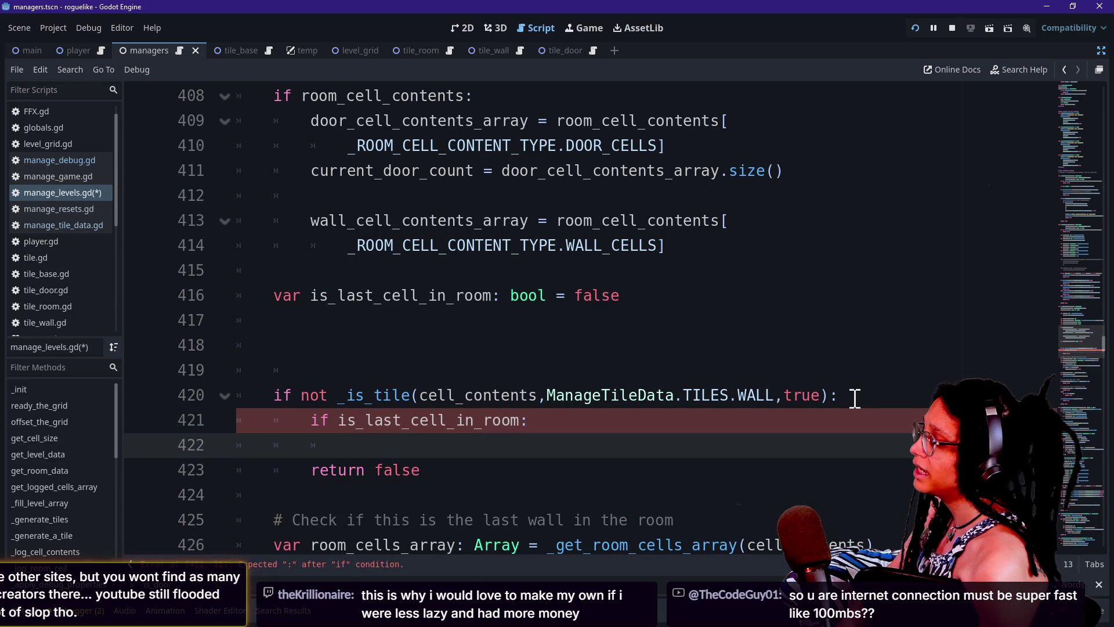
# Write print.fancy([FFX.PUSH_ERROR], "...not a wall lmao") with its arguments wrapped onto a new line.
pyautogui.write('print.fancy(')
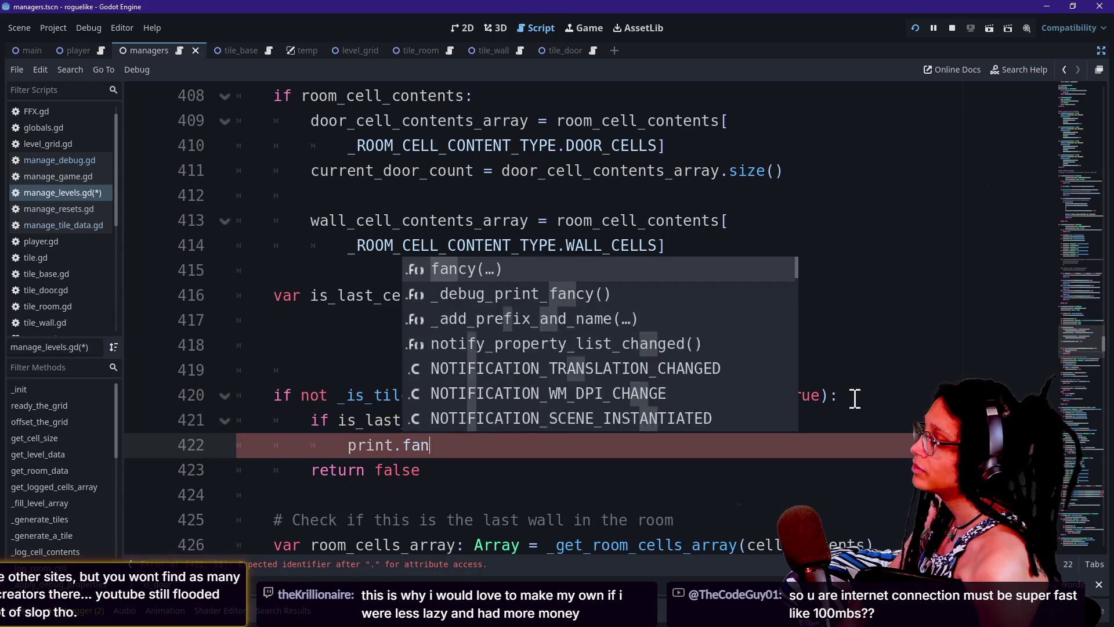
pyautogui.press('Escape')
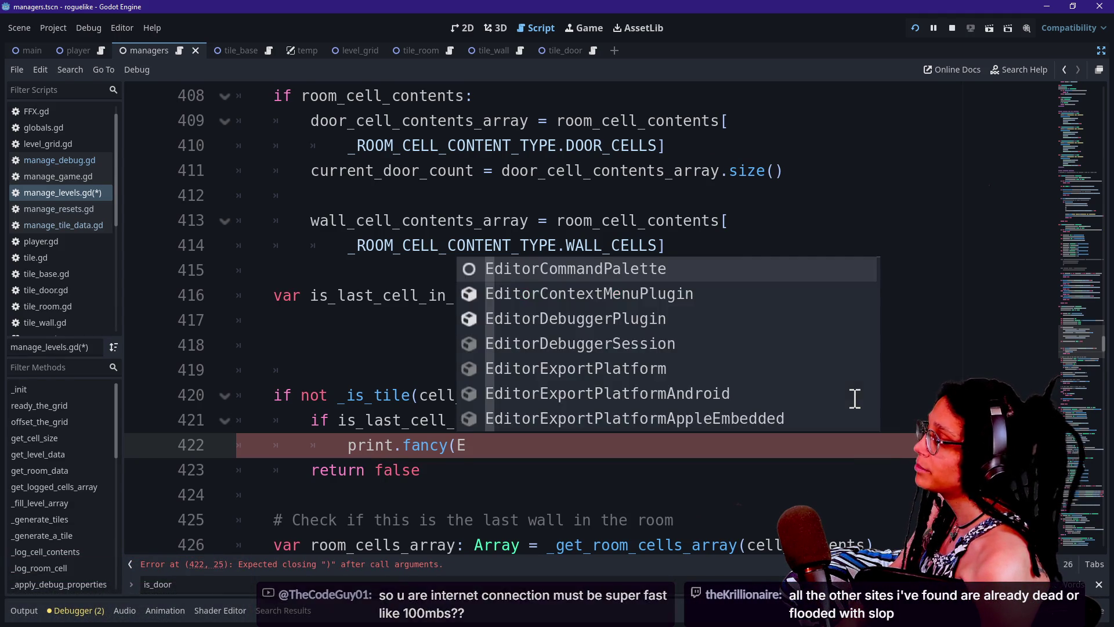
pyautogui.press('BackSpace')
pyautogui.write('FFX.ERR')
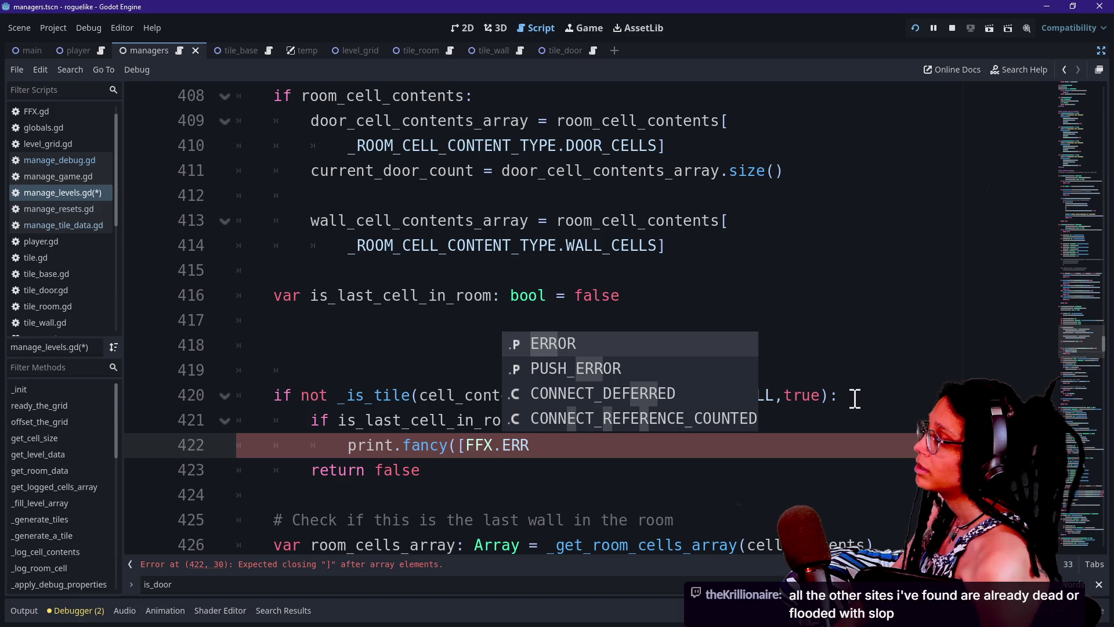
pyautogui.press('Down')
pyautogui.press('Return')
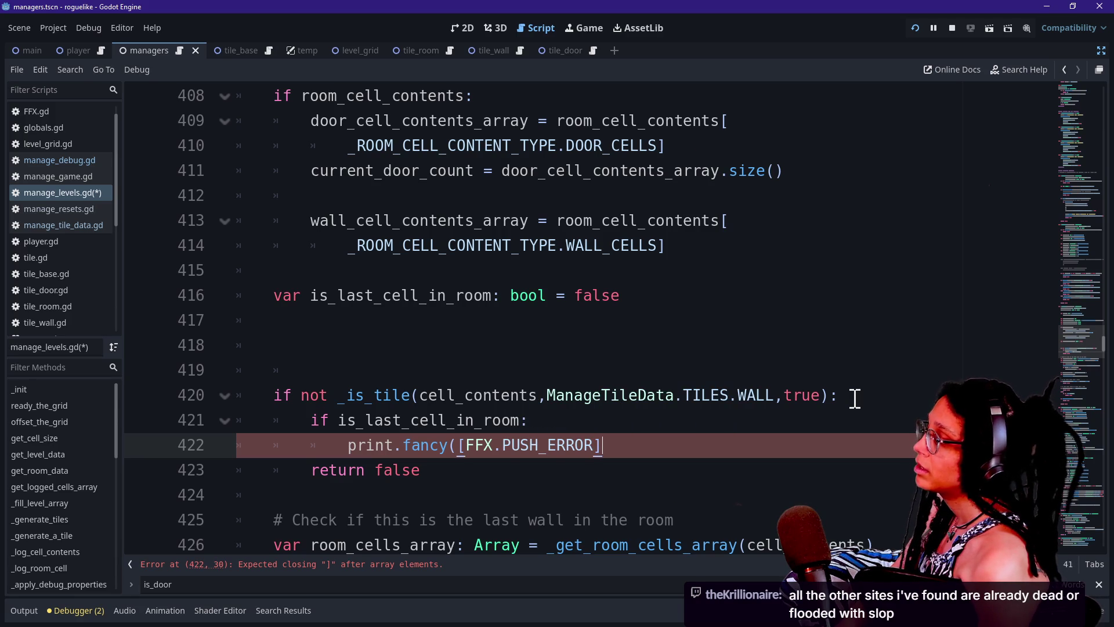
pyautogui.write(', "u')
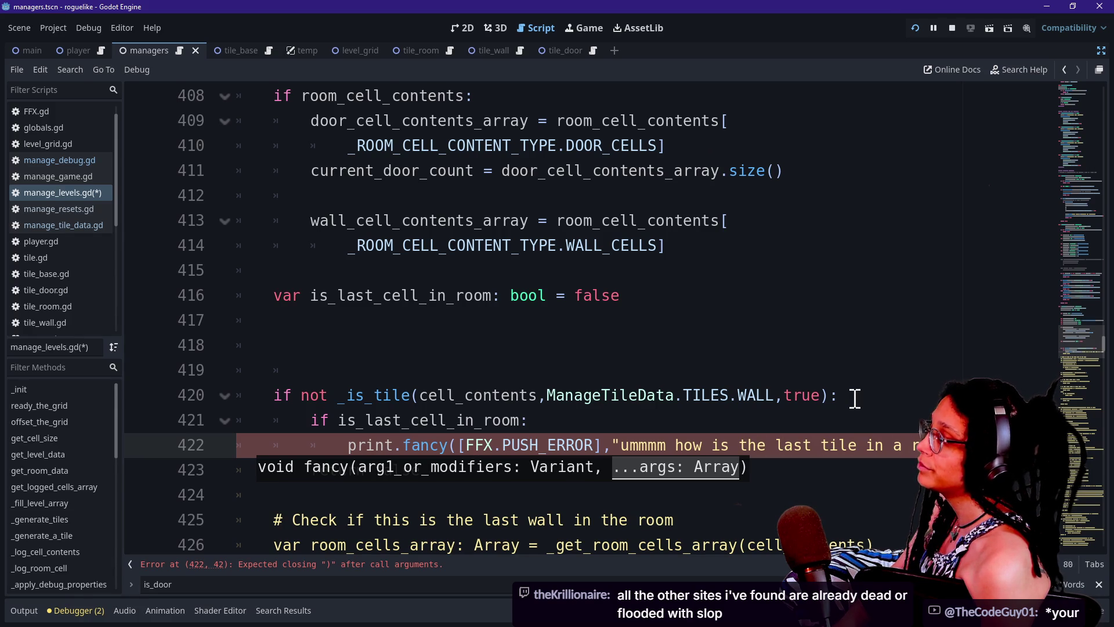
pyautogui.write('l lma')
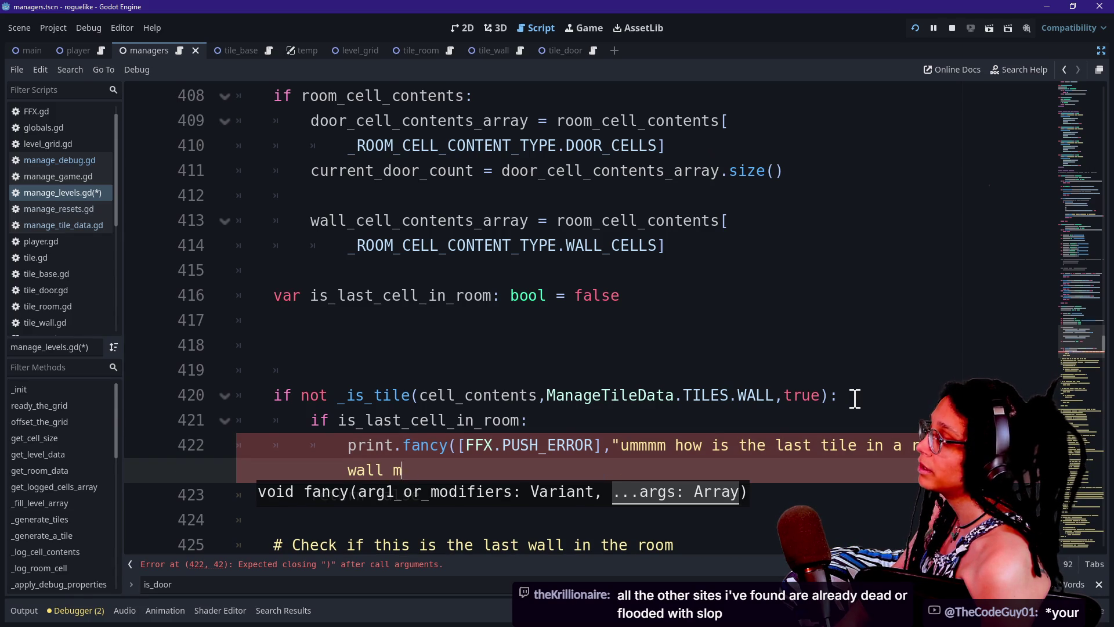
pyautogui.write('o")')
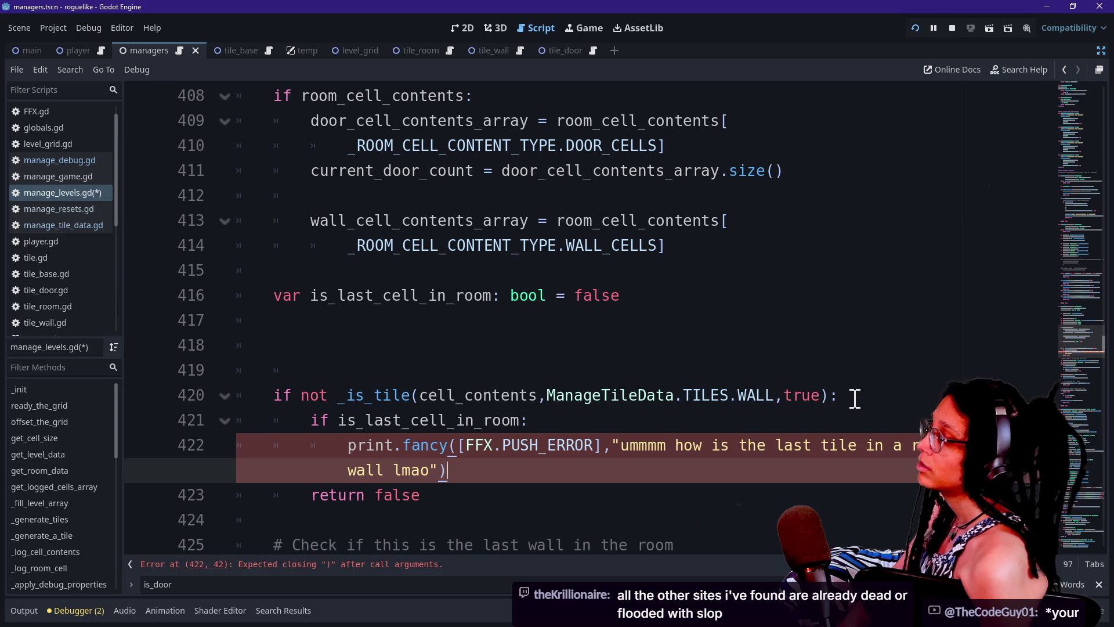
pyautogui.scroll(-2, 712, 319)
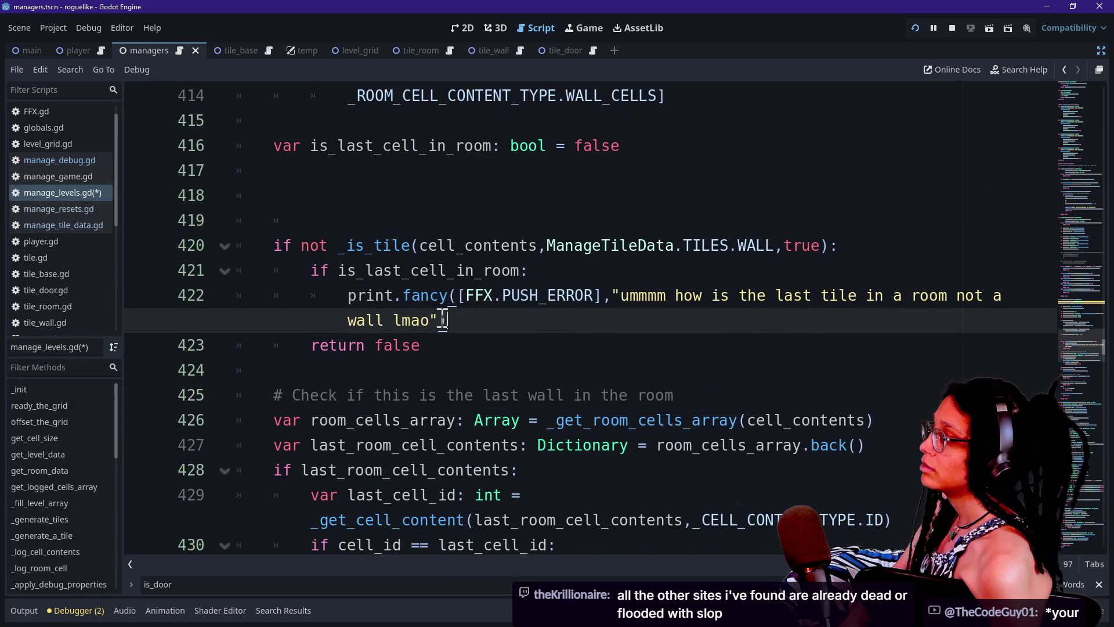
pyautogui.click(457, 296)
pyautogui.press('Return')
pyautogui.scroll(-2, 514, 305)
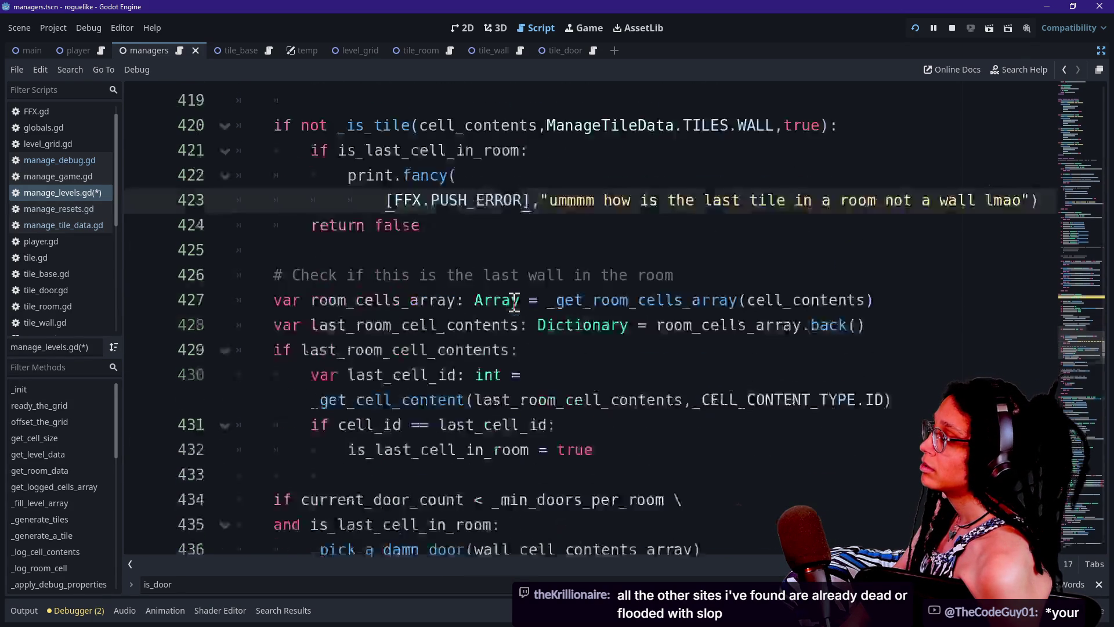
# Save manage_levels.gd and look over the door-count condition block.
pyautogui.scroll(-3, 514, 304)
pyautogui.hotkey('ctrl', 's')
pyautogui.moveTo(393, 270); pyautogui.dragTo(601, 296)
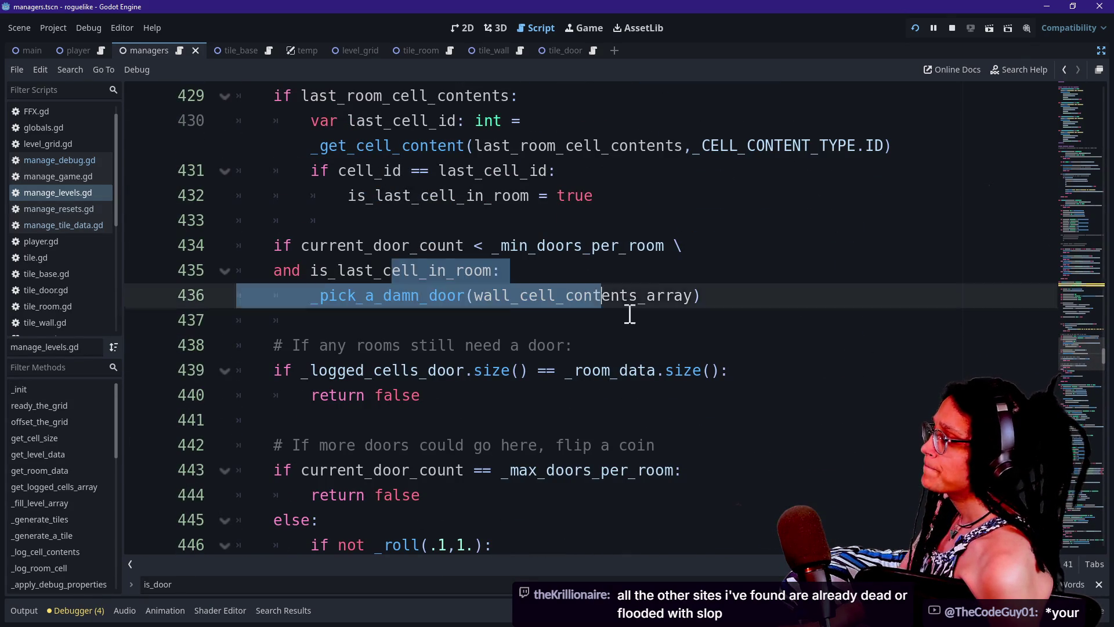
pyautogui.click(629, 314)
pyautogui.moveTo(279, 270); pyautogui.dragTo(686, 319)
pyautogui.click(690, 303)
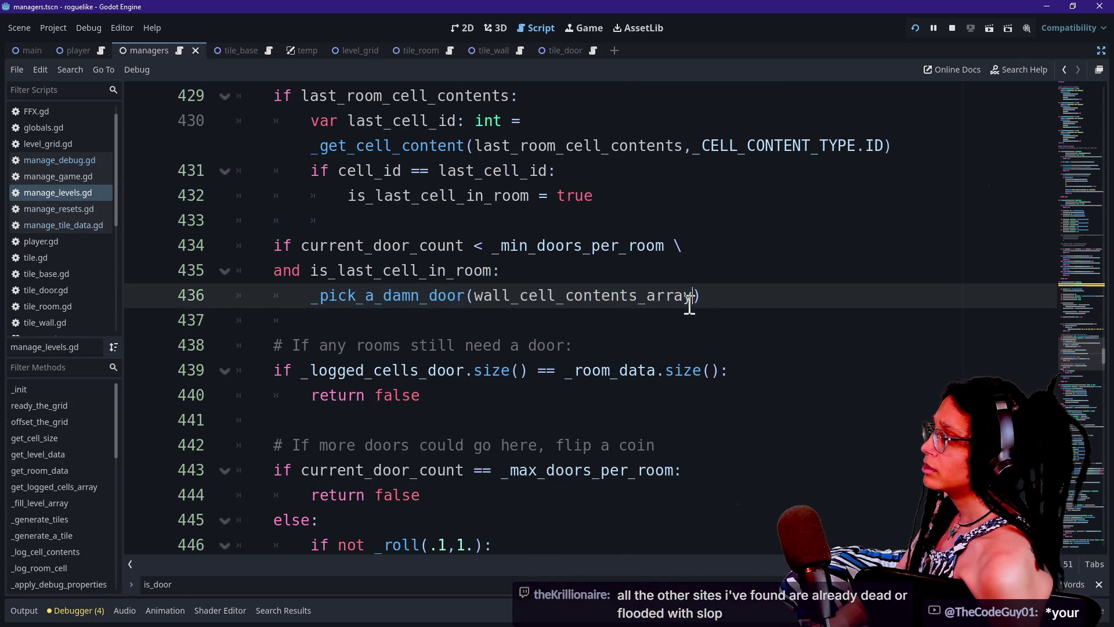
pyautogui.moveTo(412, 246); pyautogui.dragTo(572, 366)
pyautogui.click(567, 370)
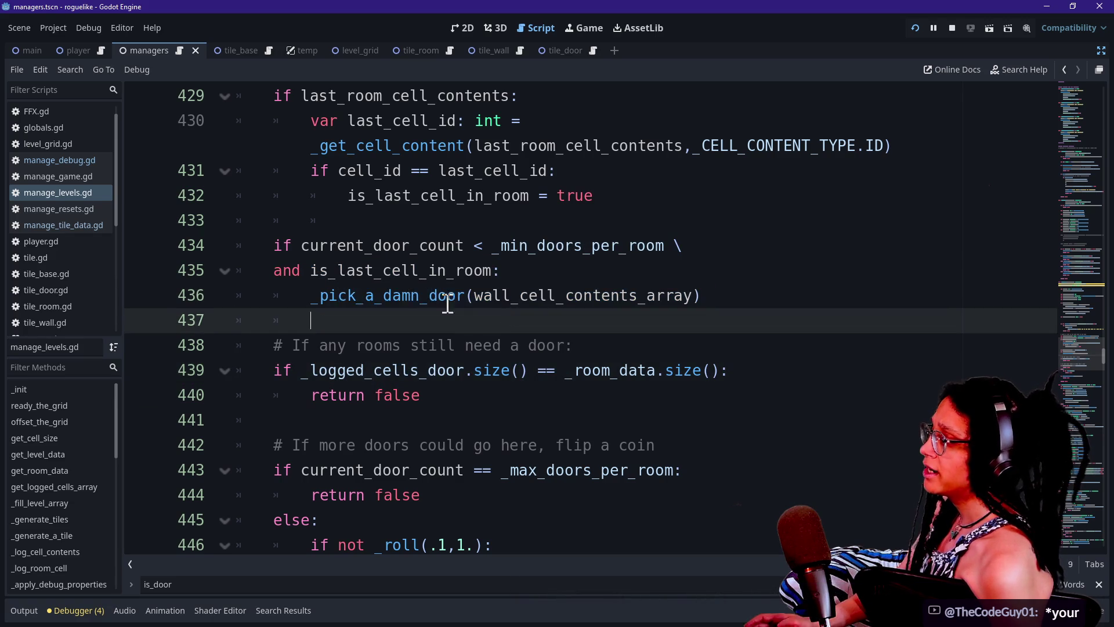
# Add 'return false' below the _pick_a_damn_door call, then go to its definition.
pyautogui.click(419, 297)
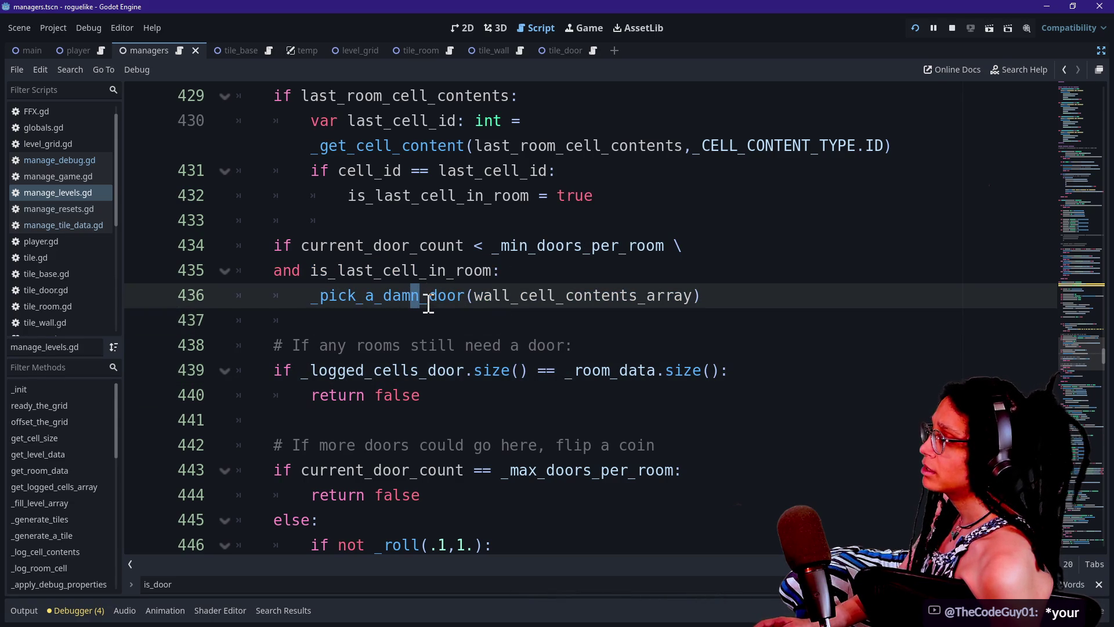
pyautogui.click(374, 318)
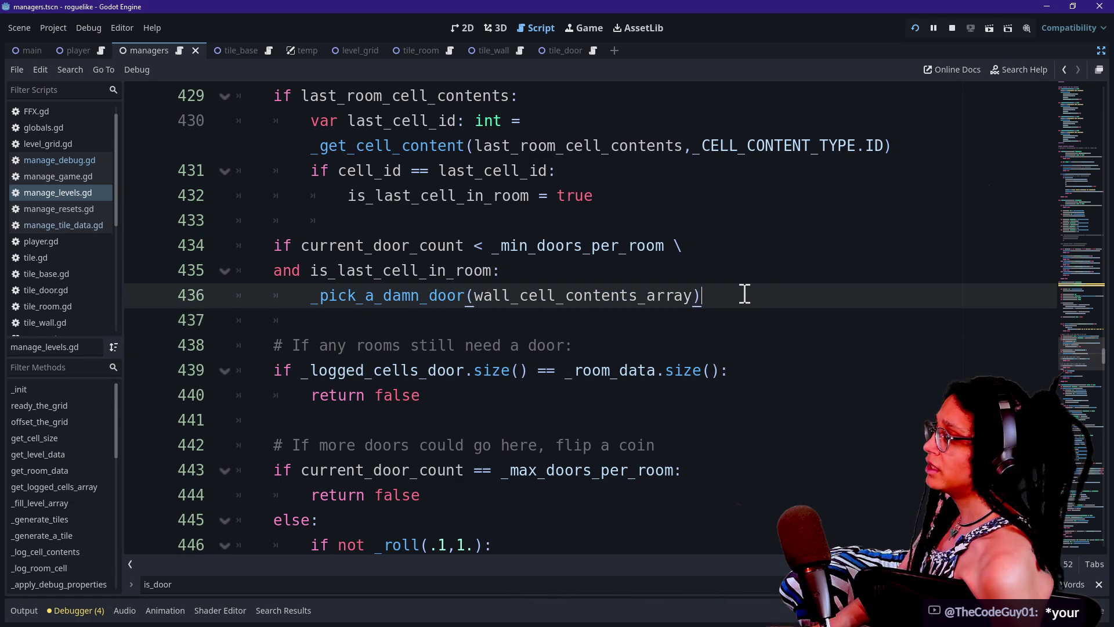
pyautogui.press('Return')
pyautogui.press('Up')
pyautogui.write('re')
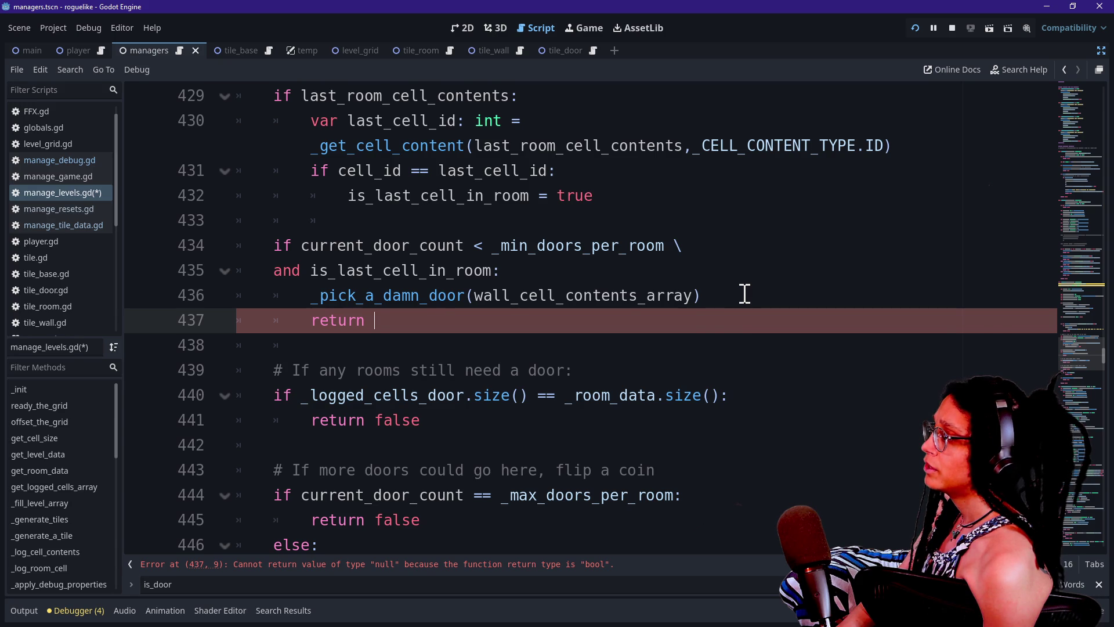
pyautogui.write('ue')
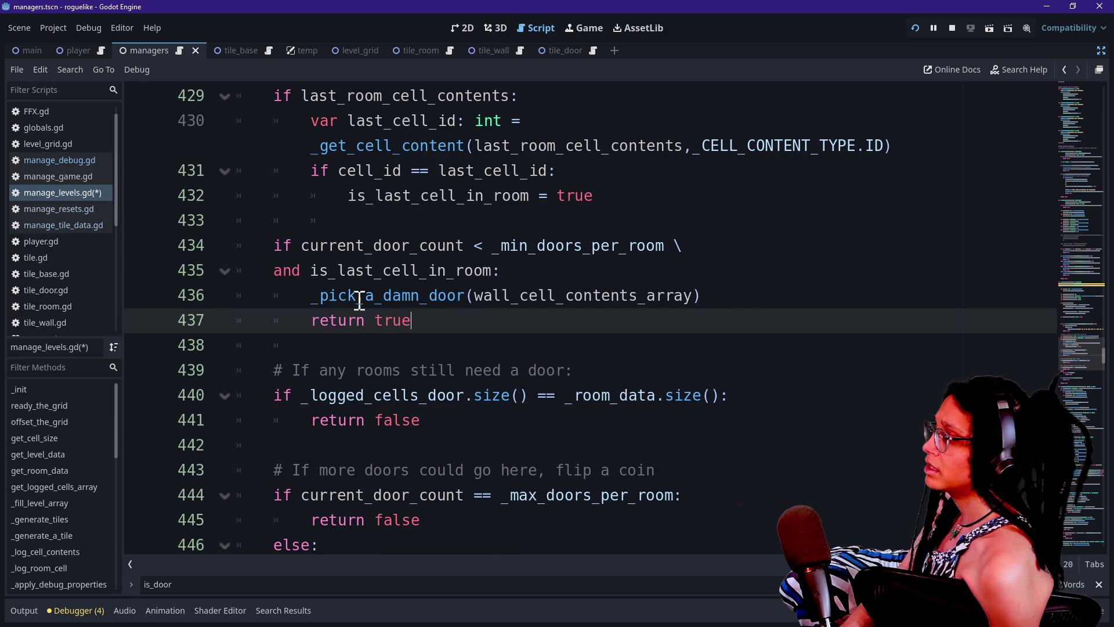
pyautogui.moveTo(454, 322); pyautogui.dragTo(391, 293)
pyautogui.click(391, 323)
pyautogui.doubleClick(391, 323)
pyautogui.write('false')
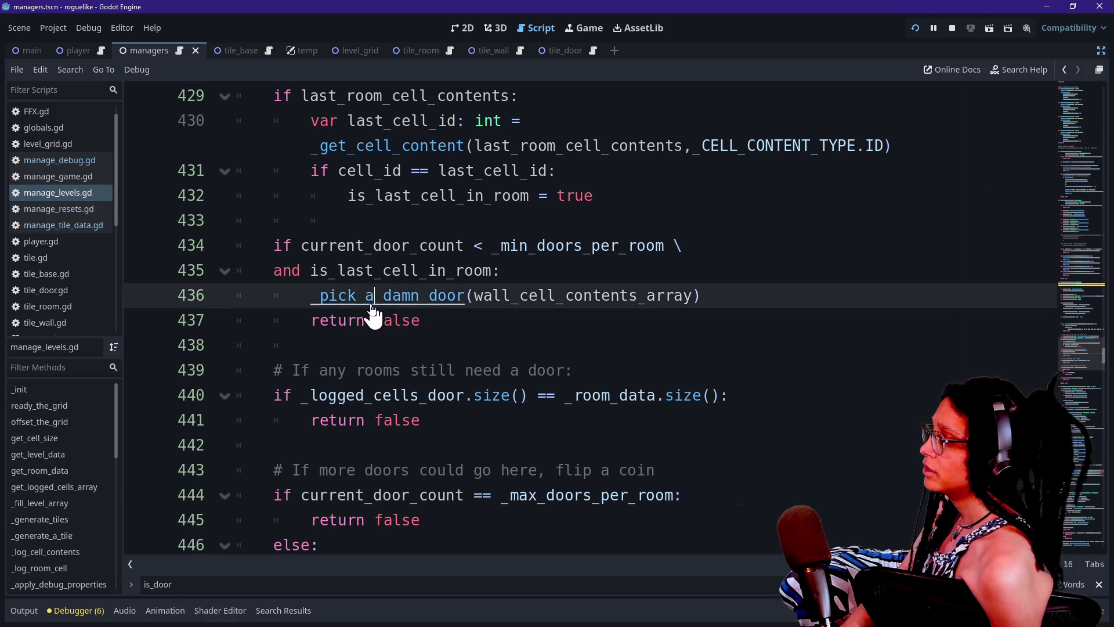
pyautogui.keyDown('ctrl'); pyautogui.click(375, 298); pyautogui.keyUp('ctrl')
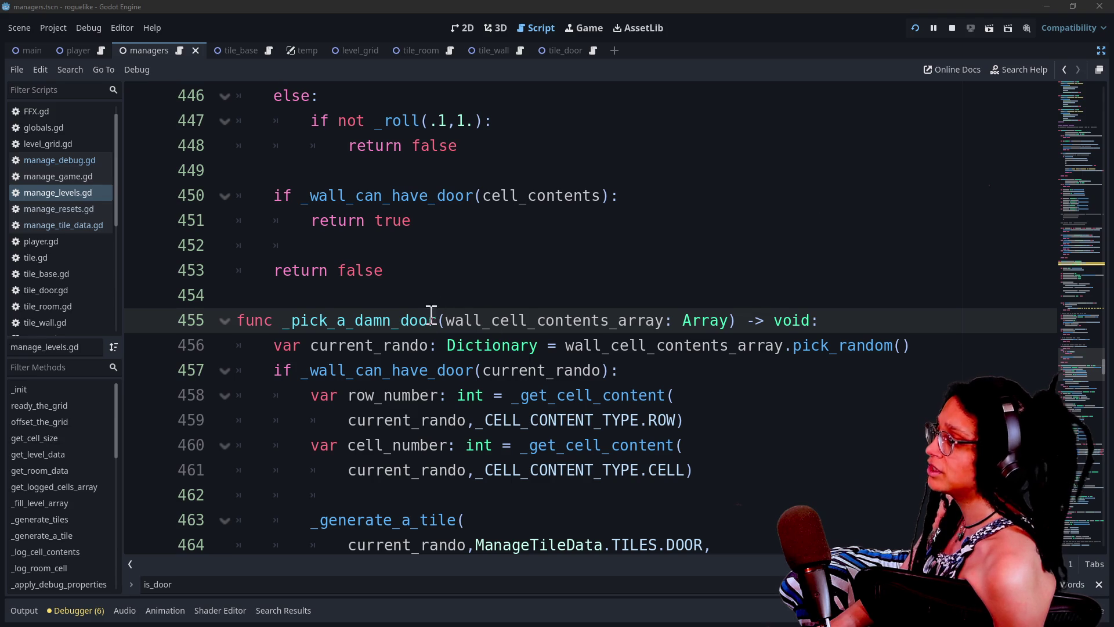
# Inspect the wall_cell_contents_array parameter and the current_rando declaration on line 456.
pyautogui.moveTo(446, 323)
pyautogui.mouseDown()
pyautogui.moveTo(684, 320)
pyautogui.moveTo(674, 320)
pyautogui.mouseUp()
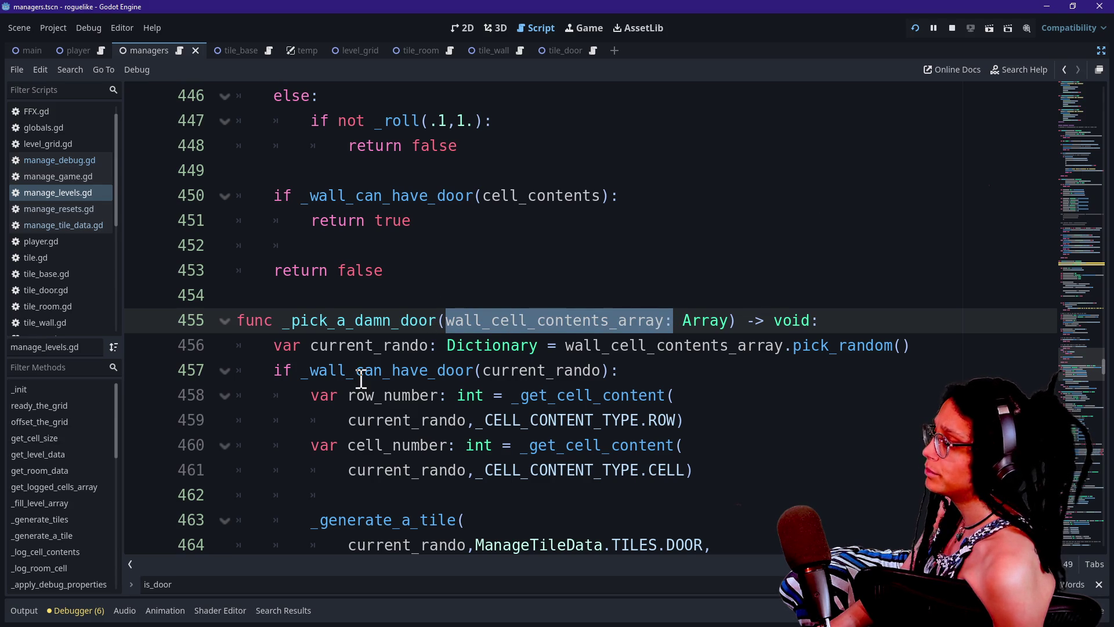
pyautogui.click(350, 346)
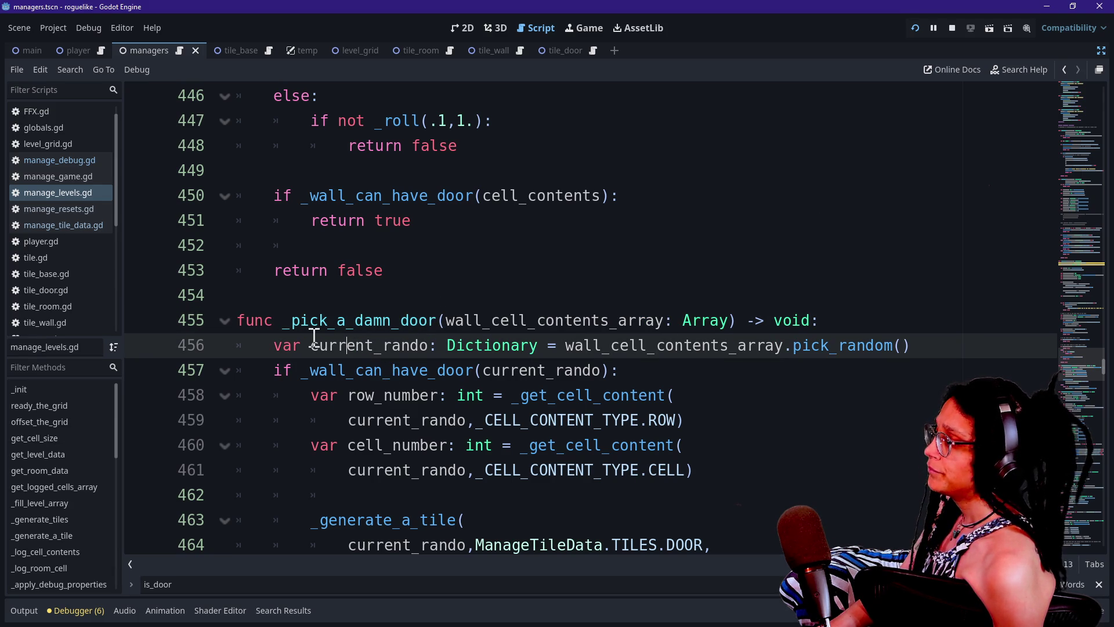
pyautogui.moveTo(545, 344); pyautogui.dragTo(907, 373)
pyautogui.click(428, 373)
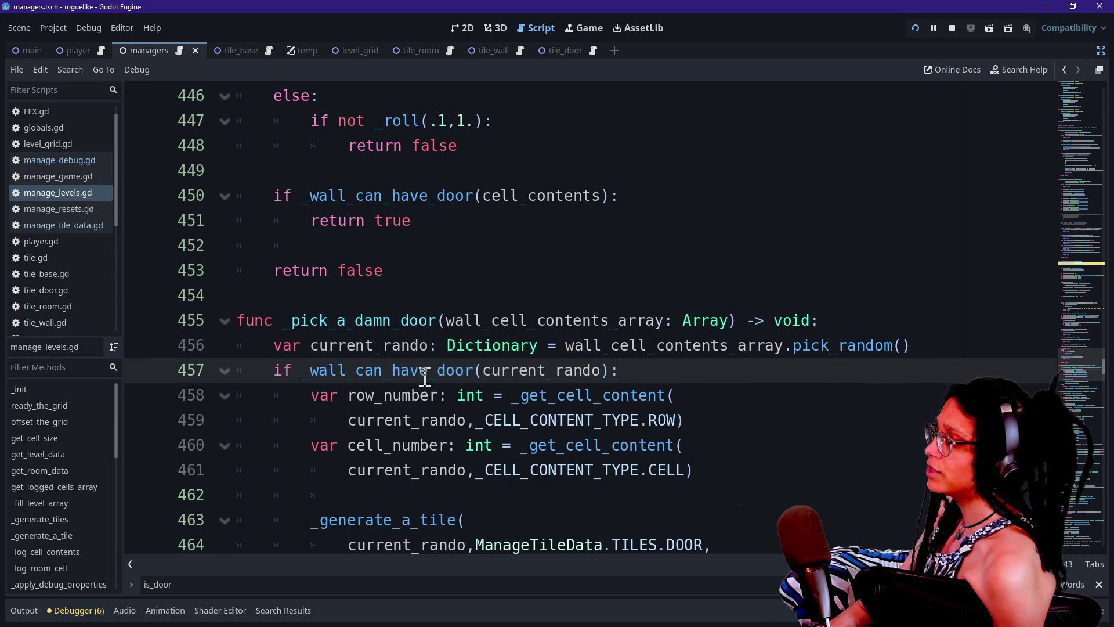
pyautogui.moveTo(319, 346); pyautogui.dragTo(467, 347)
pyautogui.scroll(-1, 467, 346)
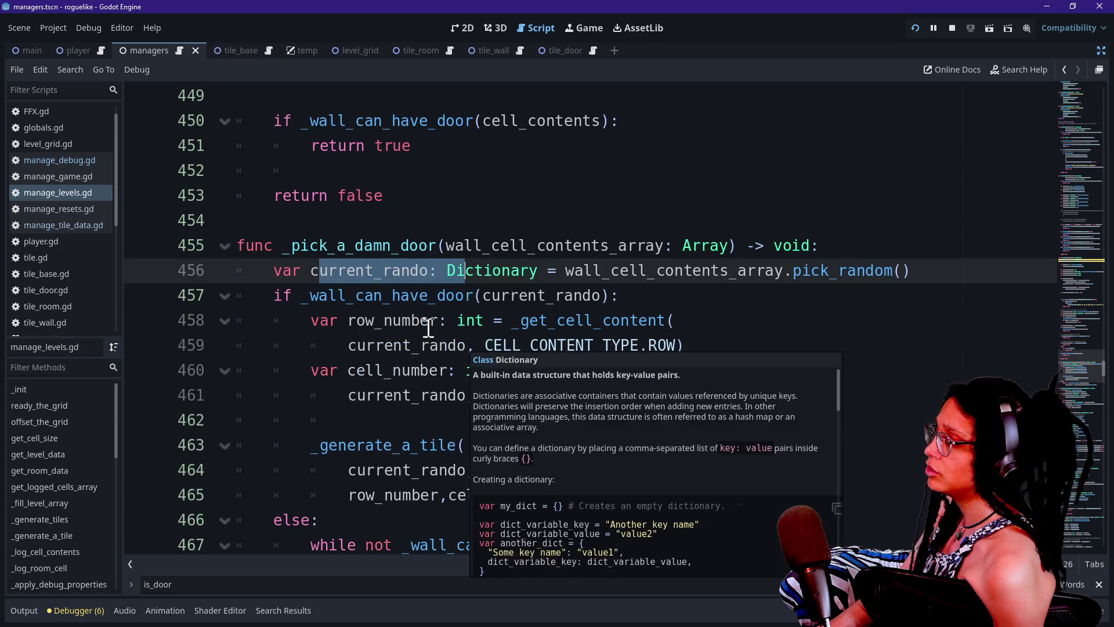
# Review the _wall_can_have_door check on line 457 and the tile generation lines below it.
pyautogui.click(408, 296)
pyautogui.moveTo(310, 296); pyautogui.dragTo(514, 295)
pyautogui.click(517, 296)
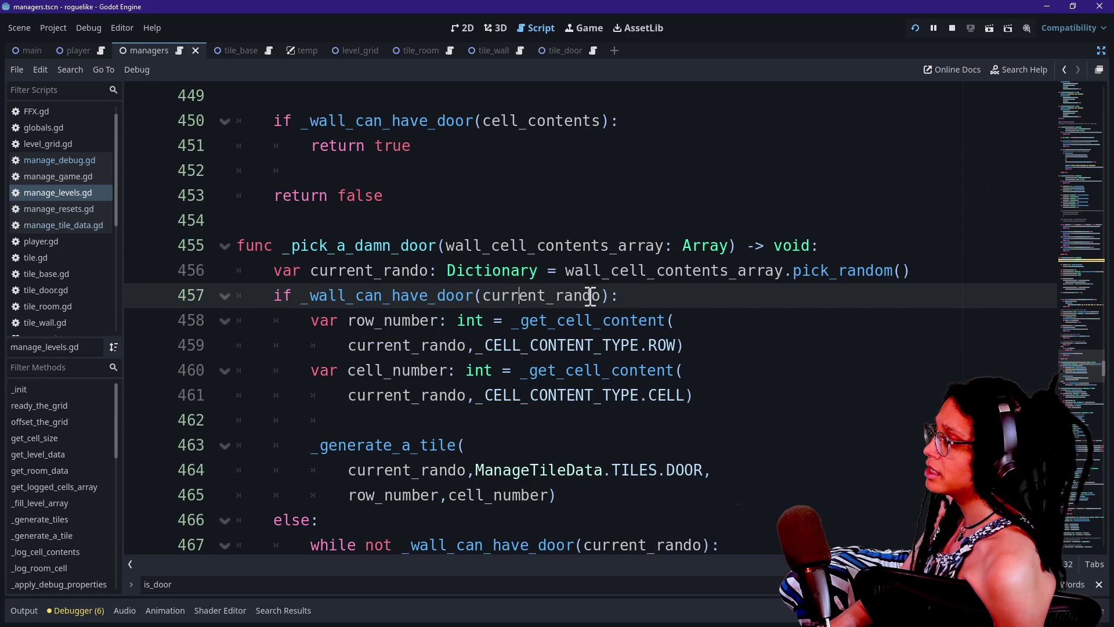
pyautogui.moveTo(490, 351)
pyautogui.scroll(-1, 365, 344)
pyautogui.moveTo(319, 345)
pyautogui.mouseDown()
pyautogui.moveTo(473, 398)
pyautogui.moveTo(629, 410)
pyautogui.mouseUp()
pyautogui.click(629, 404)
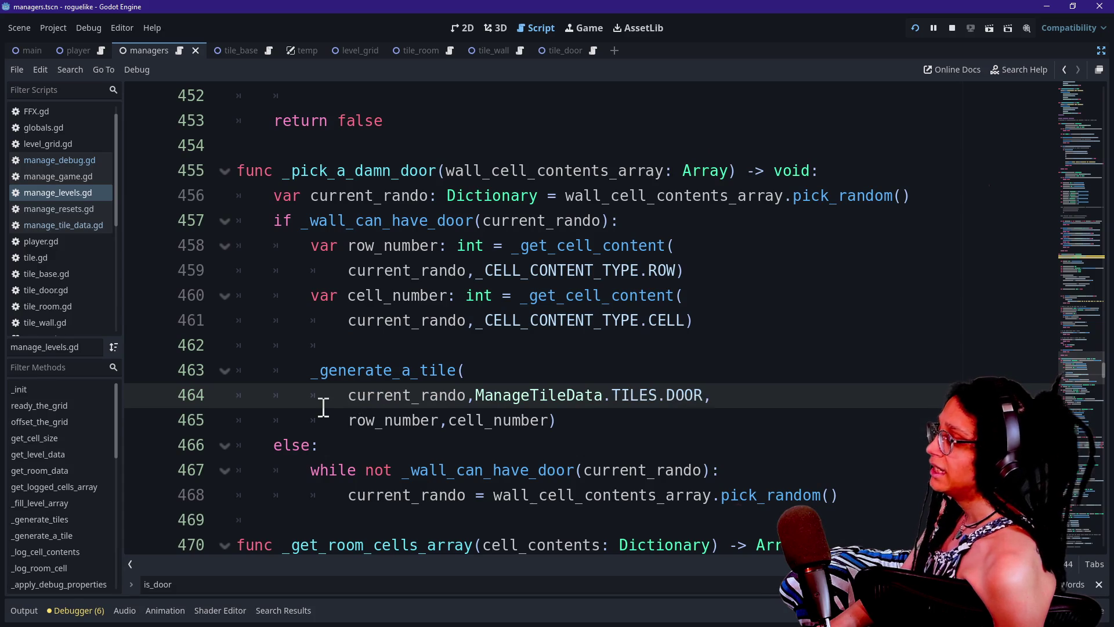
# Read the else branch and its while not _wall_can_have_door loop on lines 466–467.
pyautogui.scroll(-1, 316, 409)
pyautogui.click(299, 369)
pyautogui.click(392, 397)
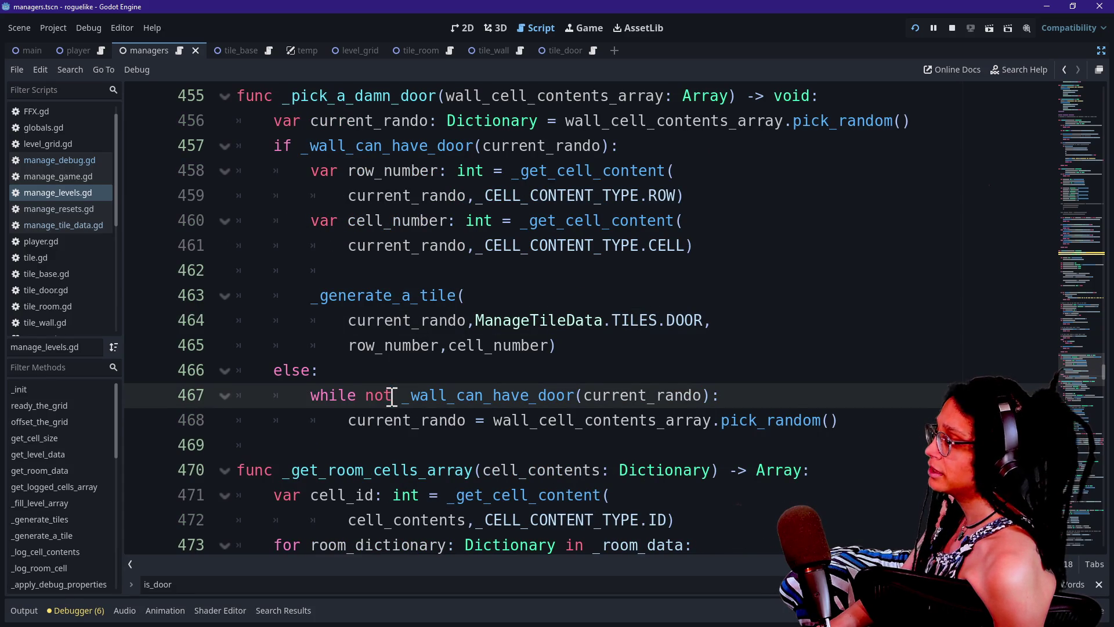
pyautogui.scroll(-1, 345, 396)
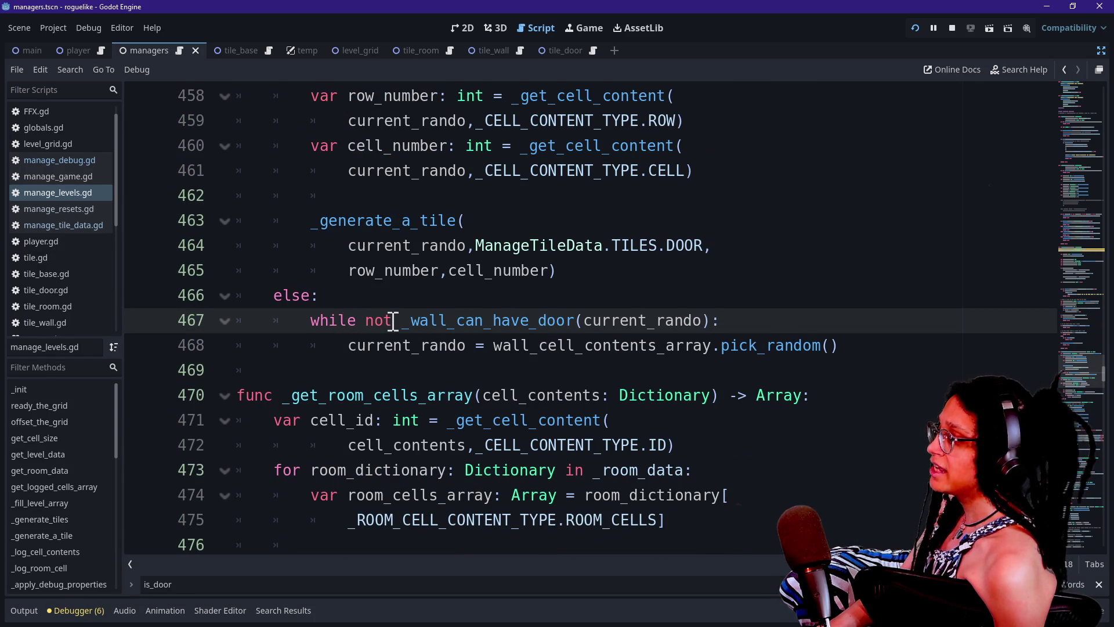
pyautogui.moveTo(406, 320); pyautogui.dragTo(729, 321)
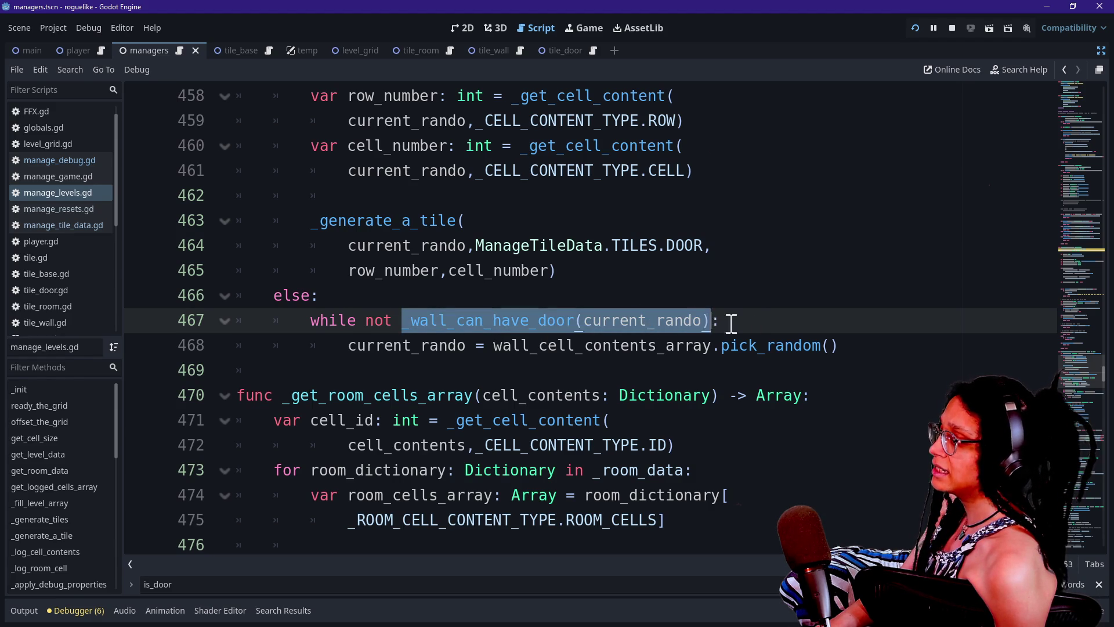
pyautogui.doubleClick(308, 322)
pyautogui.click(361, 325)
# Review the current_rando pick_random repick on line 468 inside the while loop.
pyautogui.moveTo(346, 345)
pyautogui.mouseDown()
pyautogui.moveTo(687, 347)
pyautogui.moveTo(547, 347)
pyautogui.moveTo(510, 336)
pyautogui.moveTo(803, 331)
pyautogui.moveTo(736, 349)
pyautogui.moveTo(820, 355)
pyautogui.mouseUp()
pyautogui.click(461, 347)
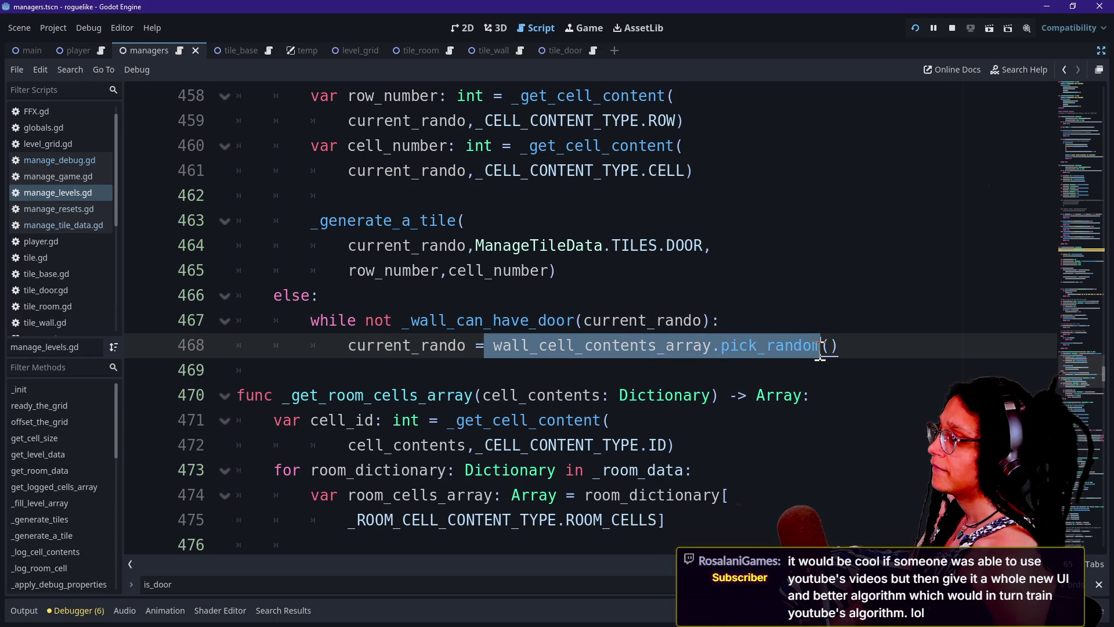
pyautogui.click(821, 349)
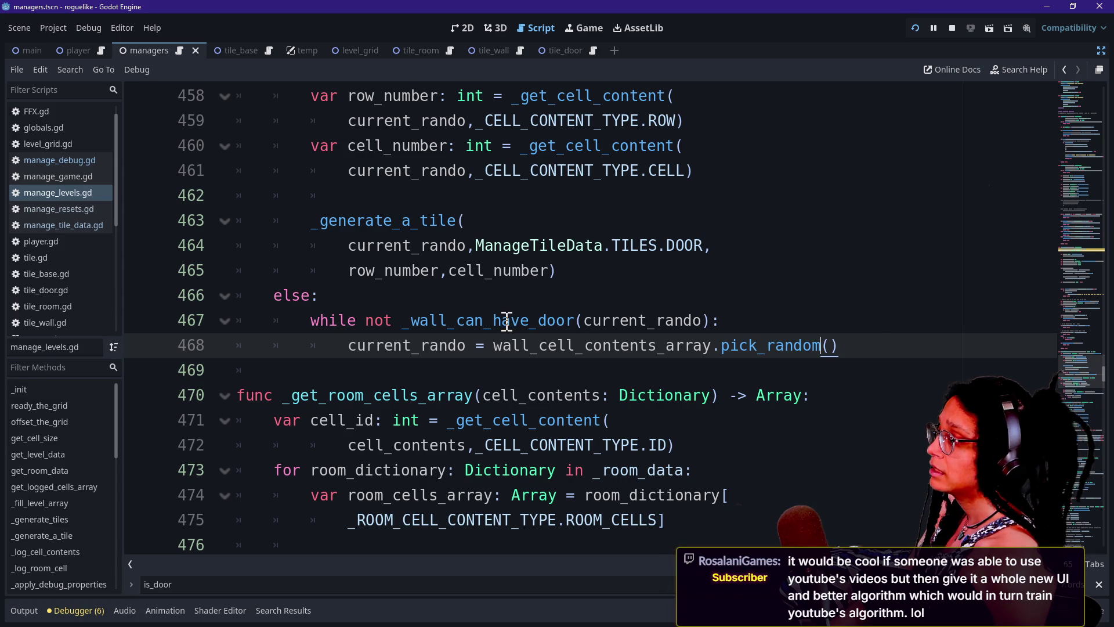
pyautogui.moveTo(310, 320)
pyautogui.mouseDown()
pyautogui.moveTo(497, 320)
pyautogui.moveTo(713, 345)
pyautogui.mouseUp()
pyautogui.click(713, 346)
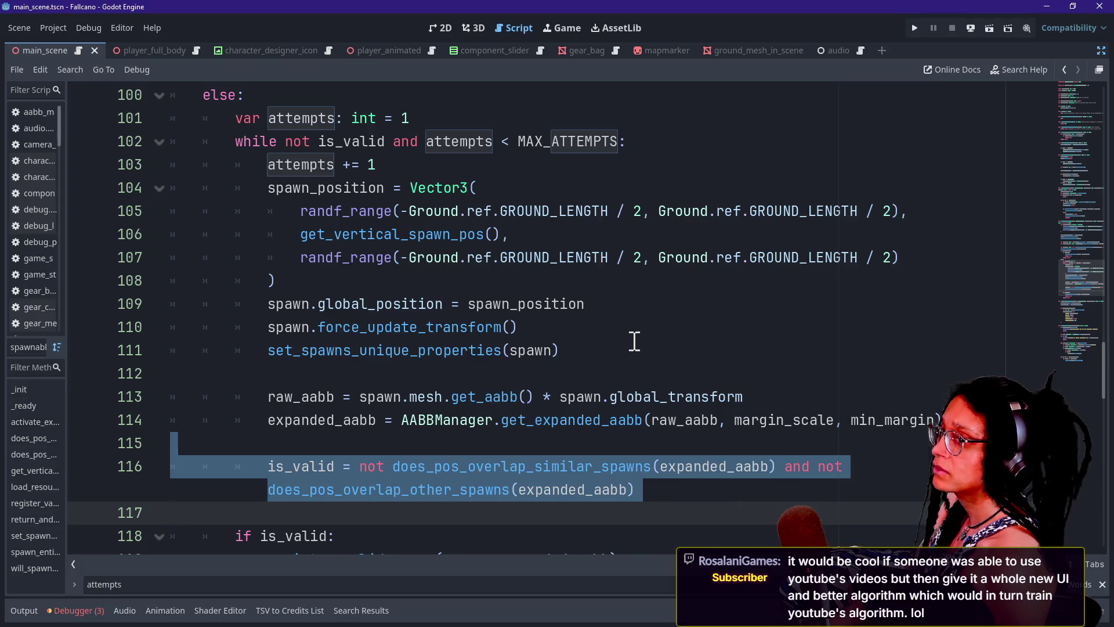
pyautogui.click(588, 372)
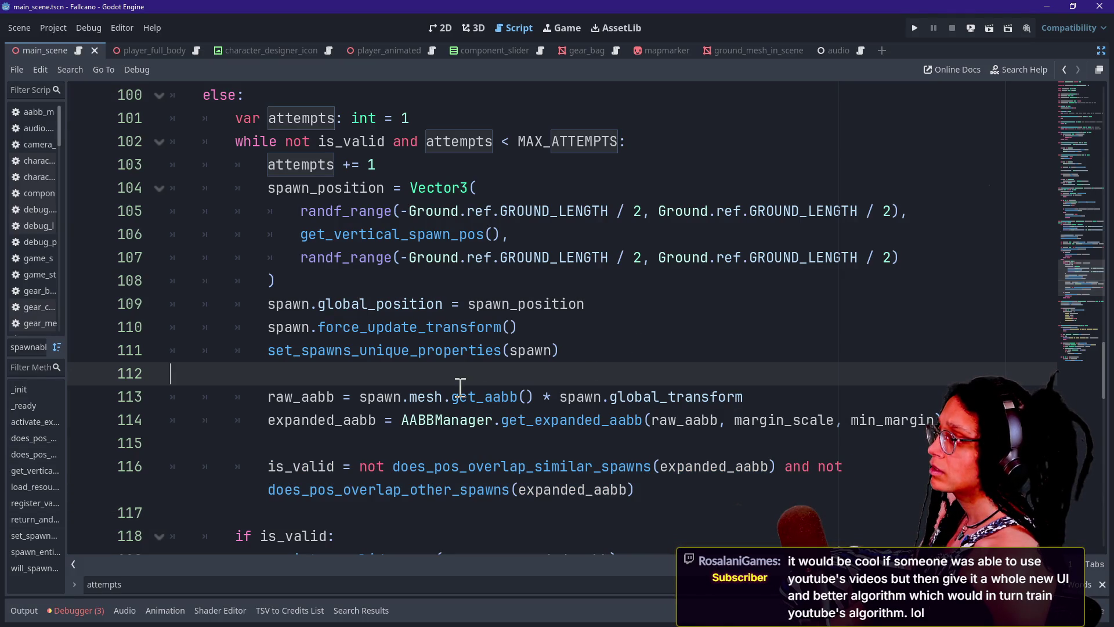
pyautogui.click(423, 350)
pyautogui.click(426, 365)
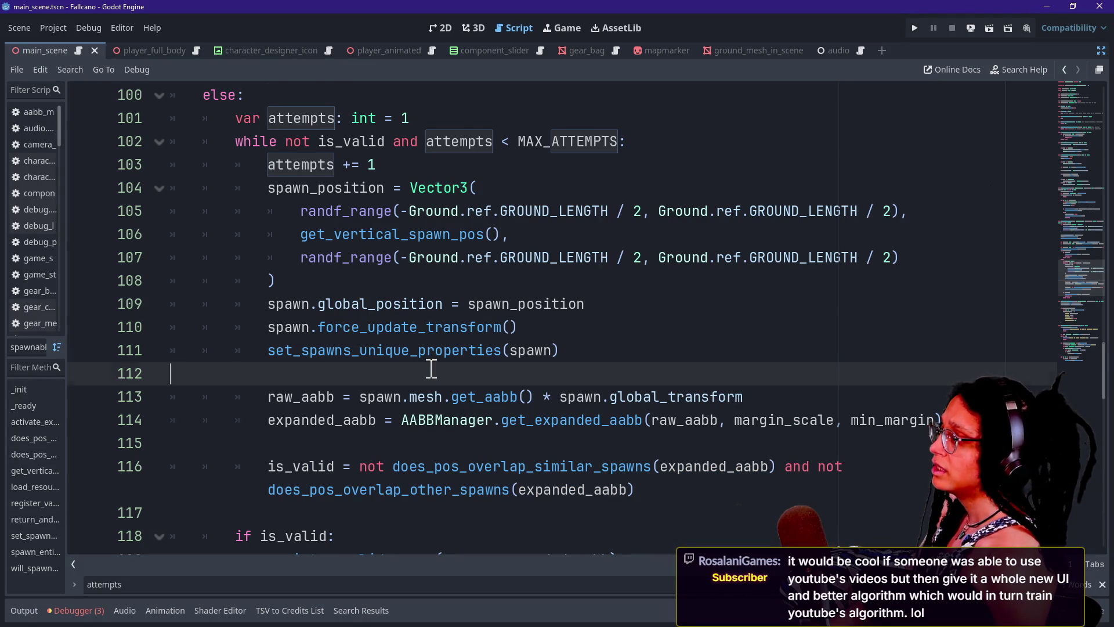
pyautogui.scroll(-1, 432, 369)
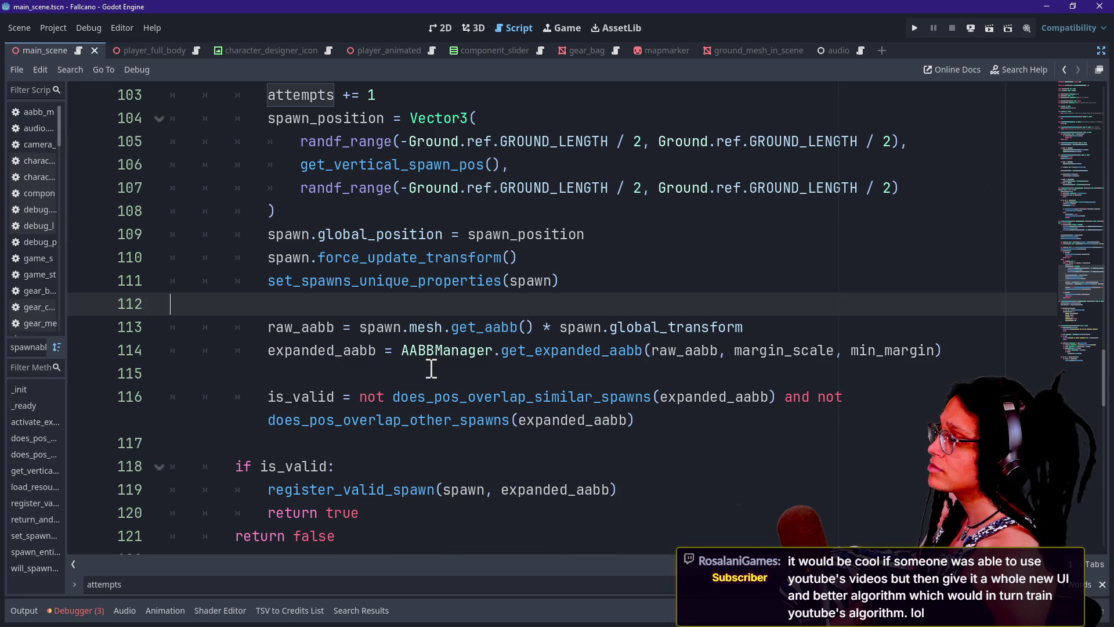
pyautogui.scroll(2, 432, 367)
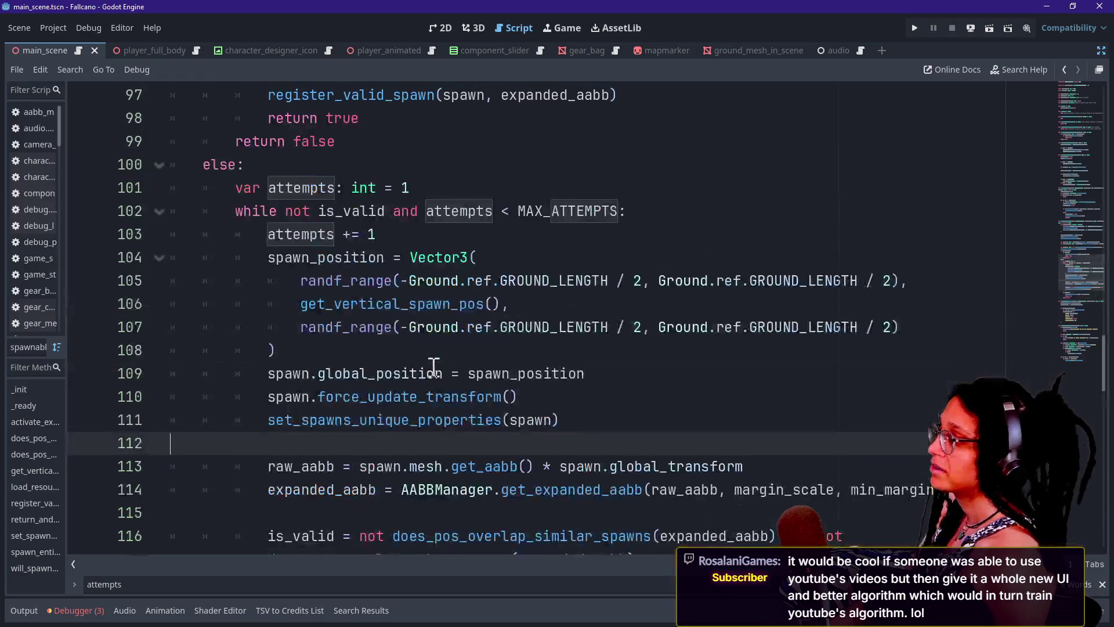
pyautogui.click(652, 353)
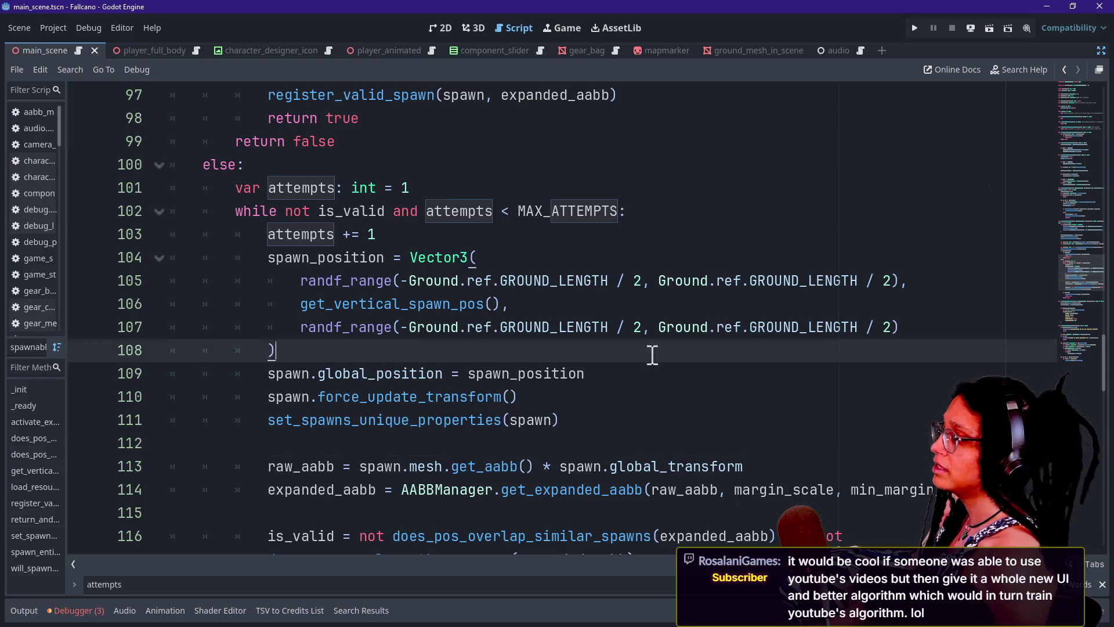
pyautogui.moveTo(653, 353); pyautogui.dragTo(667, 375)
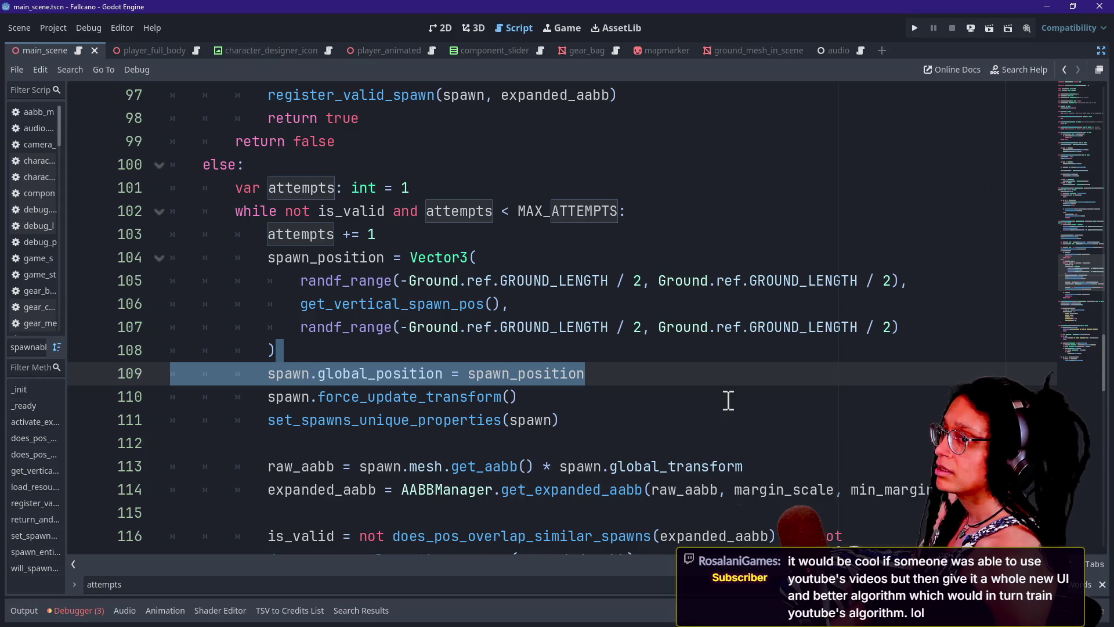
pyautogui.hotkey('alt', 'Tab')
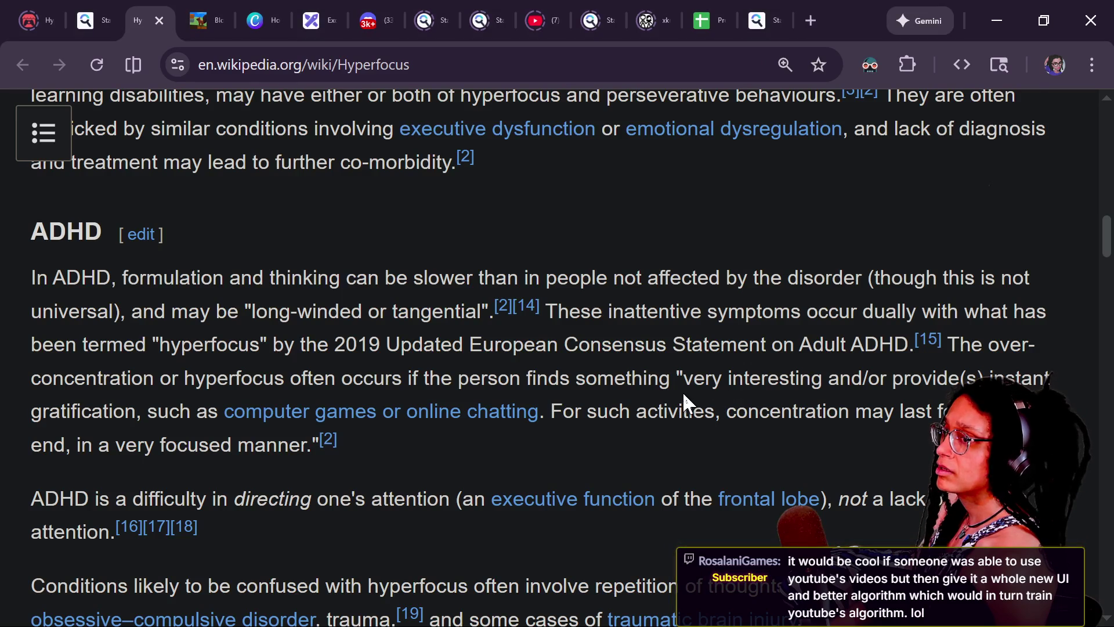
# In the GDScript reference, step to the Keywords table 'while' match and open the while-loop section.
pyautogui.hotkey('alt', 'Tab')
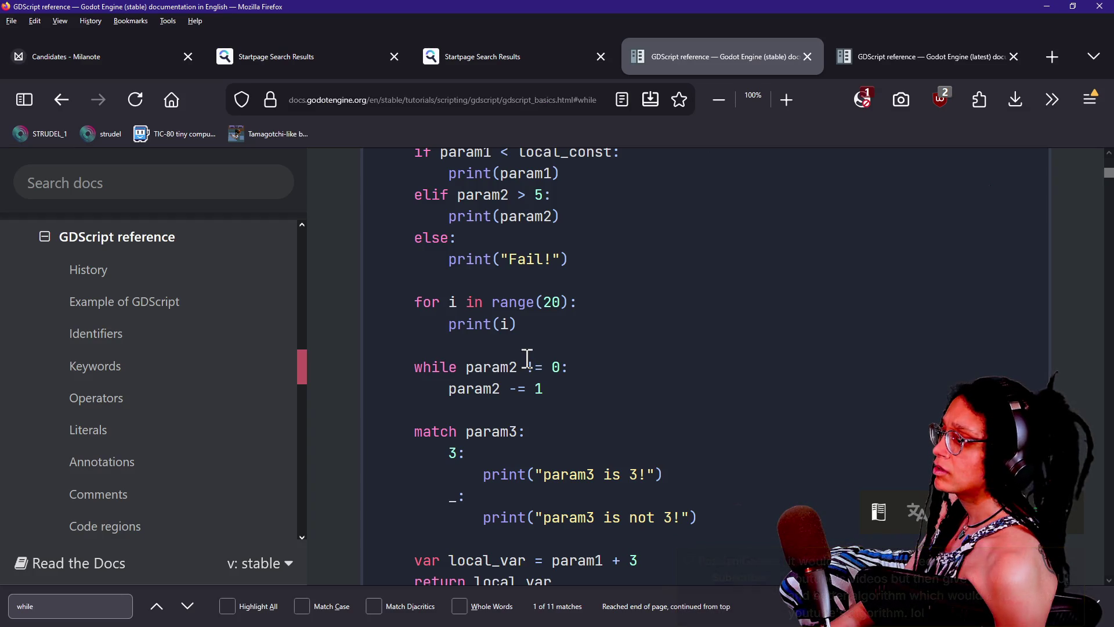
pyautogui.moveTo(430, 375); pyautogui.dragTo(550, 376)
pyautogui.click(558, 376)
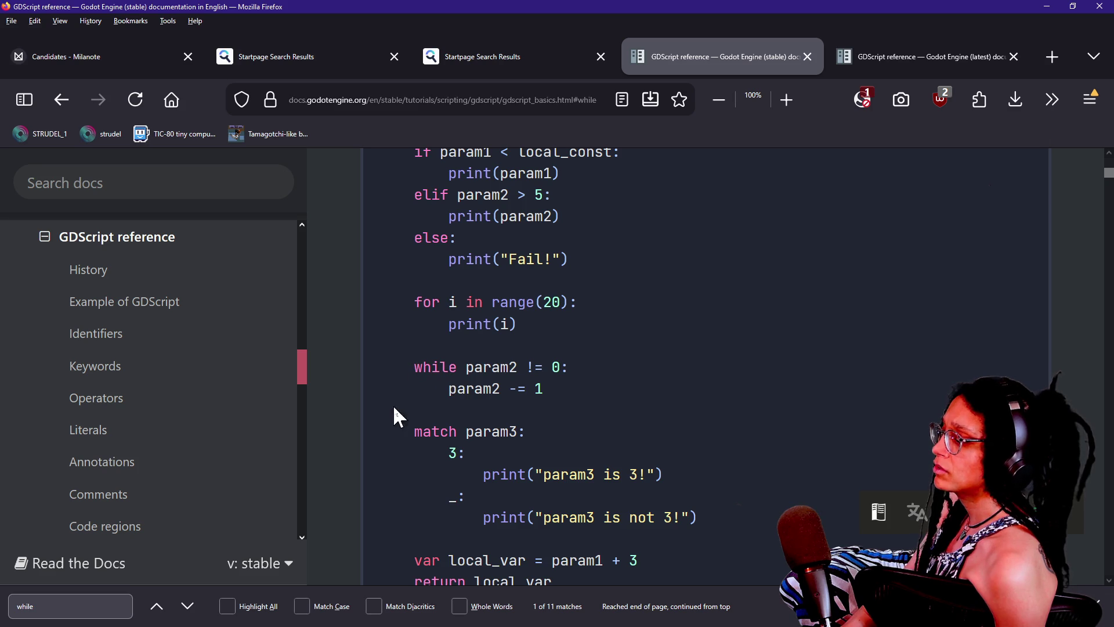
pyautogui.click(173, 614)
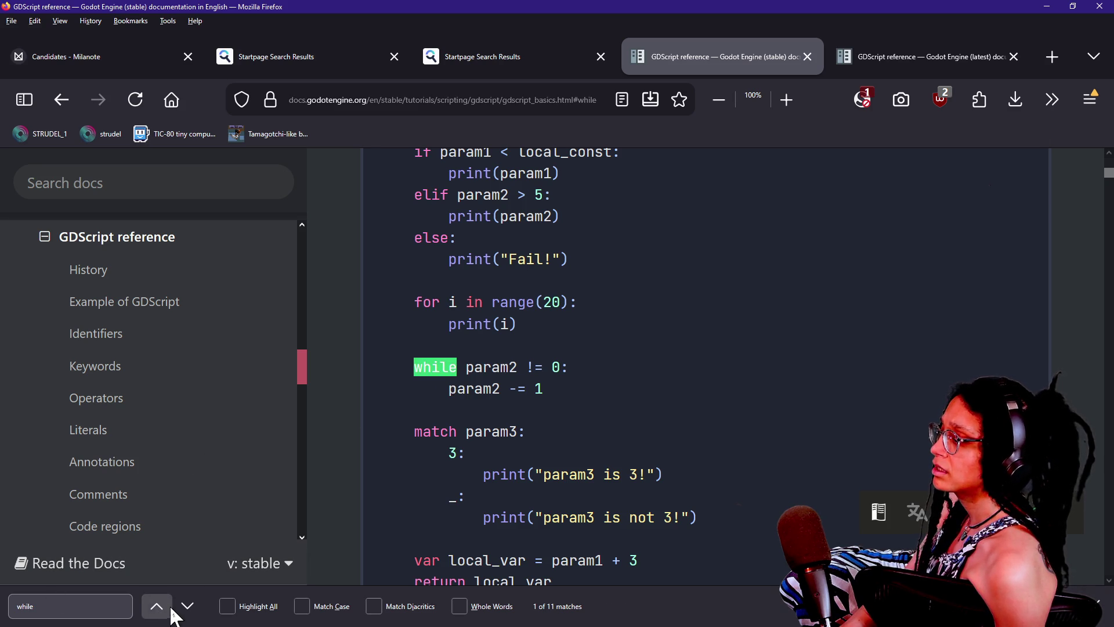
pyautogui.click(187, 606)
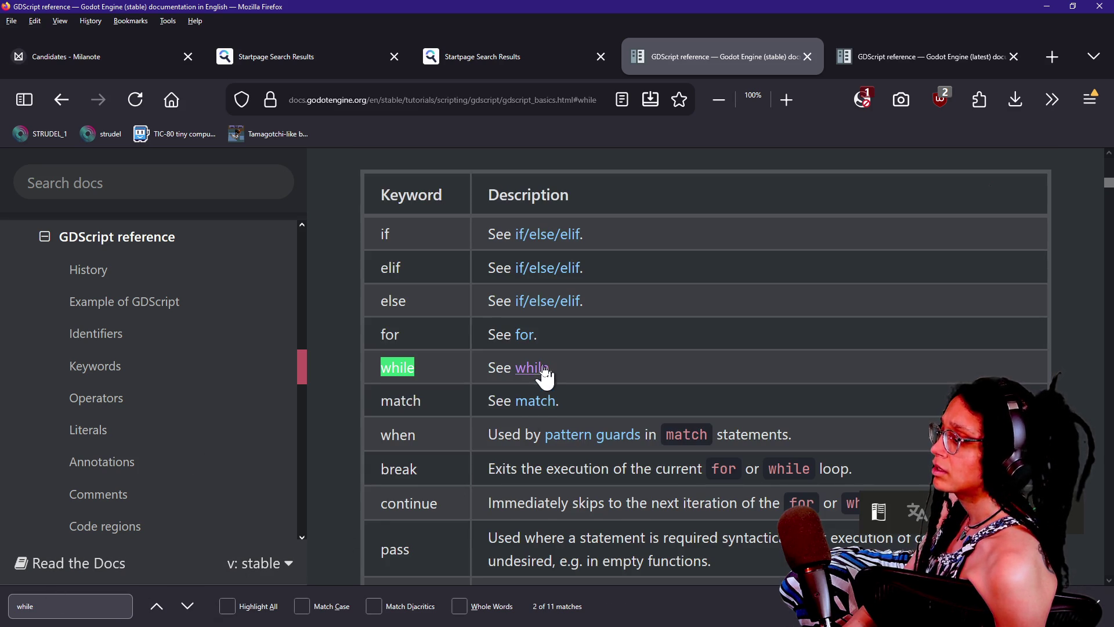
pyautogui.click(544, 370)
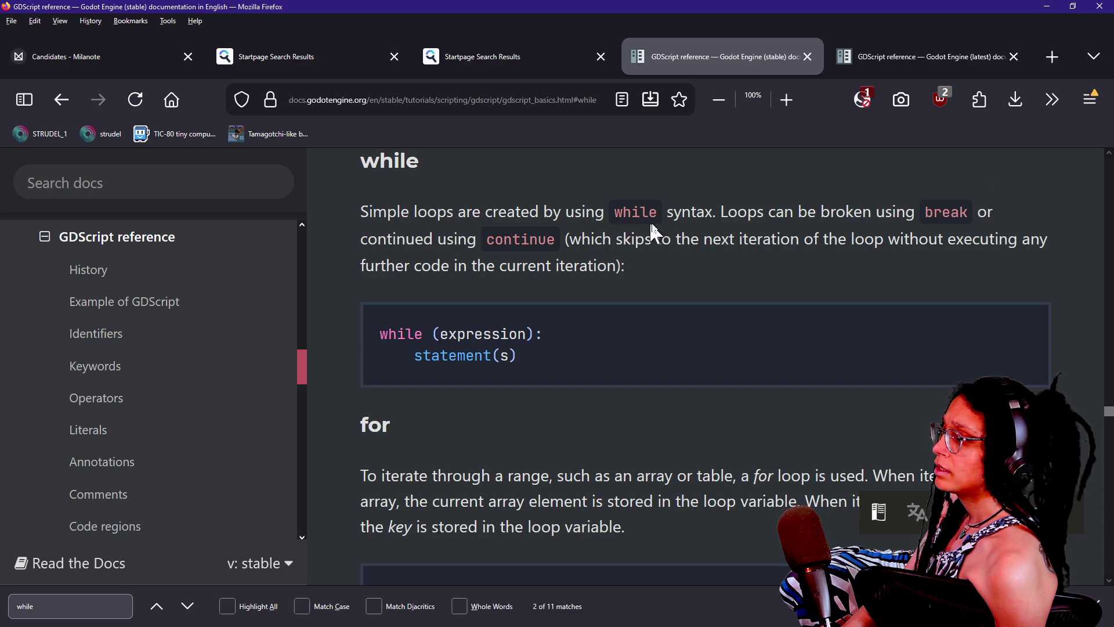
# Read the while section's notes on break and continue, then return to Godot.
pyautogui.moveTo(717, 216); pyautogui.dragTo(848, 241)
pyautogui.click(847, 241)
pyautogui.moveTo(525, 248); pyautogui.dragTo(527, 259)
pyautogui.click(525, 260)
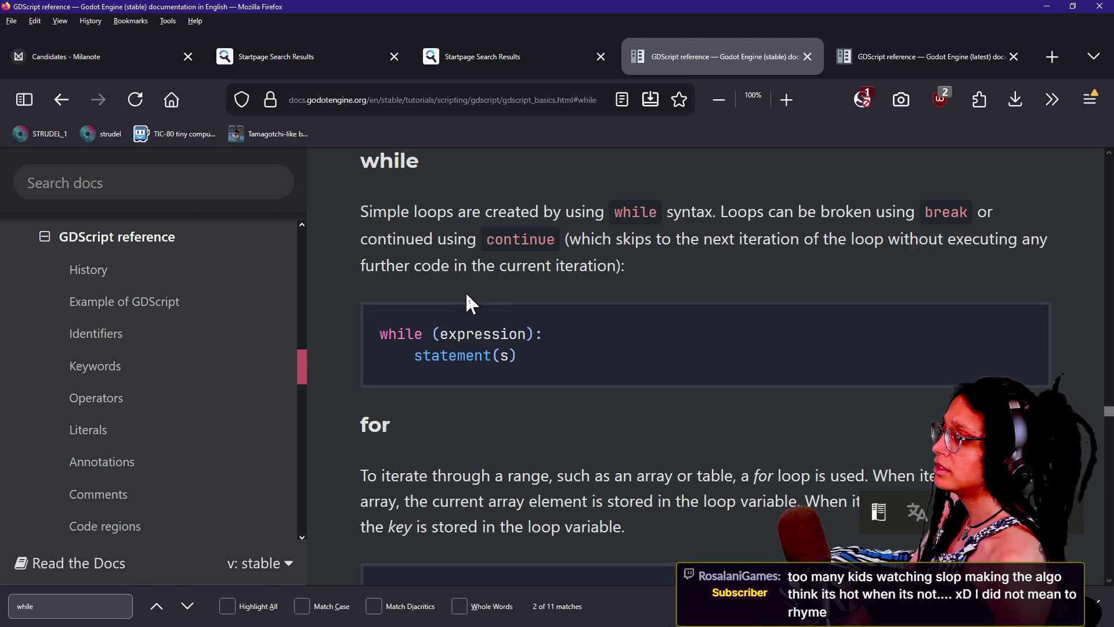
pyautogui.hotkey('alt', 'Tab')
pyautogui.hotkey('alt', 'Tab')
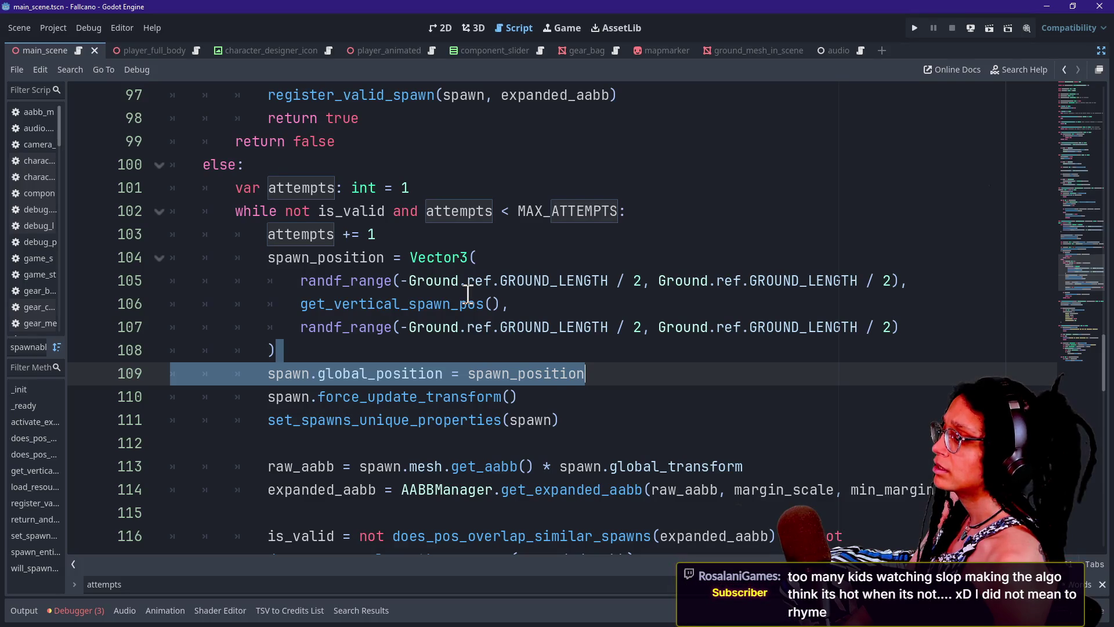
# Undo the stray Tab on line 106 of the Fallcano script and switch to the roguelike project.
pyautogui.click(468, 294)
pyautogui.press('Tab')
pyautogui.hotkey('alt', 'Tab')
pyautogui.press('BackSpace')
pyautogui.hotkey('alt', 'Tab')
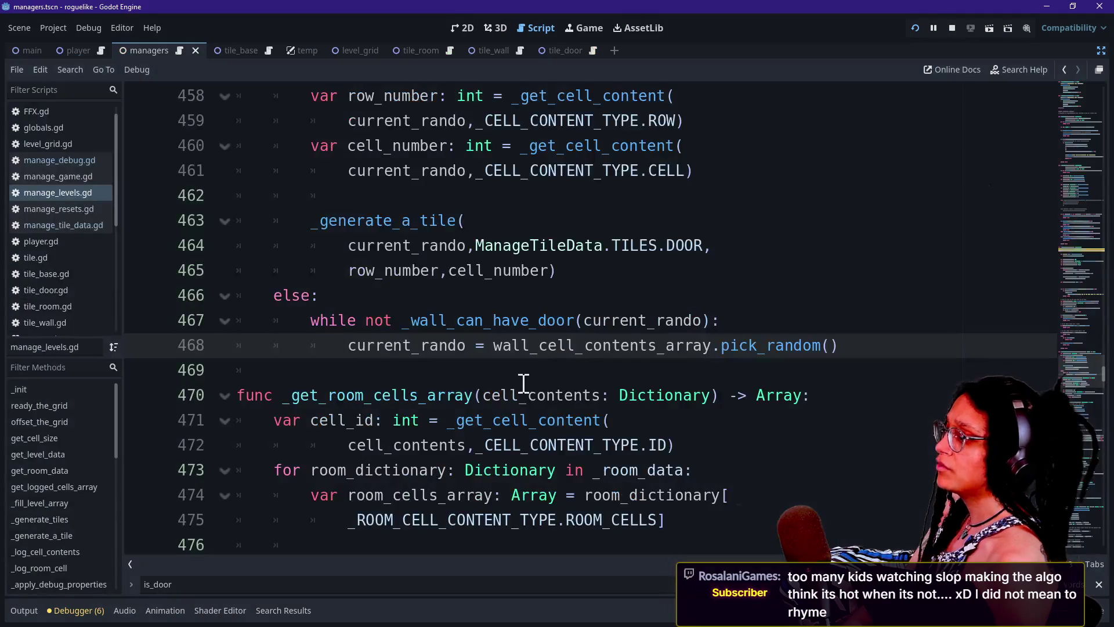
# Look over the while loop header on line 467 and the repick on line 468.
pyautogui.moveTo(311, 320); pyautogui.dragTo(486, 321)
pyautogui.click(485, 320)
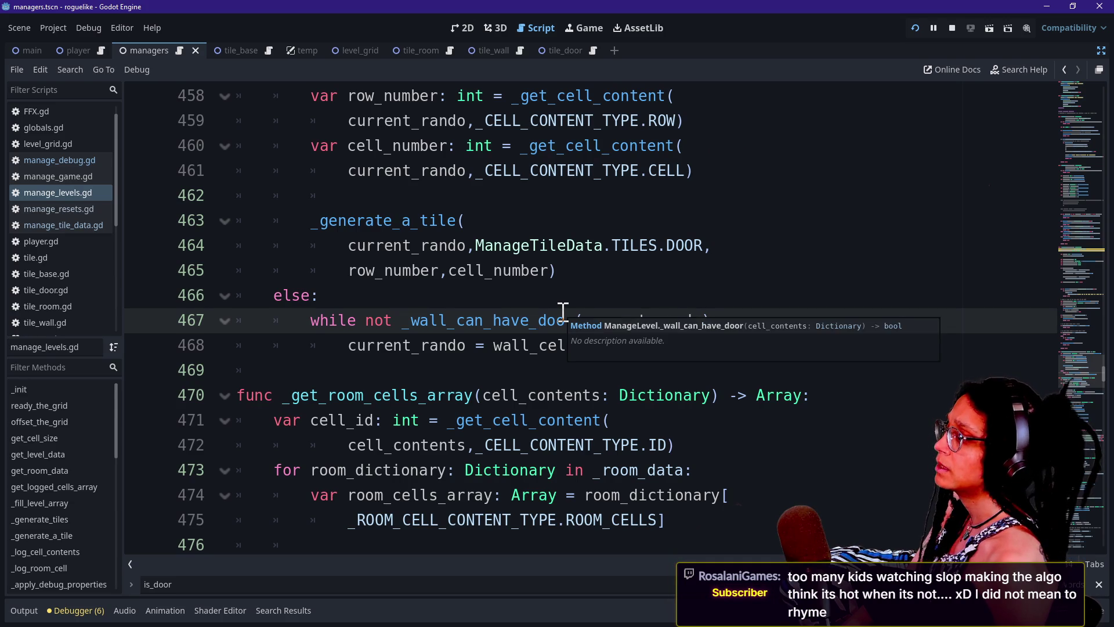
pyautogui.click(544, 346)
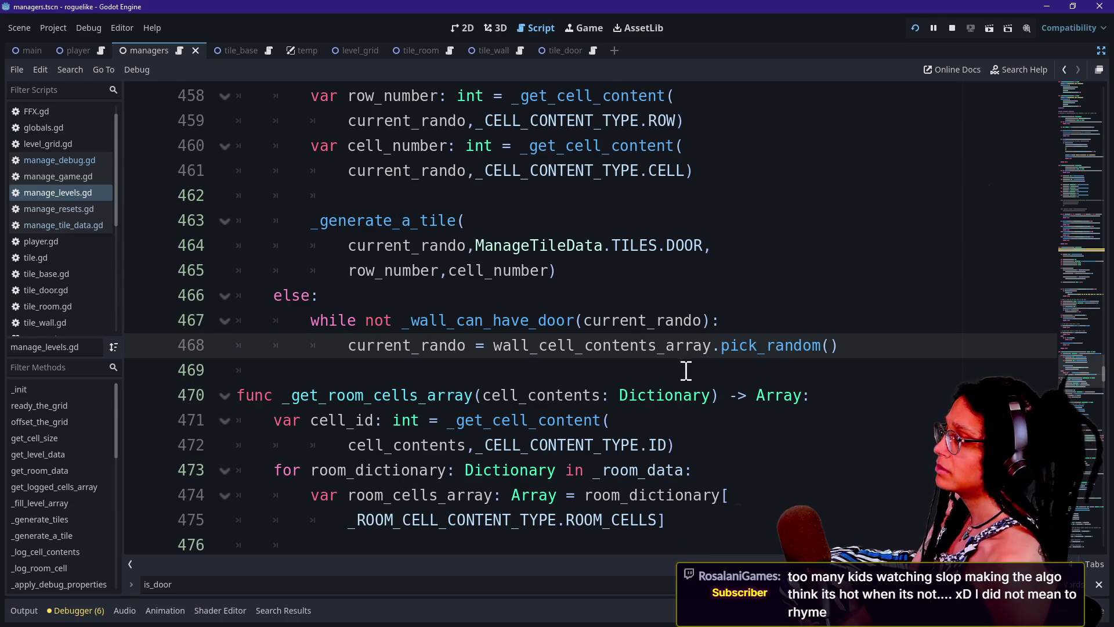
pyautogui.moveTo(400, 321)
pyautogui.mouseDown()
pyautogui.moveTo(724, 318)
pyautogui.moveTo(412, 297)
pyautogui.mouseUp()
pyautogui.click(306, 302)
# Select the else branch through line 469 of manage_levels.gd.
pyautogui.moveTo(722, 320); pyautogui.dragTo(398, 346)
pyautogui.click(376, 346)
pyautogui.moveTo(724, 321); pyautogui.dragTo(374, 346)
pyautogui.click(354, 347)
pyautogui.click(322, 321)
pyautogui.moveTo(322, 320)
pyautogui.mouseDown()
pyautogui.moveTo(713, 346)
pyautogui.moveTo(455, 325)
pyautogui.mouseUp()
pyautogui.click(454, 325)
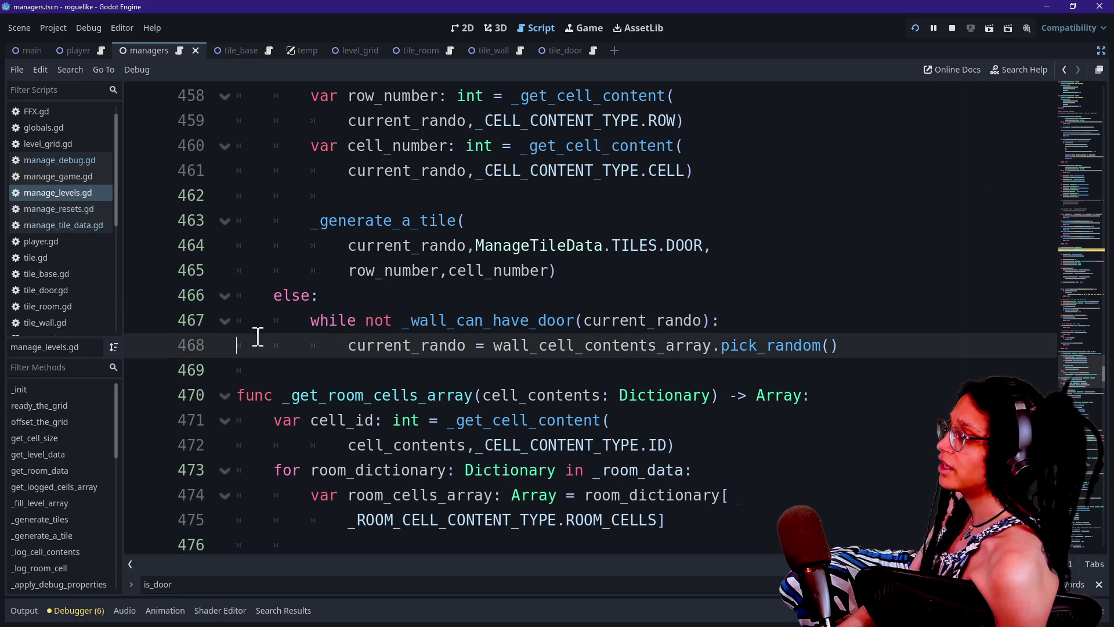
# Move through the else branch and while condition between lines 465 and 469.
pyautogui.moveTo(262, 296); pyautogui.dragTo(657, 364)
pyautogui.click(657, 364)
pyautogui.click(846, 346)
pyautogui.click(843, 365)
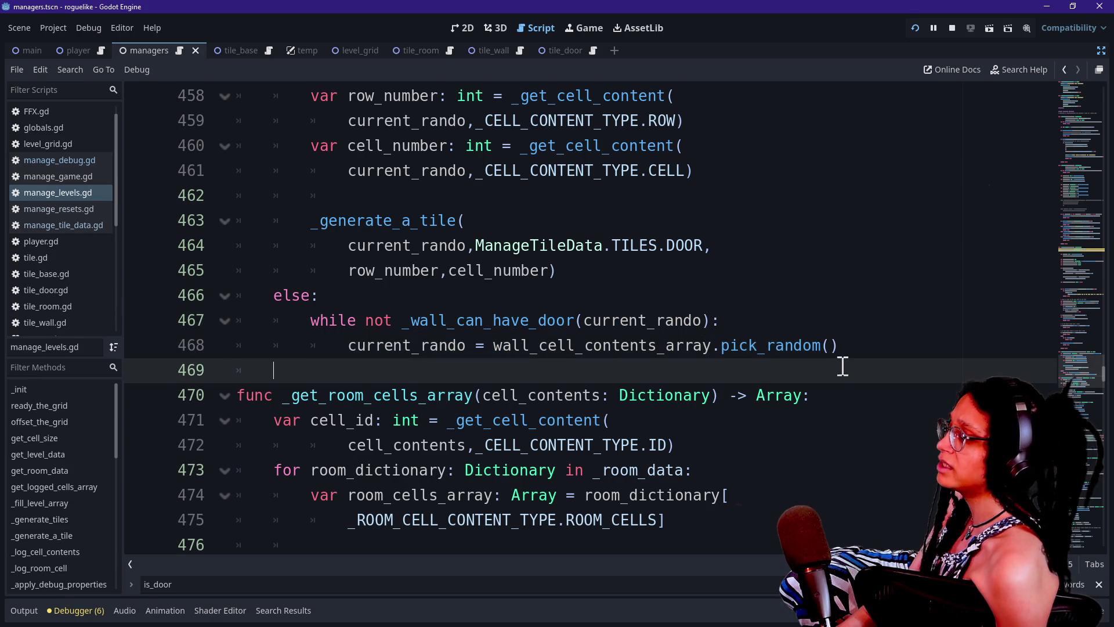
pyautogui.press('Up')
pyautogui.press('Up')
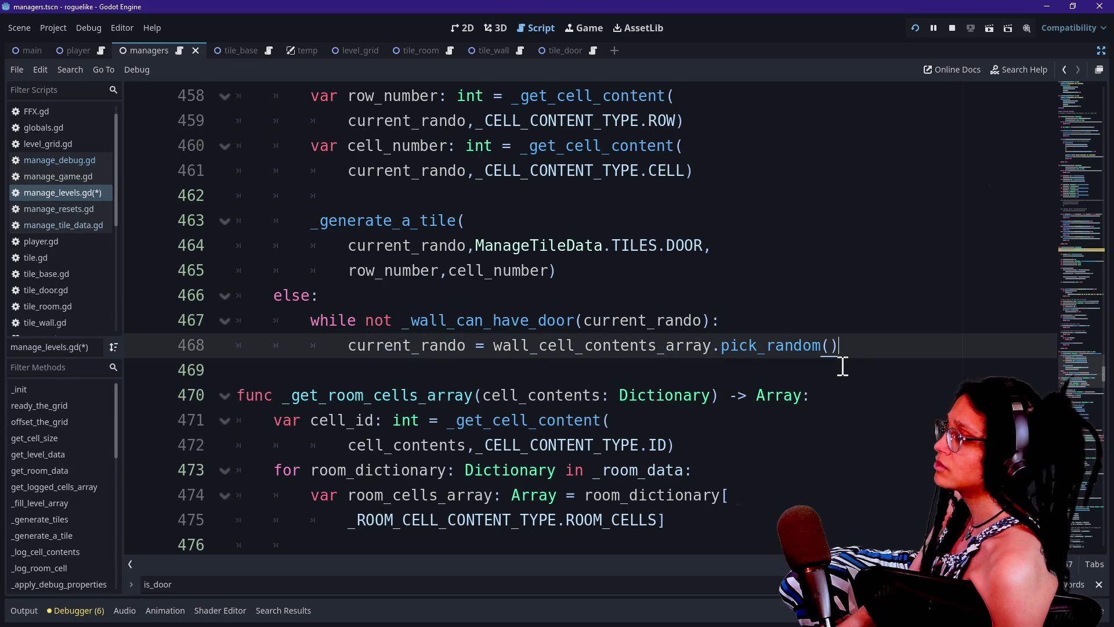
pyautogui.press('Up')
pyautogui.press('Up')
pyautogui.press('Down')
pyautogui.press('Down')
pyautogui.moveTo(298, 324); pyautogui.dragTo(523, 326)
pyautogui.click(552, 325)
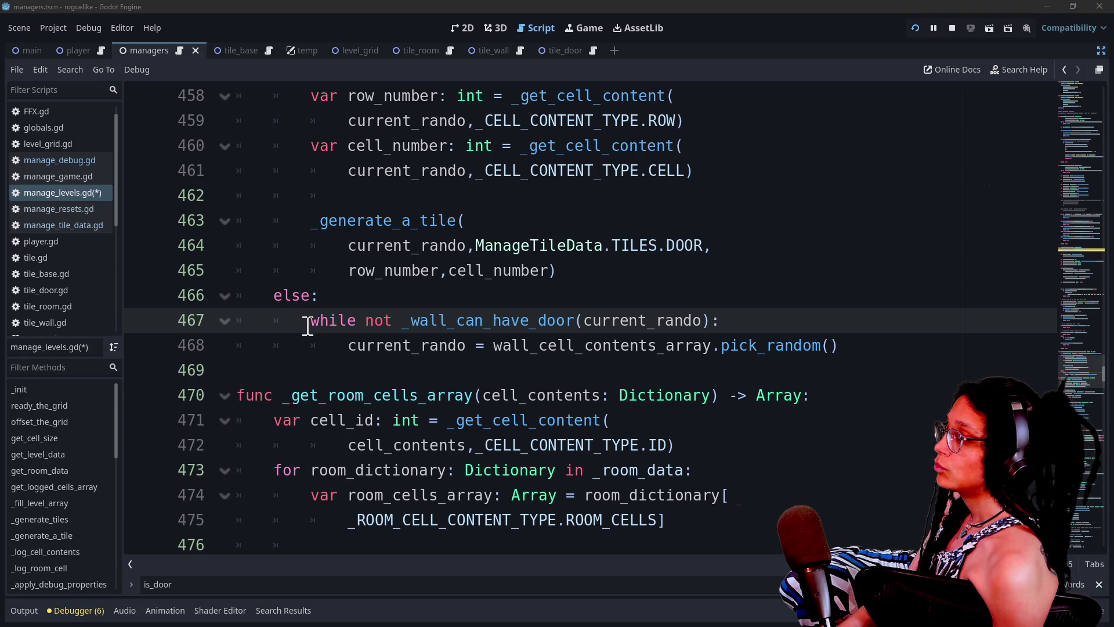
# Examine the not _wall_can_have_door(current_rando) loop condition on line 467.
pyautogui.moveTo(307, 320)
pyautogui.mouseDown()
pyautogui.moveTo(546, 298)
pyautogui.moveTo(771, 313)
pyautogui.mouseUp()
pyautogui.click(734, 318)
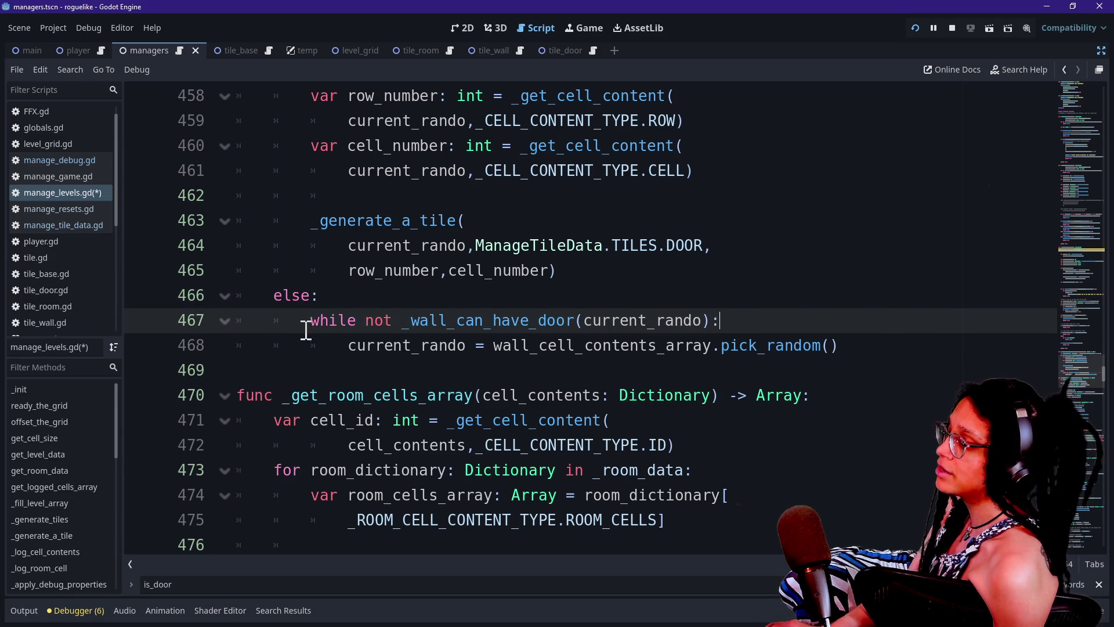
pyautogui.doubleClick(373, 322)
pyautogui.click(412, 322)
pyautogui.moveTo(400, 324); pyautogui.dragTo(799, 322)
pyautogui.click(406, 322)
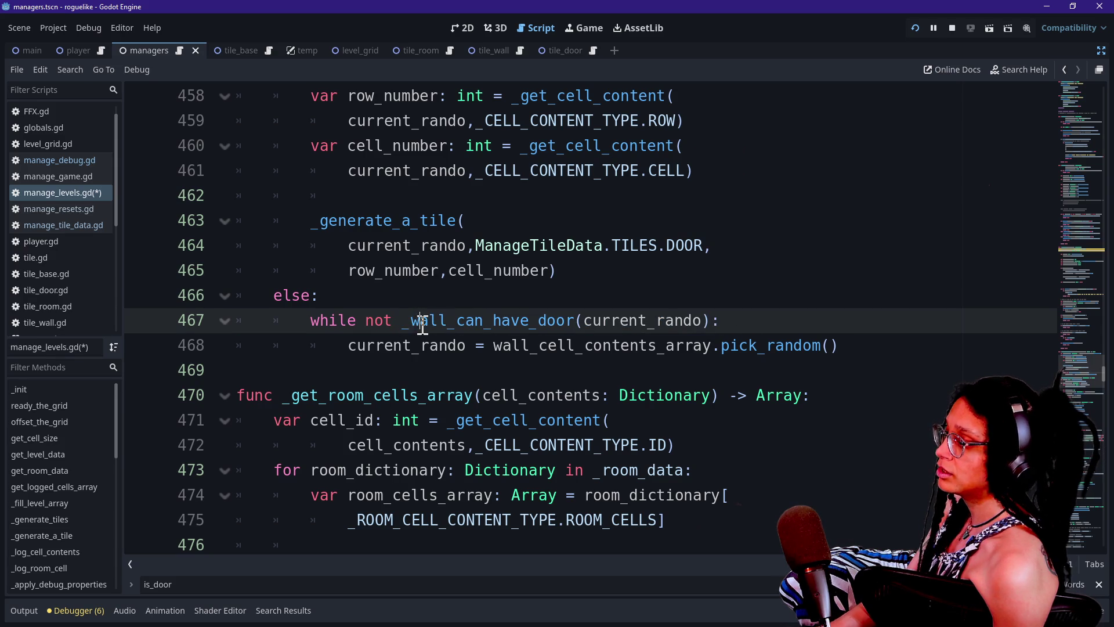
pyautogui.moveTo(366, 322)
pyautogui.mouseDown()
pyautogui.moveTo(834, 321)
pyautogui.moveTo(585, 321)
pyautogui.moveTo(756, 323)
pyautogui.moveTo(549, 301)
pyautogui.moveTo(738, 321)
pyautogui.mouseUp()
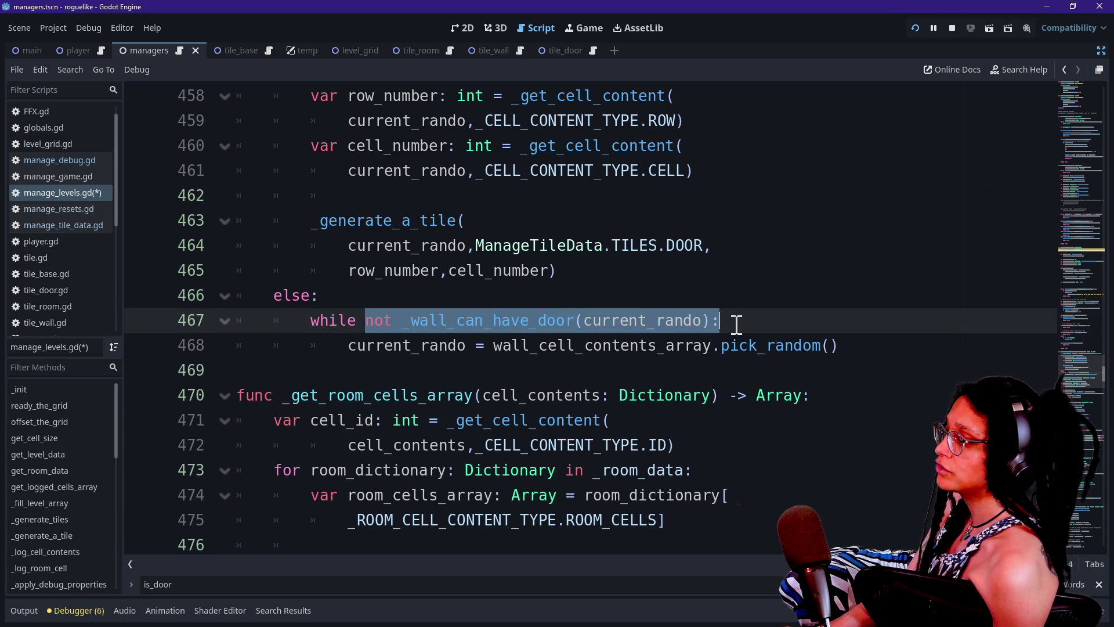
pyautogui.click(736, 324)
pyautogui.moveTo(365, 321)
pyautogui.mouseDown()
pyautogui.moveTo(750, 346)
pyautogui.moveTo(741, 325)
pyautogui.mouseUp()
pyautogui.click(741, 324)
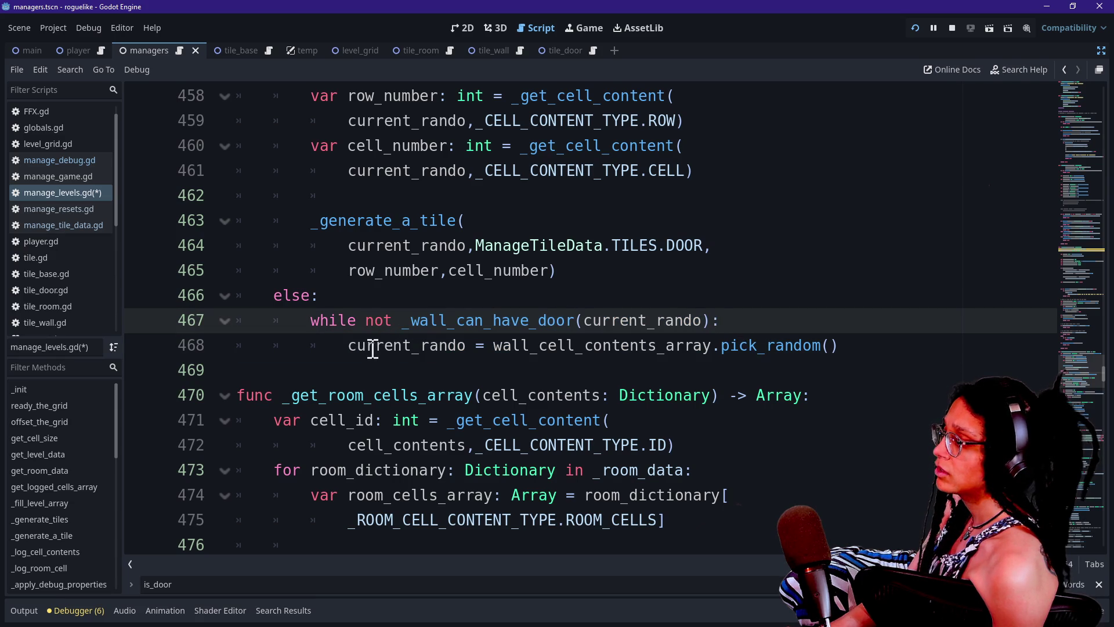
# Add a new indented line 469 after the loop's repick statement, briefly typing print(.
pyautogui.moveTo(346, 347); pyautogui.dragTo(871, 356)
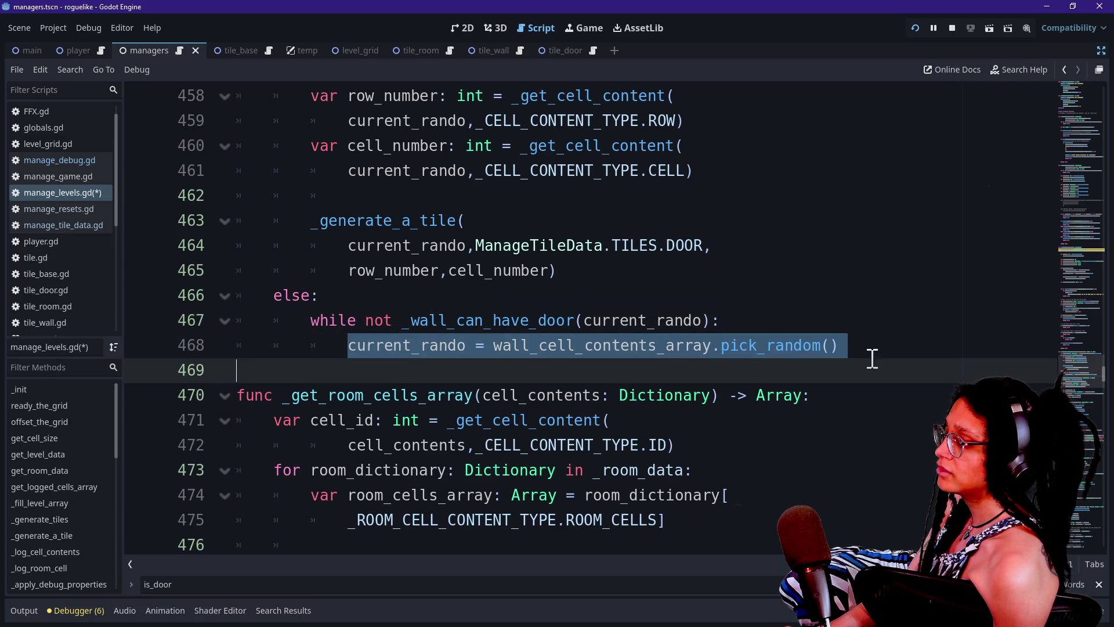
pyautogui.click(868, 354)
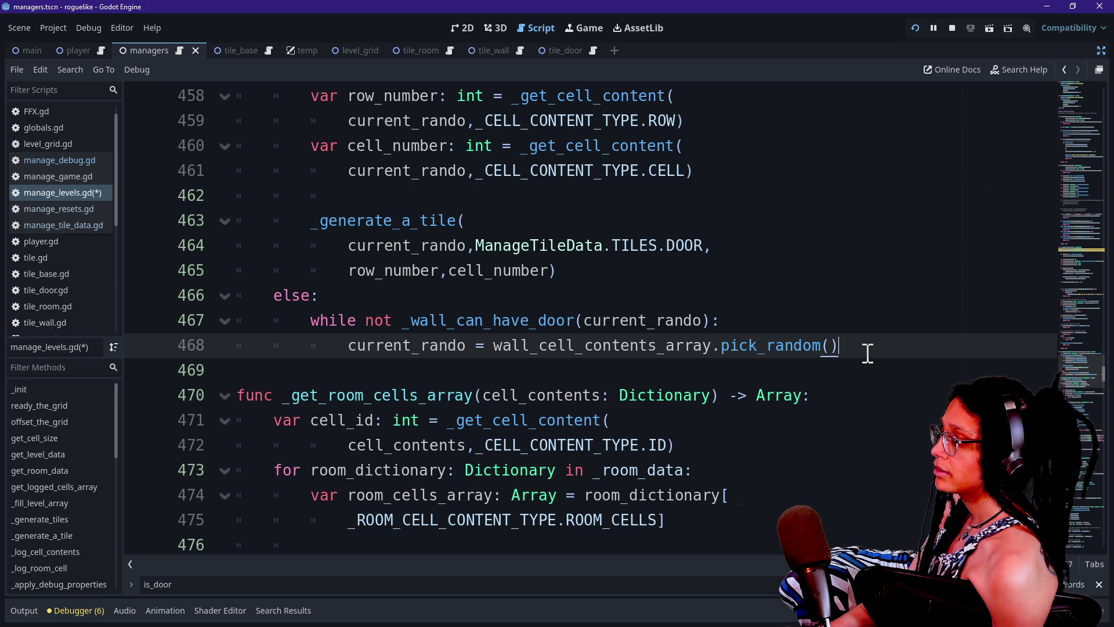
pyautogui.press('Return')
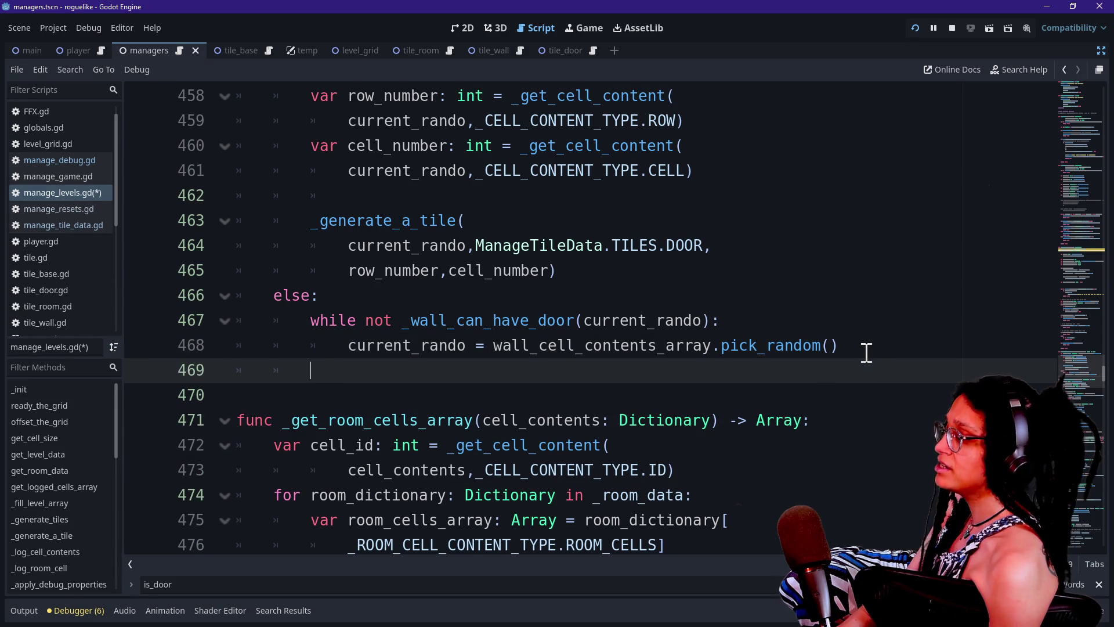
pyautogui.write('print(')
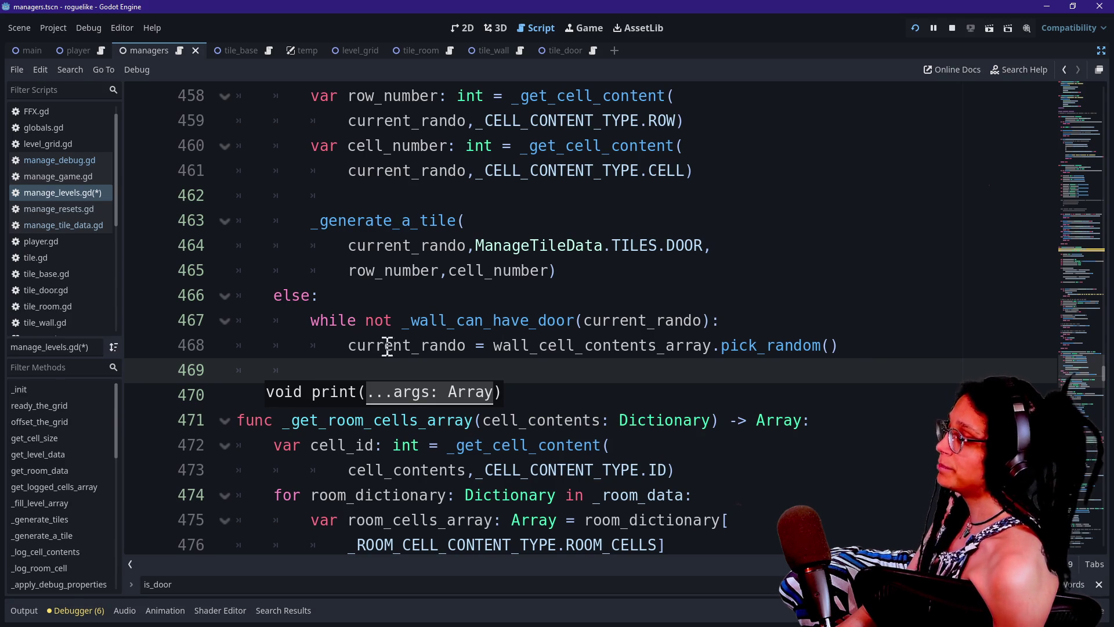
pyautogui.write('q')
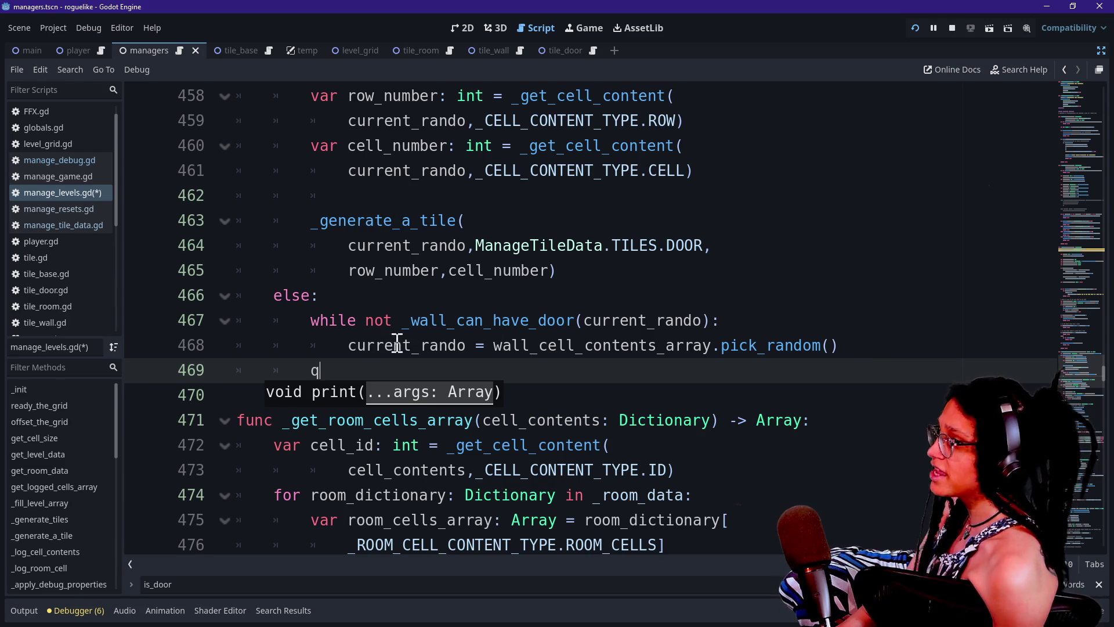
pyautogui.press('BackSpace')
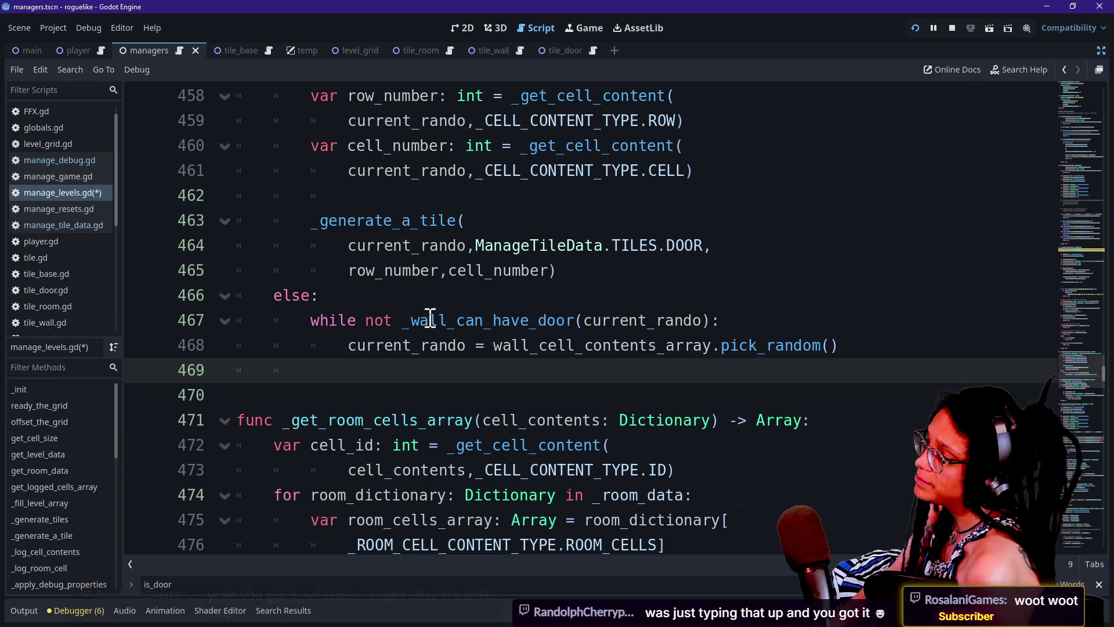
# Select the _generate_a_tile call on lines 463–465.
pyautogui.moveTo(395, 317); pyautogui.dragTo(621, 306)
pyautogui.moveTo(736, 309); pyautogui.dragTo(735, 319)
pyautogui.click(510, 391)
pyautogui.click(500, 346)
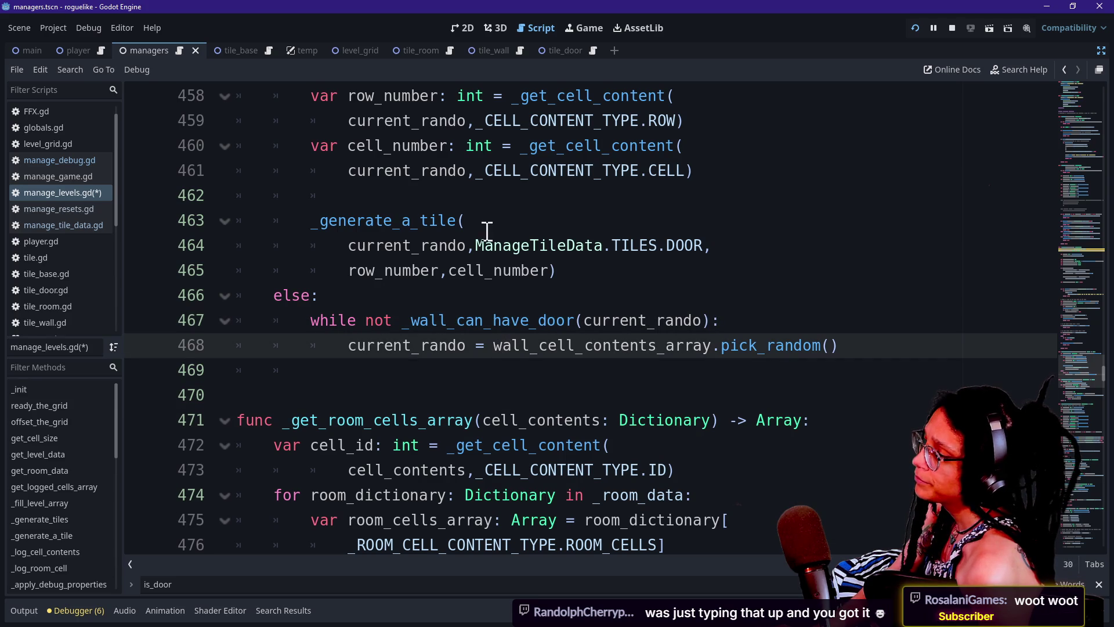
pyautogui.moveTo(605, 267)
pyautogui.mouseDown()
pyautogui.moveTo(359, 242)
pyautogui.moveTo(312, 221)
pyautogui.mouseUp()
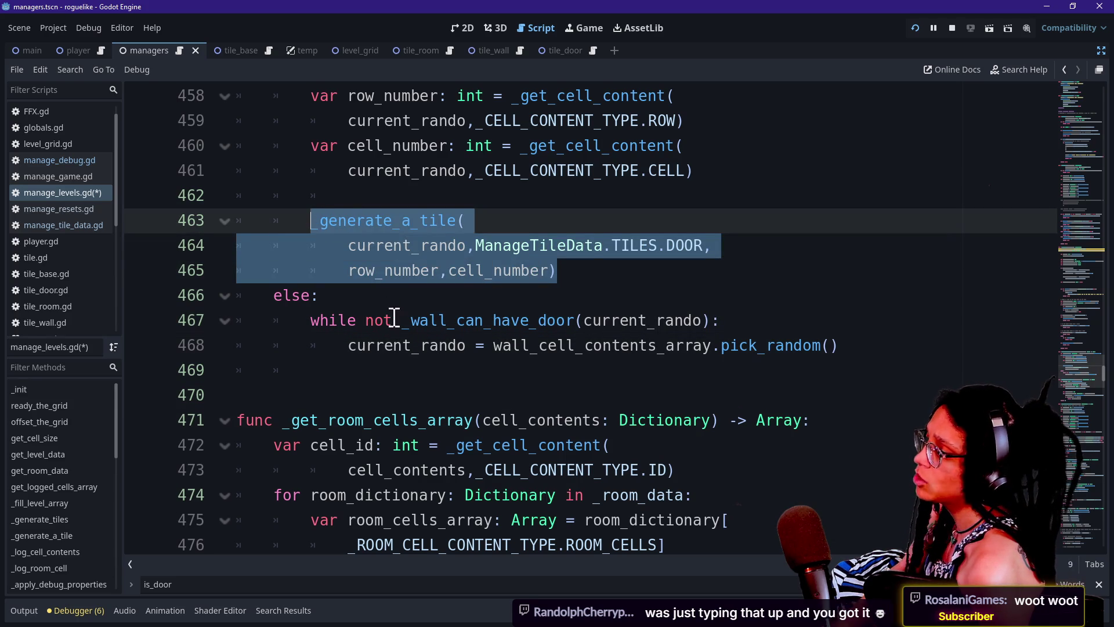
# Copy the _generate_a_tile call and paste it after the while loop.
pyautogui.hotkey('ctrl', 'c')
pyautogui.click(391, 350)
pyautogui.click(386, 362)
pyautogui.hotkey('ctrl', 'v')
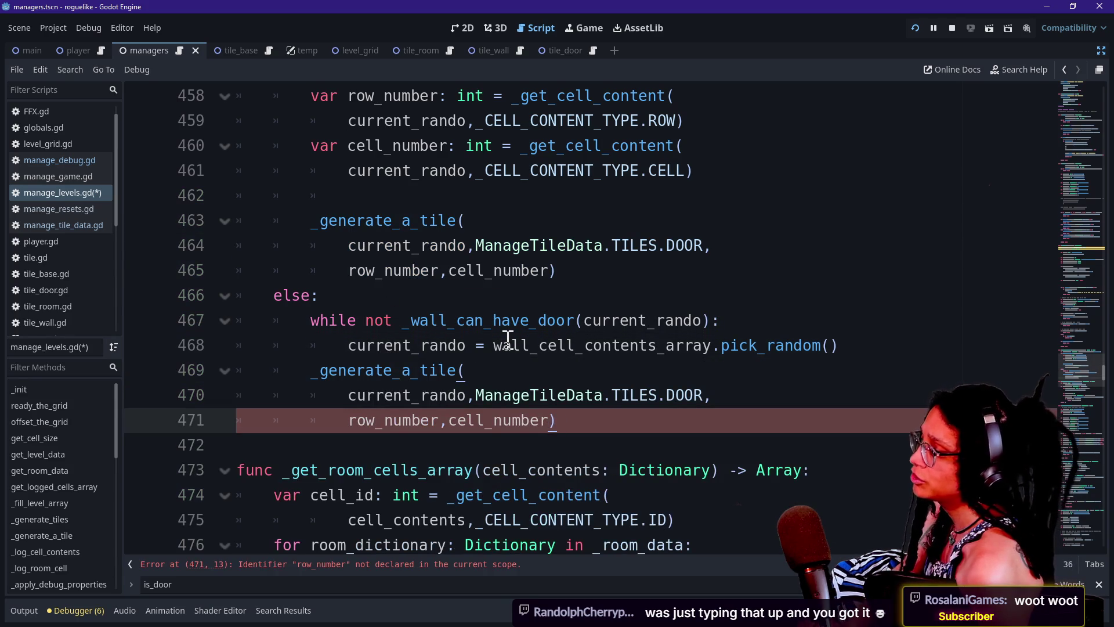
pyautogui.scroll(2, 468, 315)
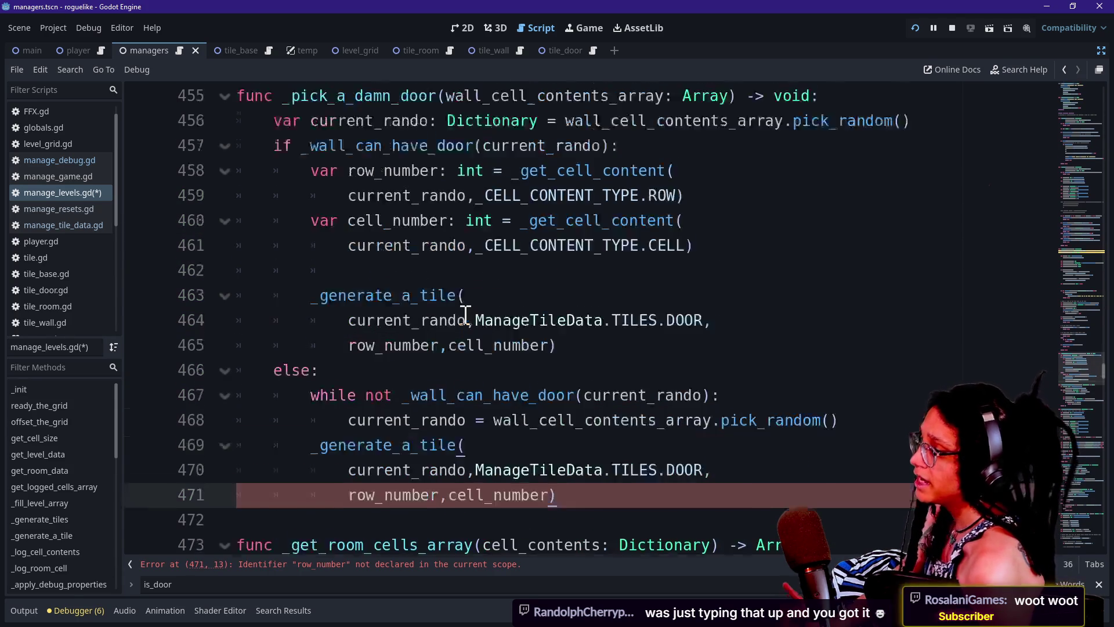
pyautogui.moveTo(737, 323); pyautogui.dragTo(711, 227)
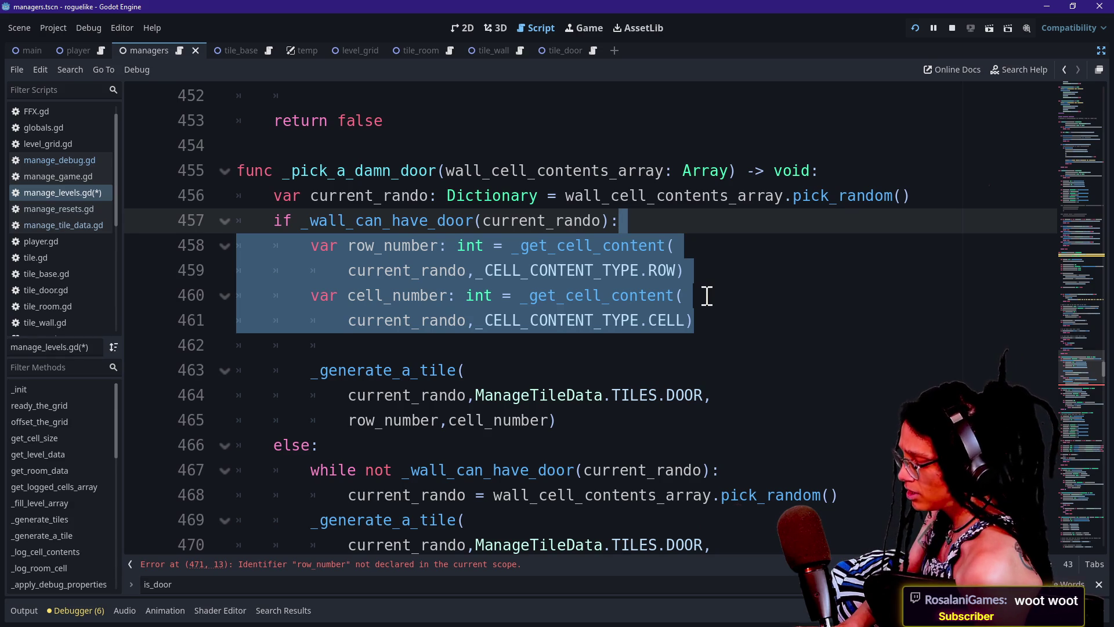
# Search the script for 'helper', then jump back to the error on line 471.
pyautogui.hotkey('ctrl', 'f')
pyautogui.write('helper')
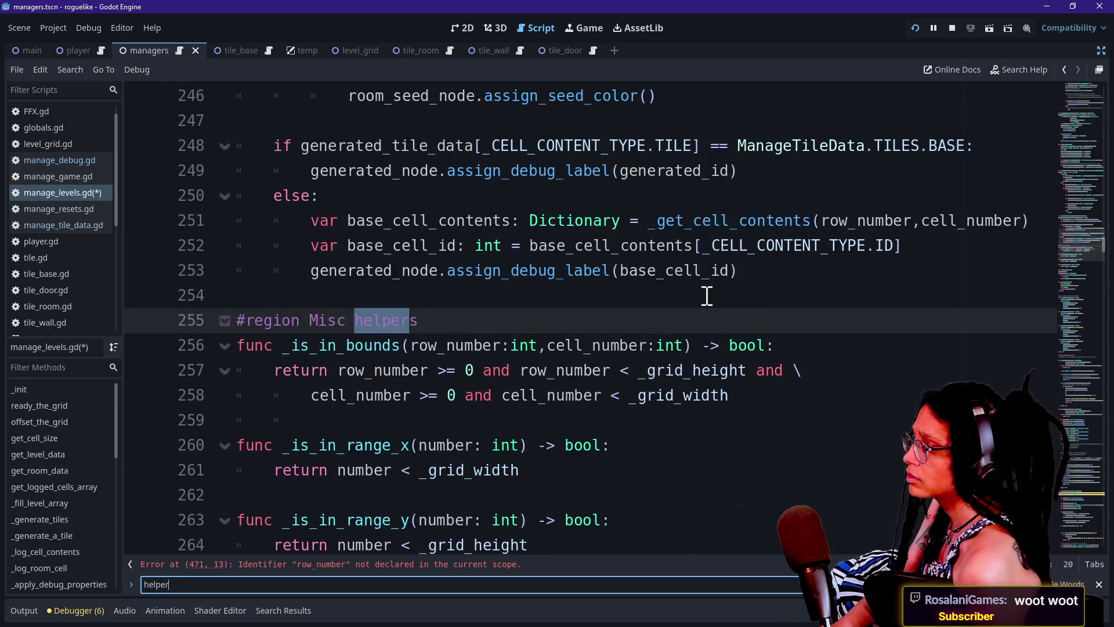
pyautogui.scroll(-2, 341, 366)
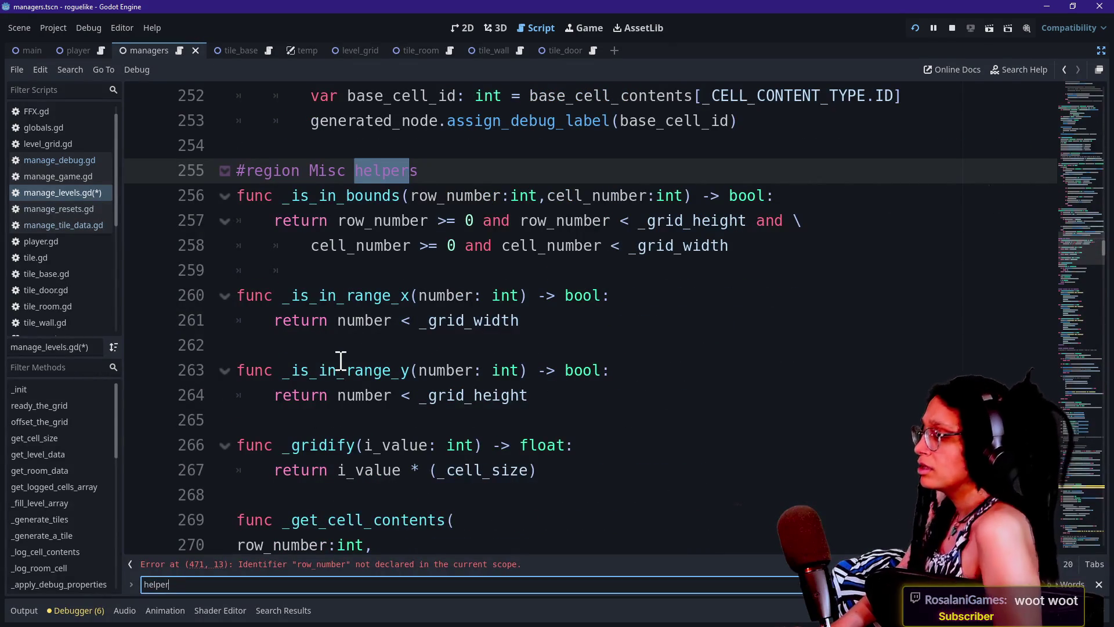
pyautogui.scroll(-1, 401, 369)
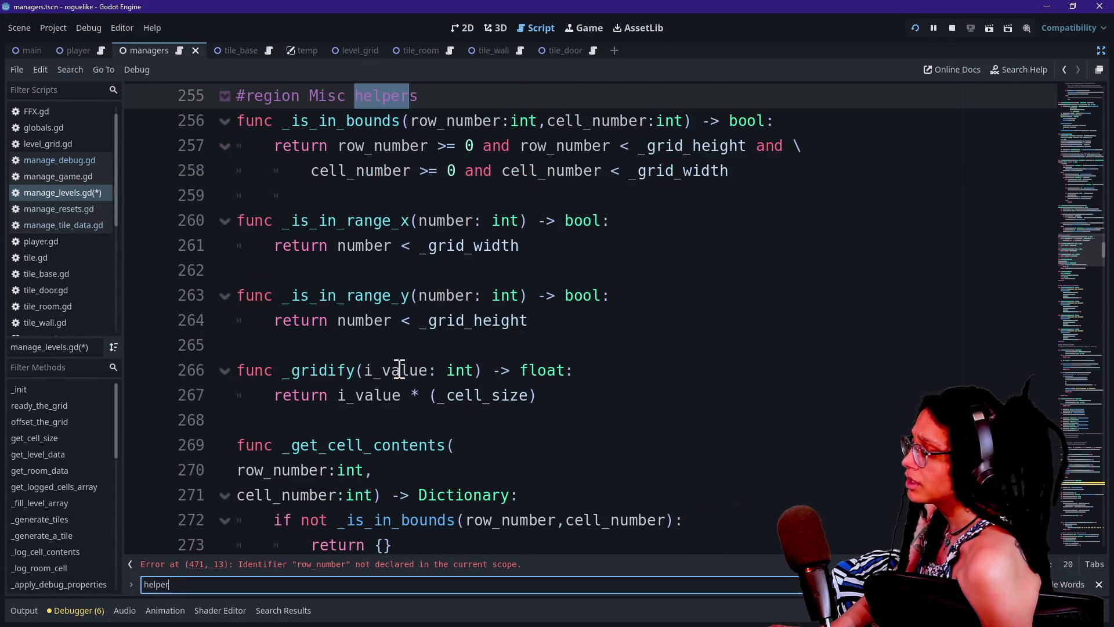
pyautogui.scroll(-5, 516, 376)
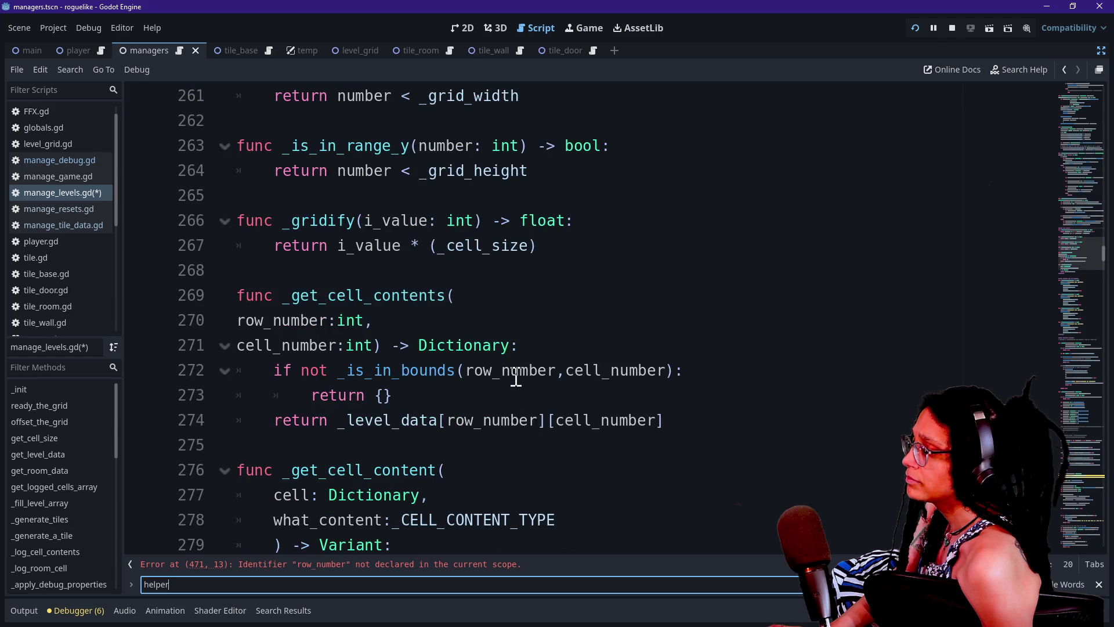
pyautogui.click(1075, 444)
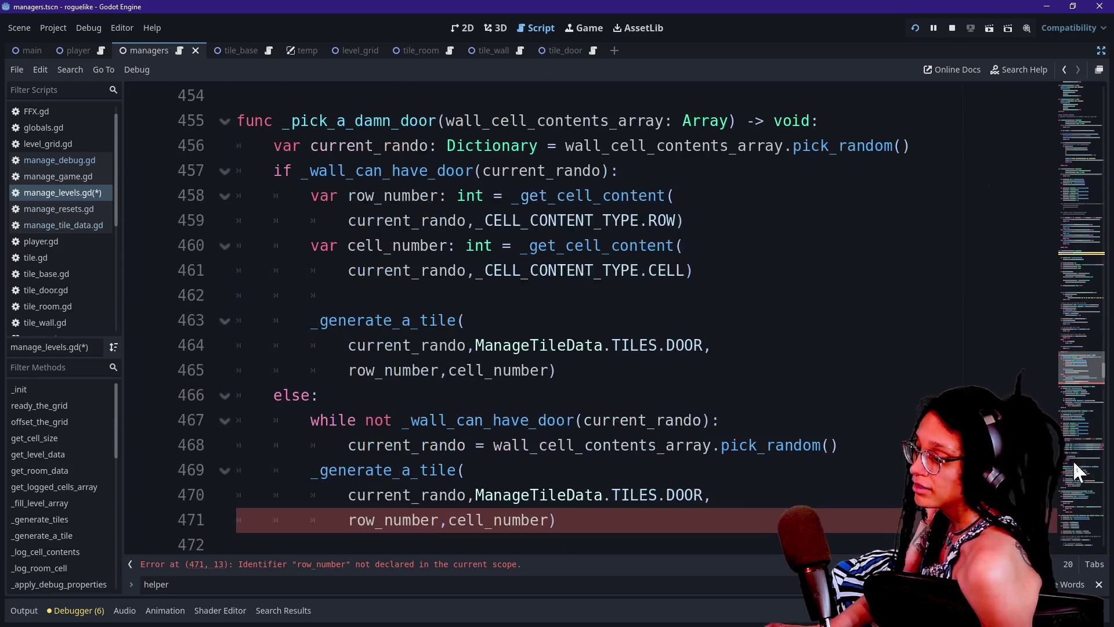
# Paste the row_number and cell_number declarations after line 468, save, and relaunch the game.
pyautogui.scroll(-2, 825, 464)
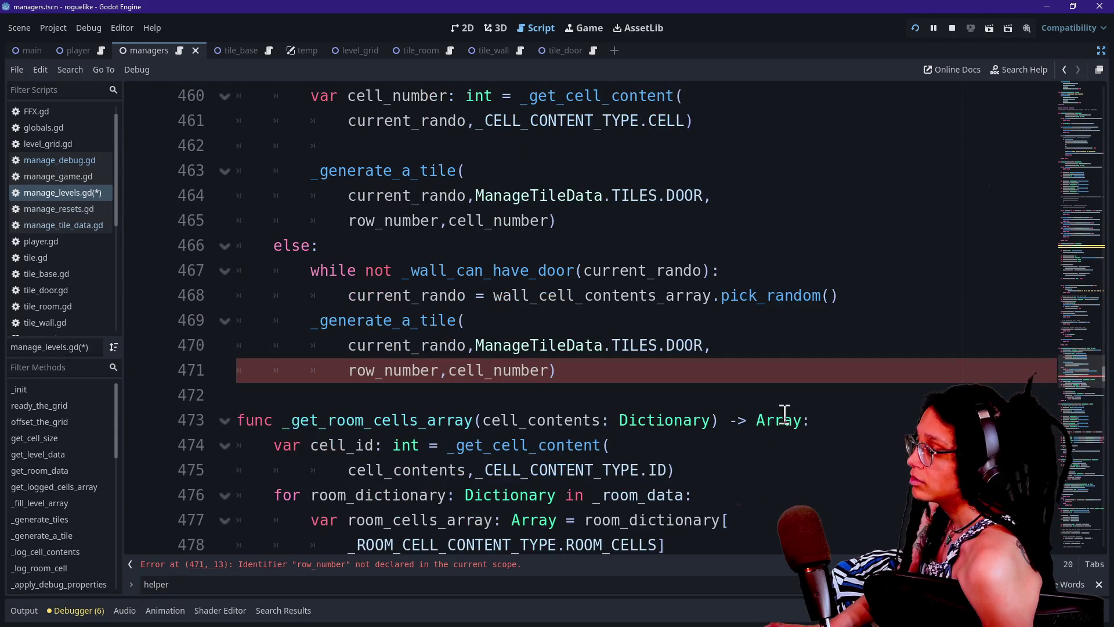
pyautogui.click(900, 294)
pyautogui.press('Return')
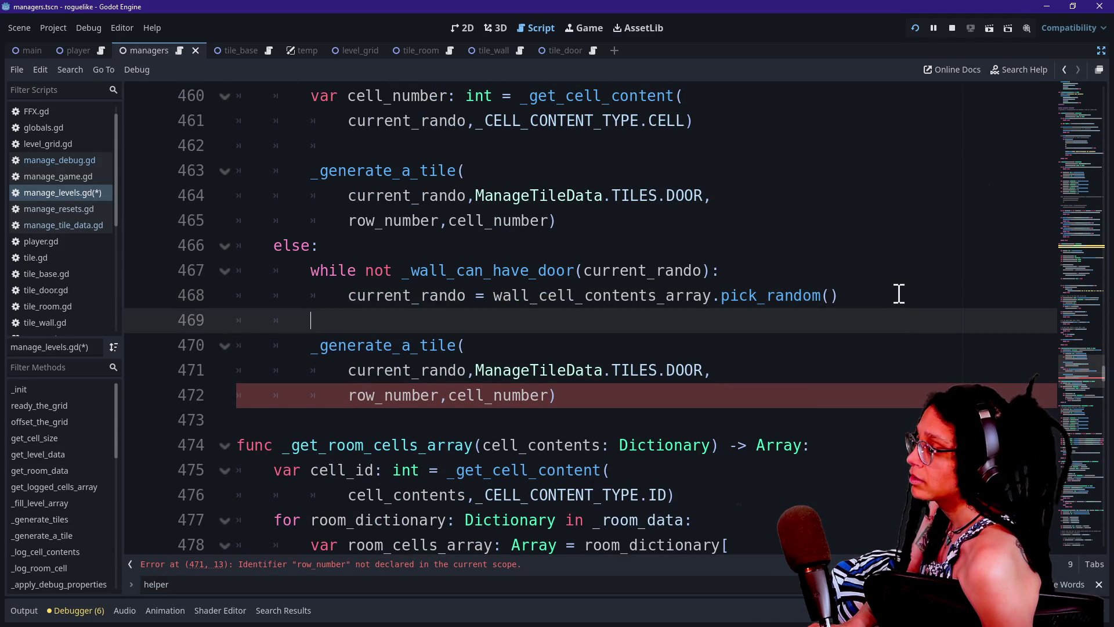
pyautogui.hotkey('ctrl', 'v')
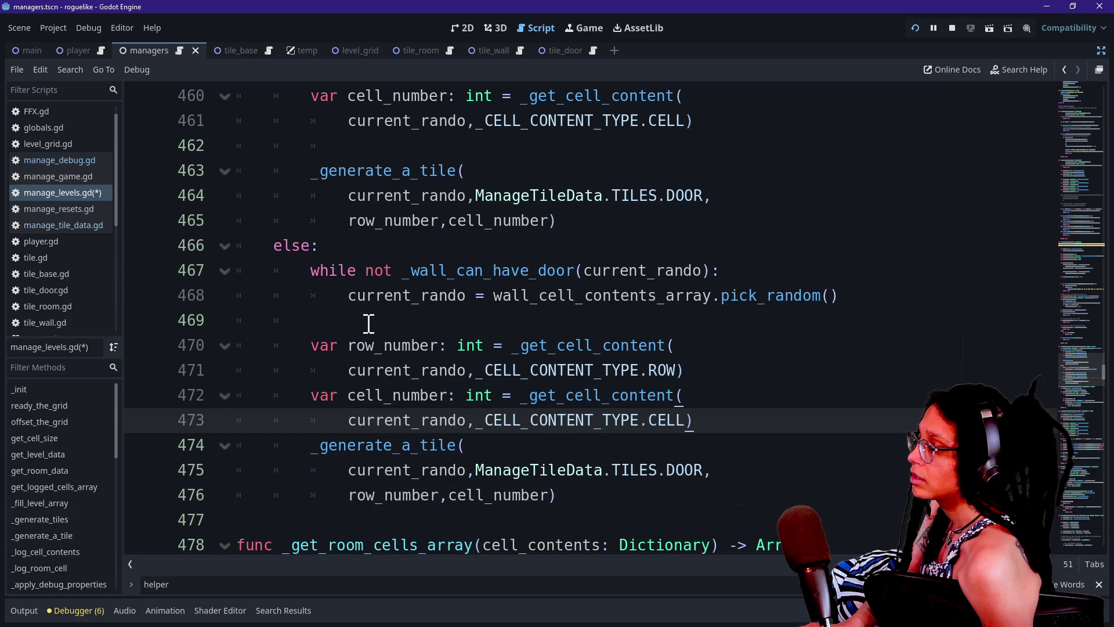
pyautogui.click(665, 345)
pyautogui.hotkey('ctrl', 's')
pyautogui.click(916, 29)
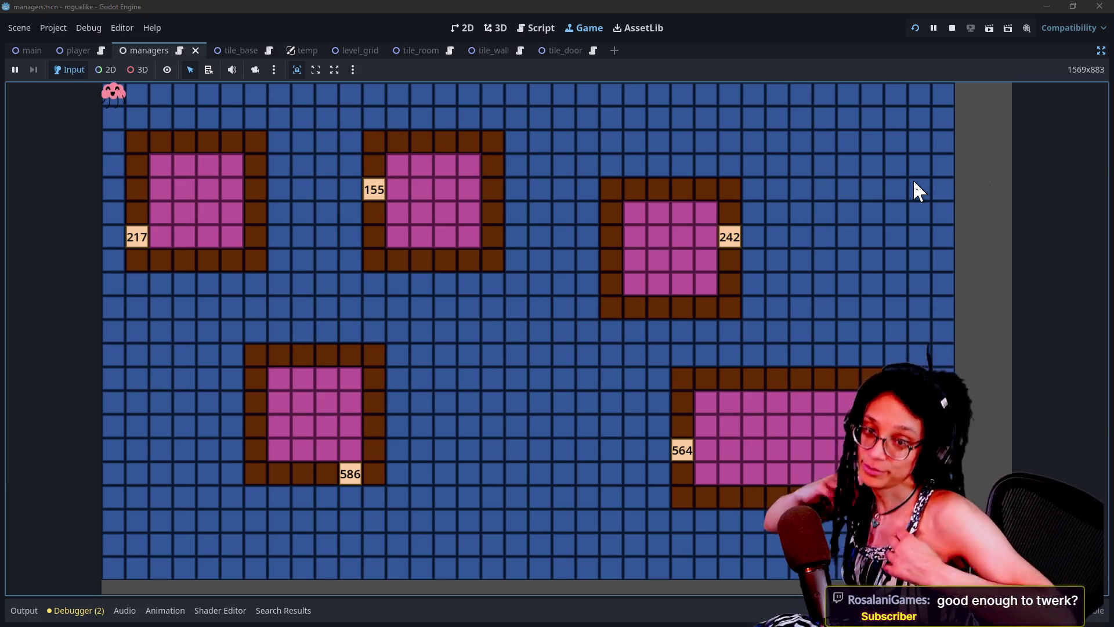
# Regenerate the level layout in the running game with Space.
pyautogui.press('space')
pyautogui.press('space')
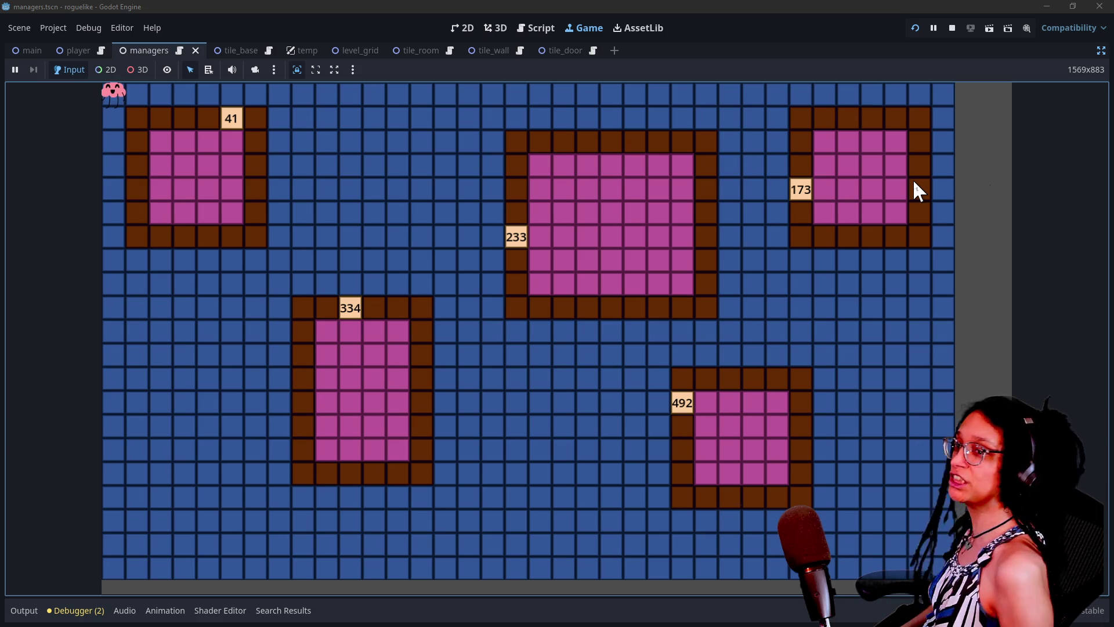
# Stop the running game after the new five-room layouts appear.
pyautogui.click(952, 27)
# Jump to _is_door via the minimap and read its body down to line 404.
pyautogui.click(1082, 252)
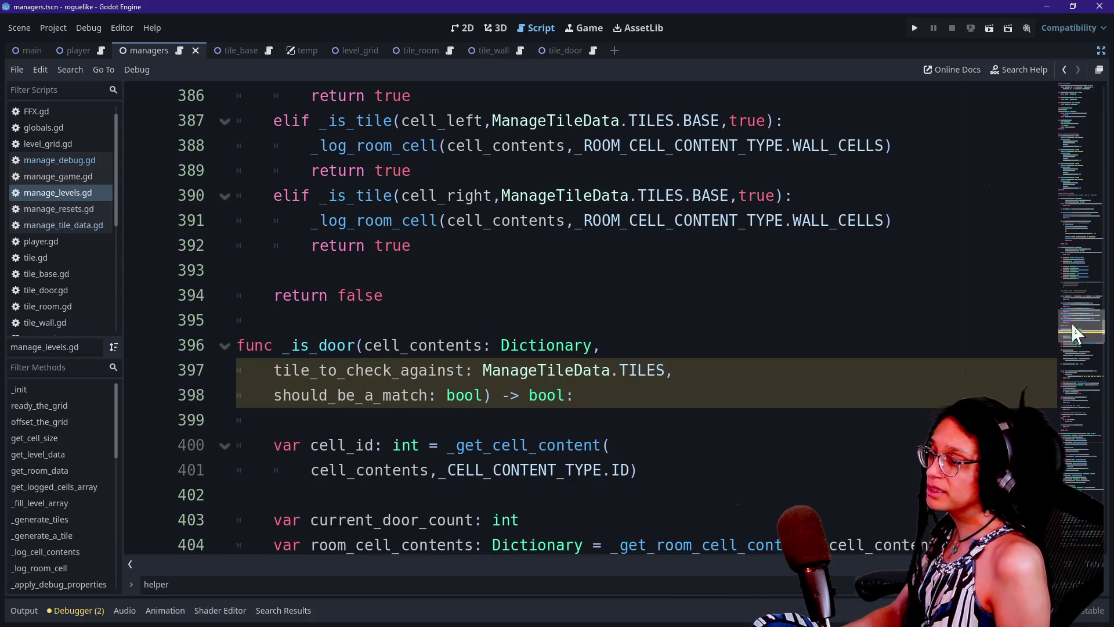
pyautogui.moveTo(365, 395); pyautogui.dragTo(417, 421)
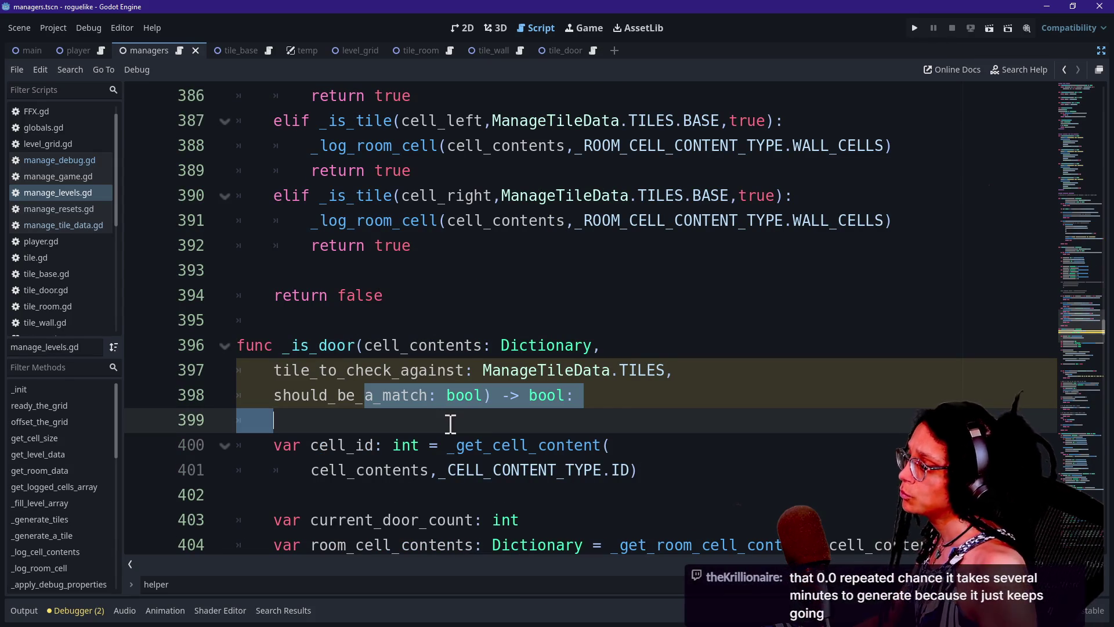
pyautogui.scroll(-1, 450, 424)
pyautogui.scroll(-5, 340, 315)
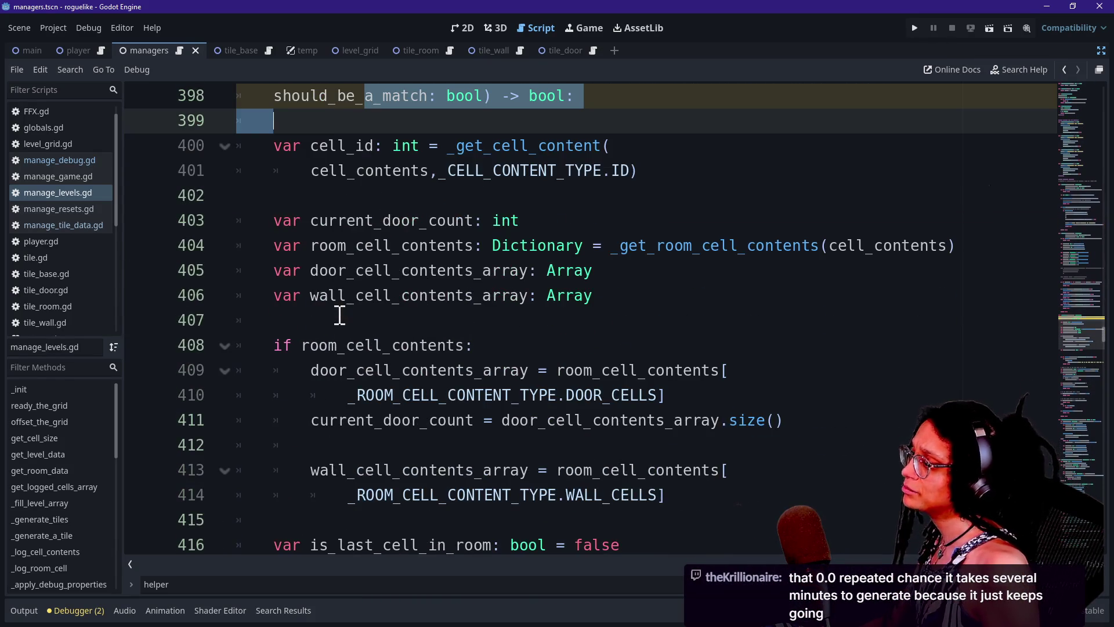
pyautogui.scroll(-2, 340, 315)
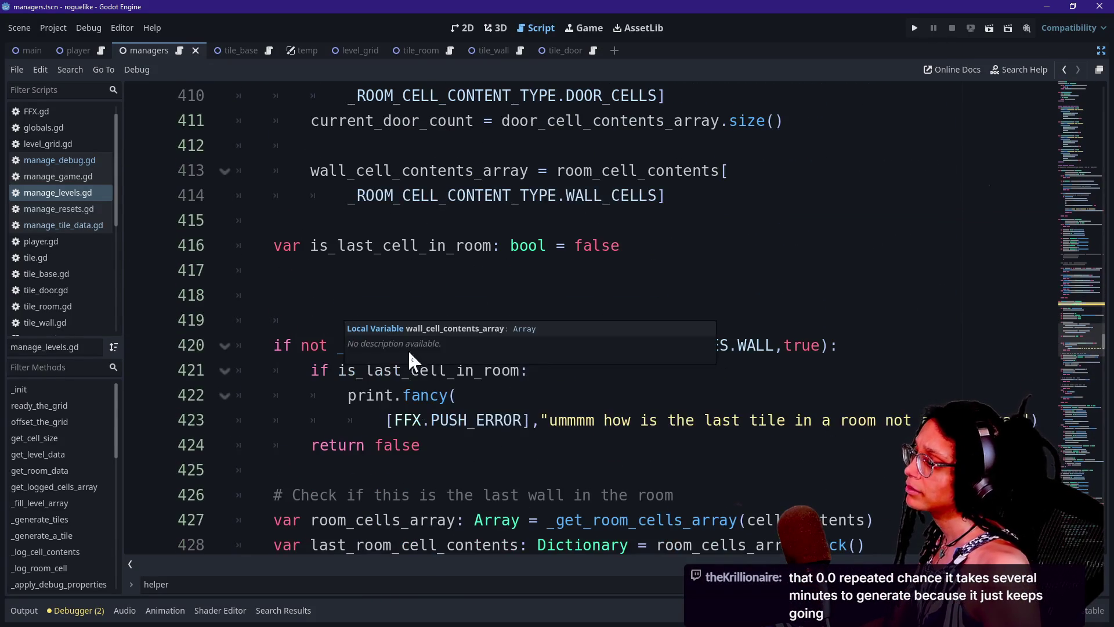
pyautogui.moveTo(418, 340); pyautogui.dragTo(647, 336)
pyautogui.scroll(4, 647, 337)
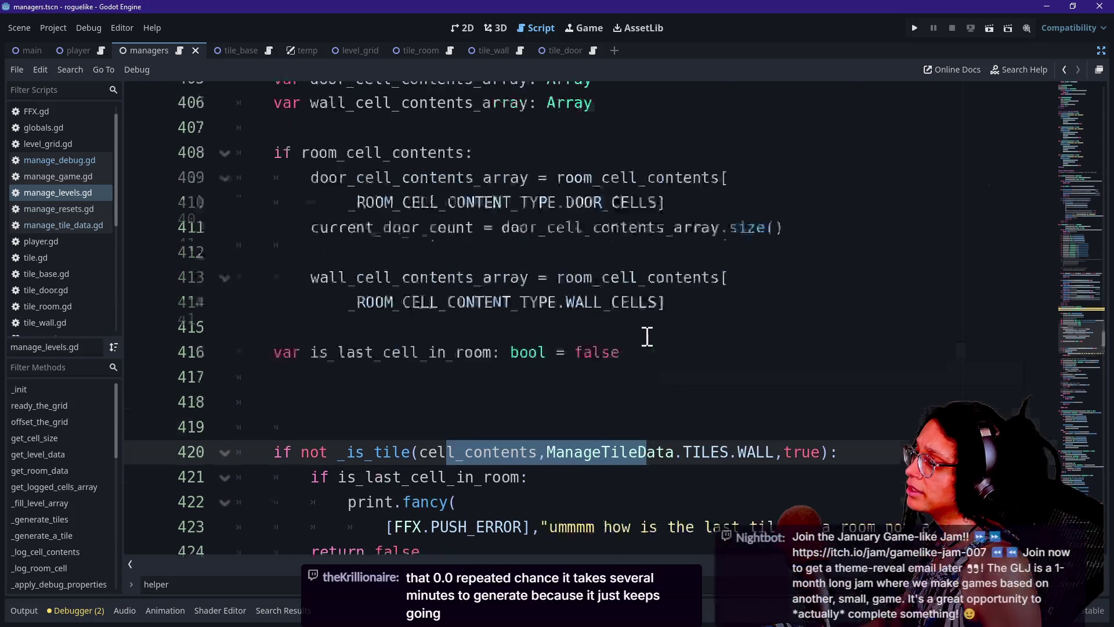
pyautogui.scroll(1, 647, 337)
pyautogui.click(418, 323)
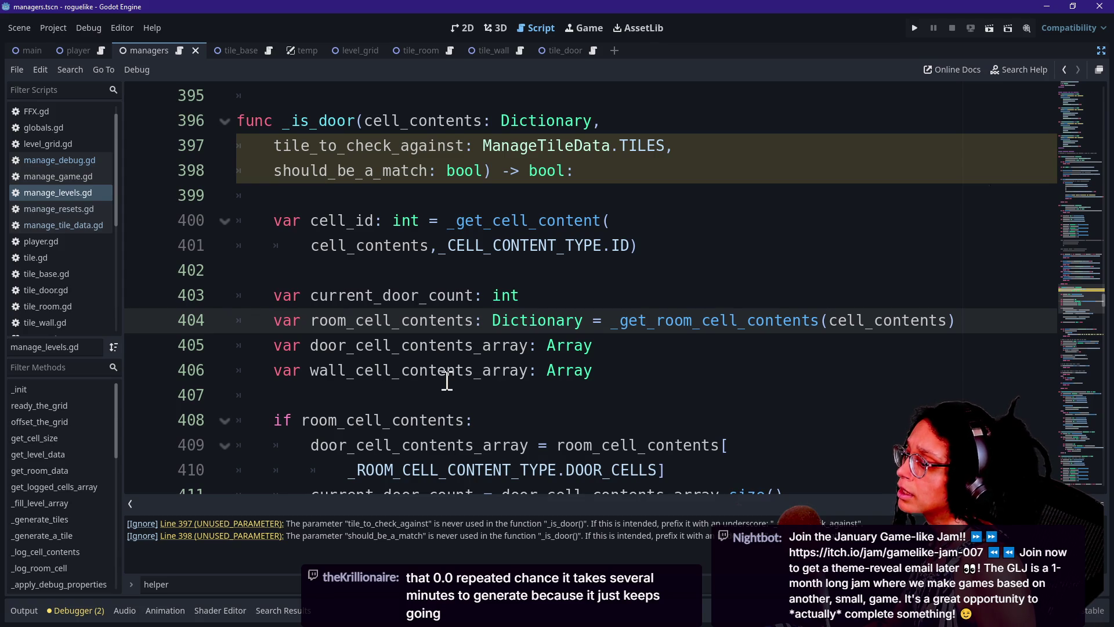
# Review line 420's _is_tile check and the unused tile_to_check_against and should_be_a_match warnings.
pyautogui.scroll(-6, 447, 380)
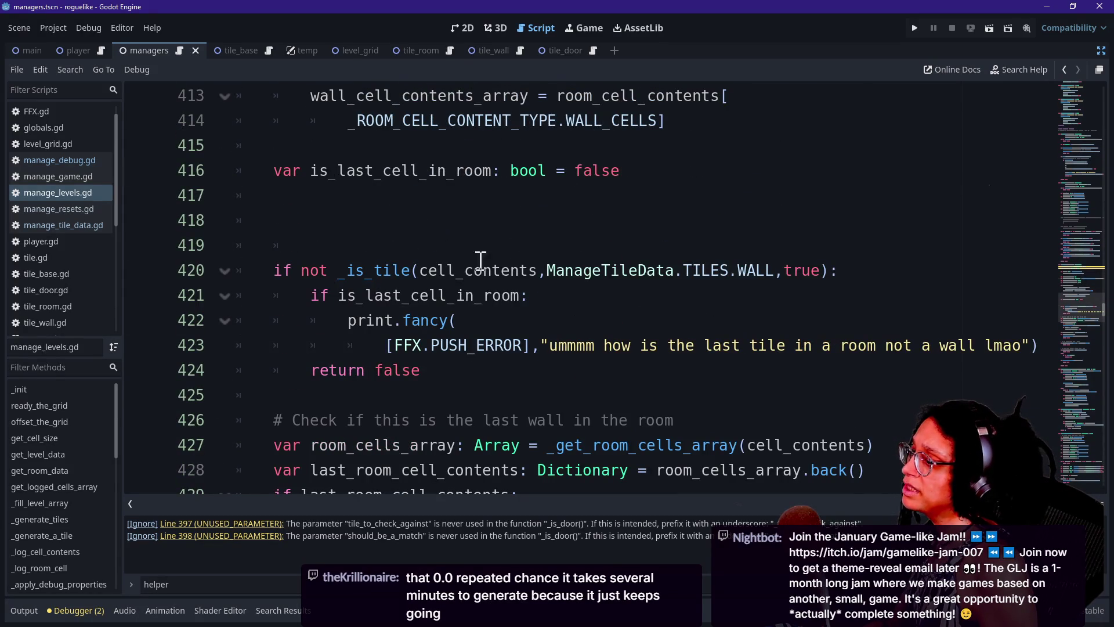
pyautogui.moveTo(511, 270); pyautogui.dragTo(583, 270)
pyautogui.click(704, 270)
pyautogui.moveTo(807, 271); pyautogui.dragTo(601, 272)
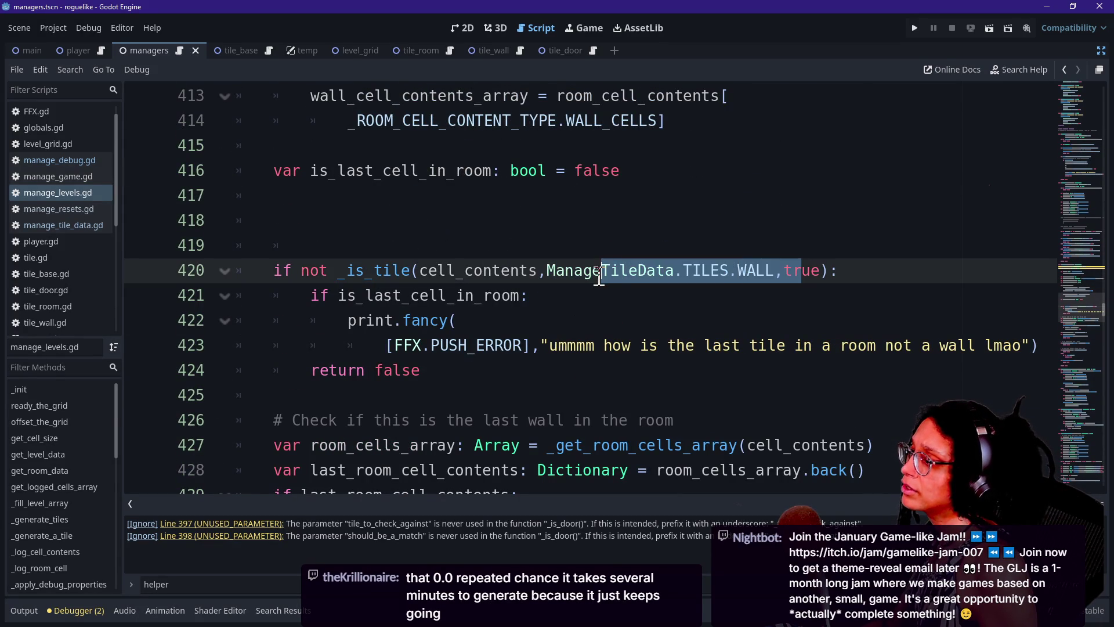
pyautogui.scroll(7, 599, 276)
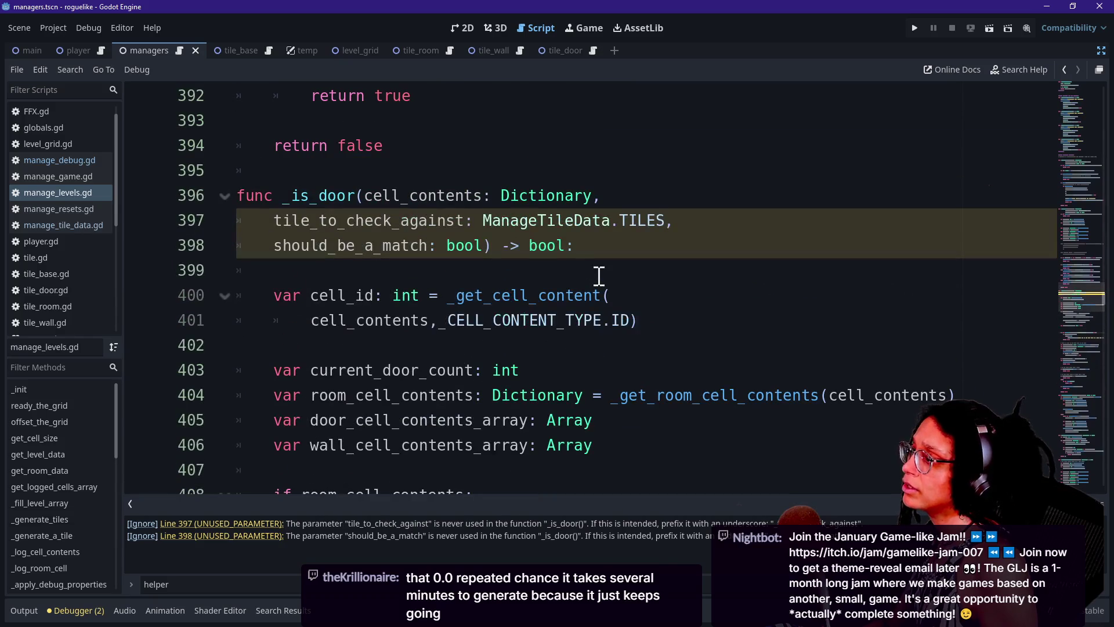
pyautogui.scroll(-7, 599, 275)
pyautogui.click(582, 271)
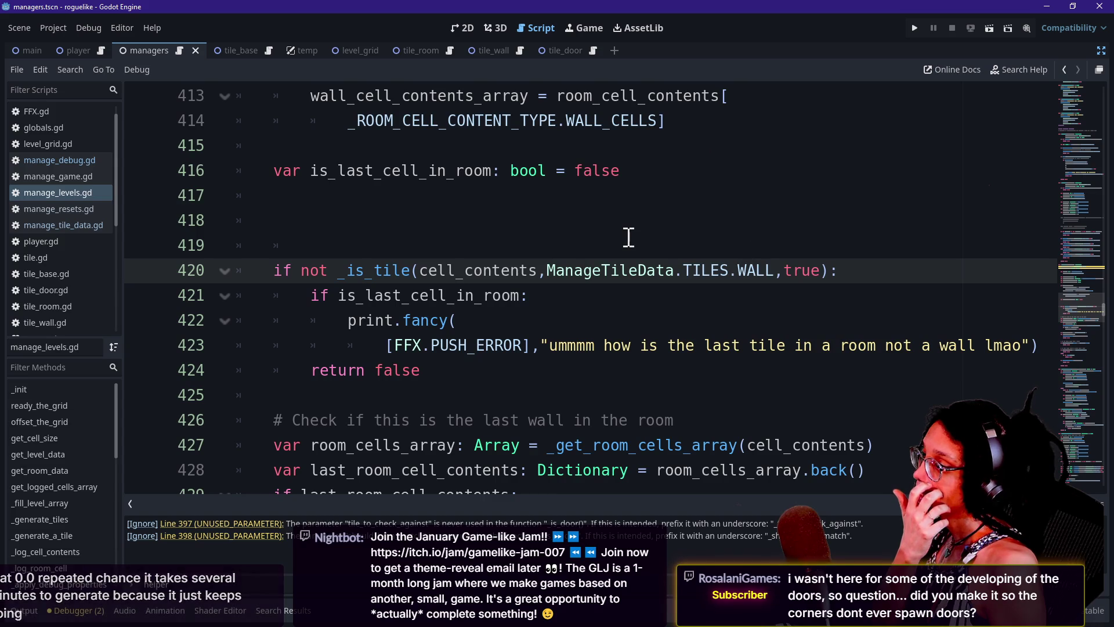
pyautogui.scroll(1, 627, 239)
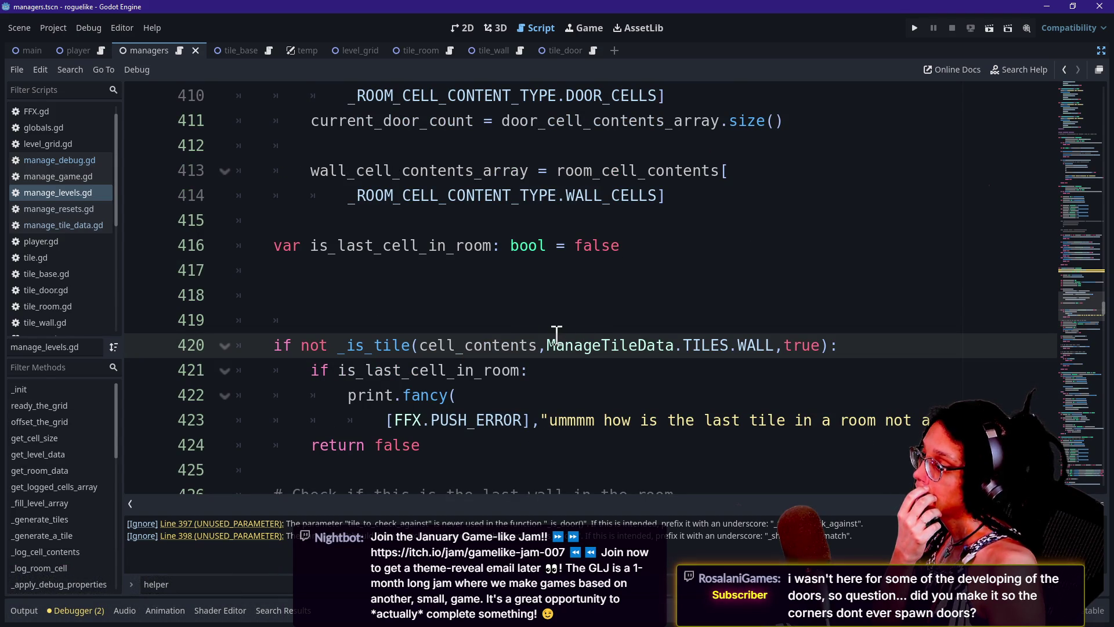
# Pass tile_to_check_against and should_be_a_match into line 420's _is_tile call, then test-run with F5.
pyautogui.moveTo(552, 342); pyautogui.dragTo(772, 338)
pyautogui.write('ti')
pyautogui.press('Return')
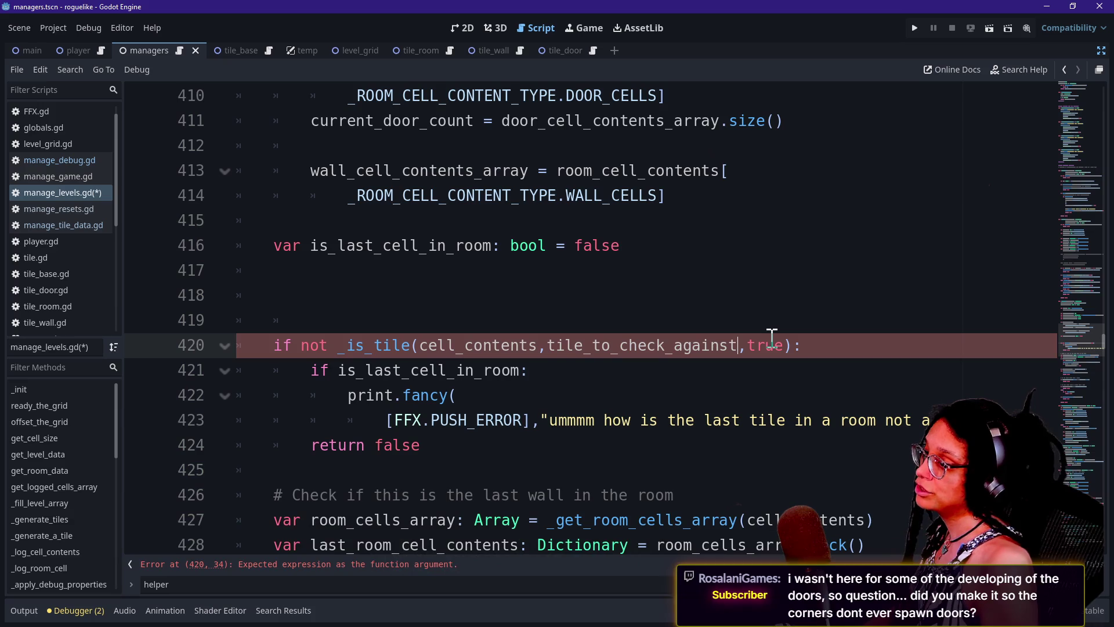
pyautogui.doubleClick(772, 342)
pyautogui.write('sh')
pyautogui.press('Return')
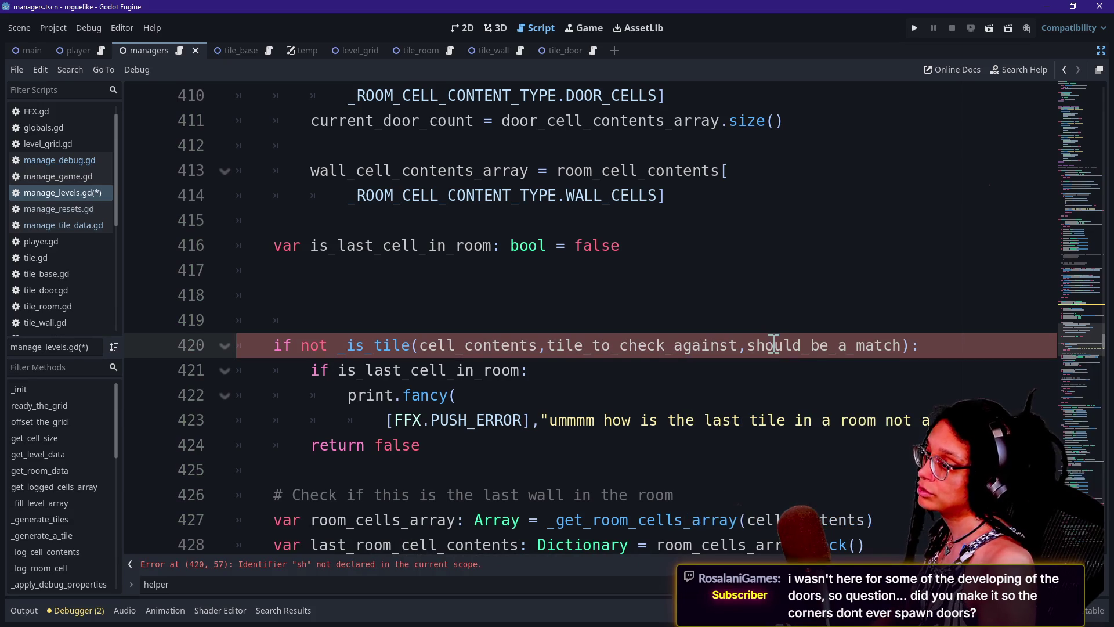
pyautogui.press('F5')
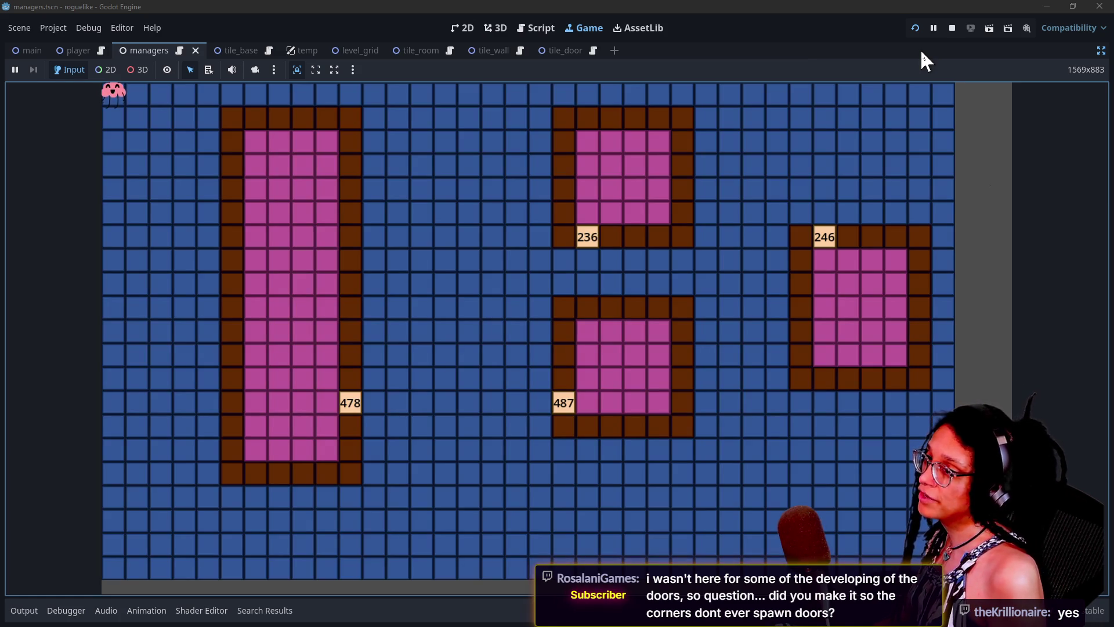
pyautogui.click(952, 28)
pyautogui.scroll(-10, 474, 301)
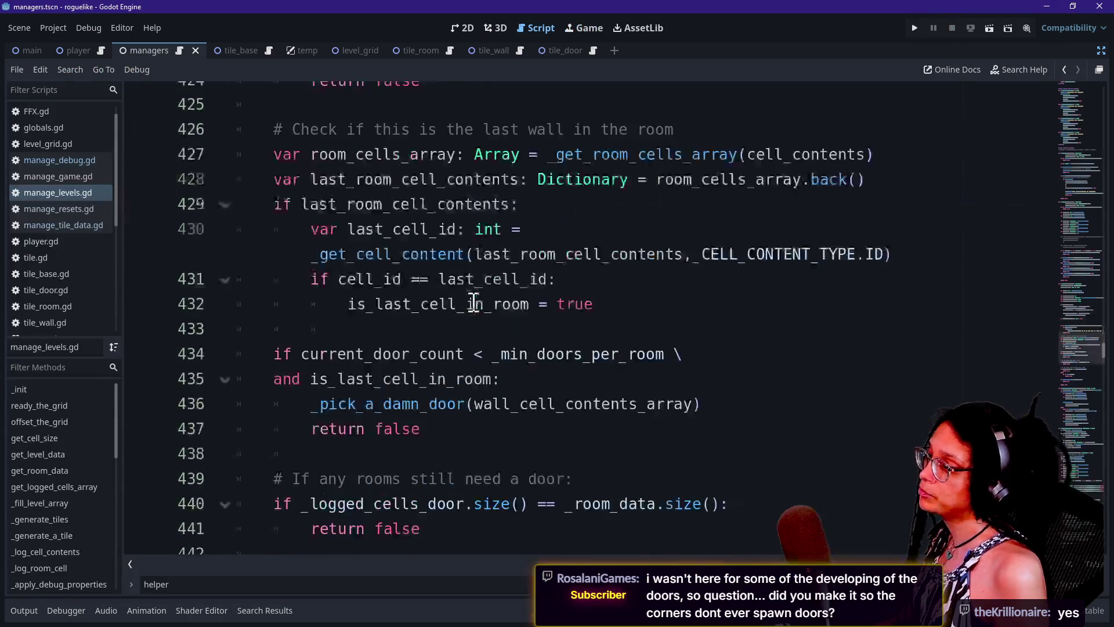
pyautogui.scroll(-6, 474, 302)
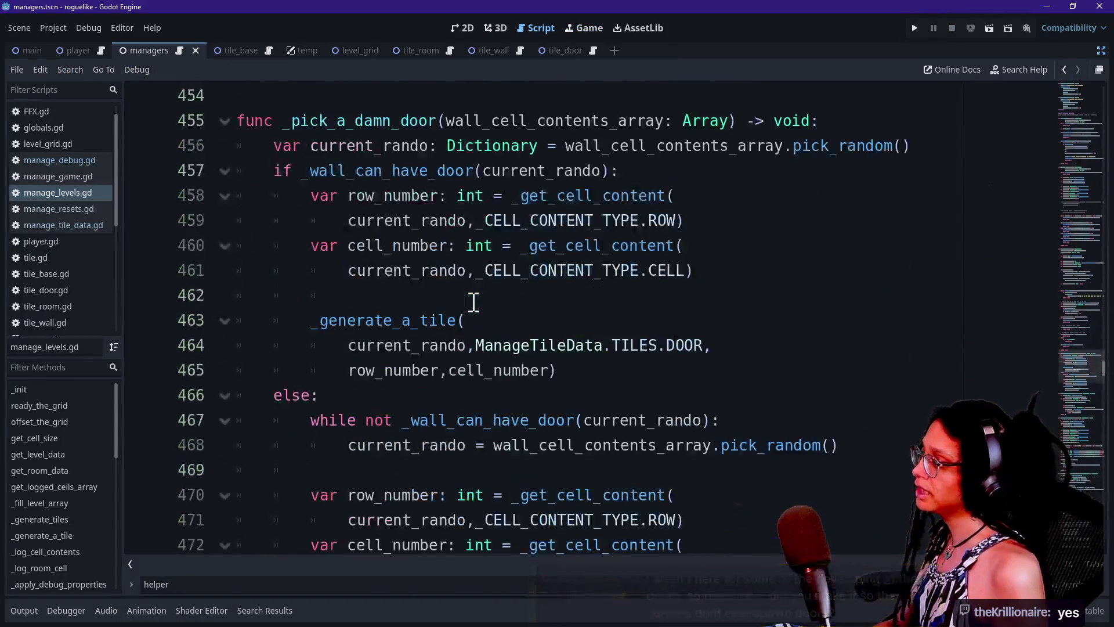
pyautogui.scroll(14, 474, 301)
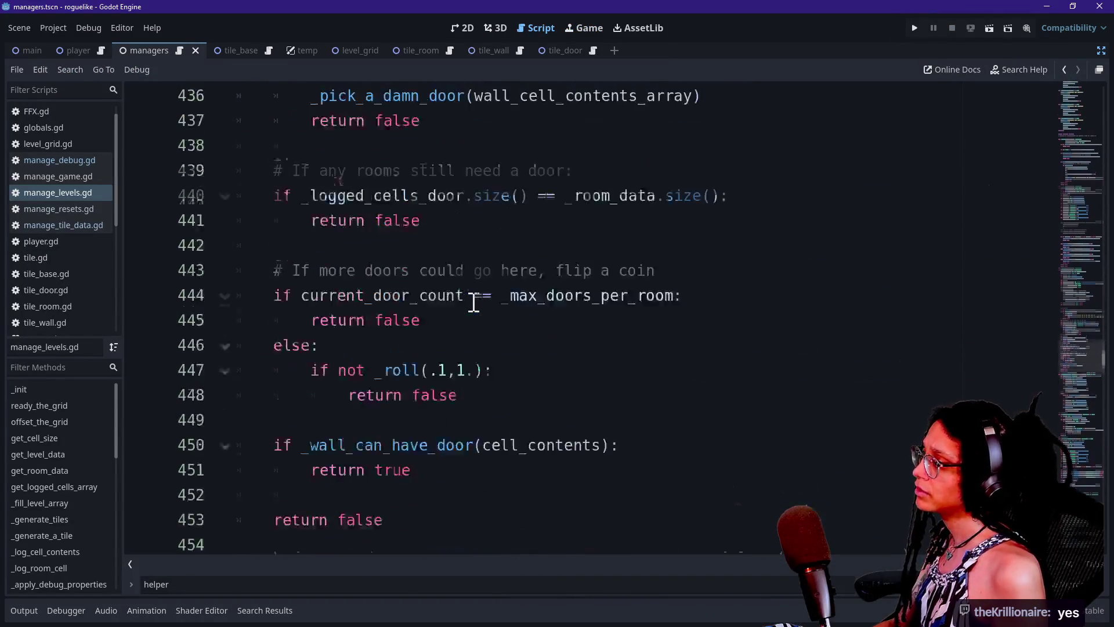
pyautogui.scroll(-5, 474, 302)
pyautogui.scroll(-3, 474, 302)
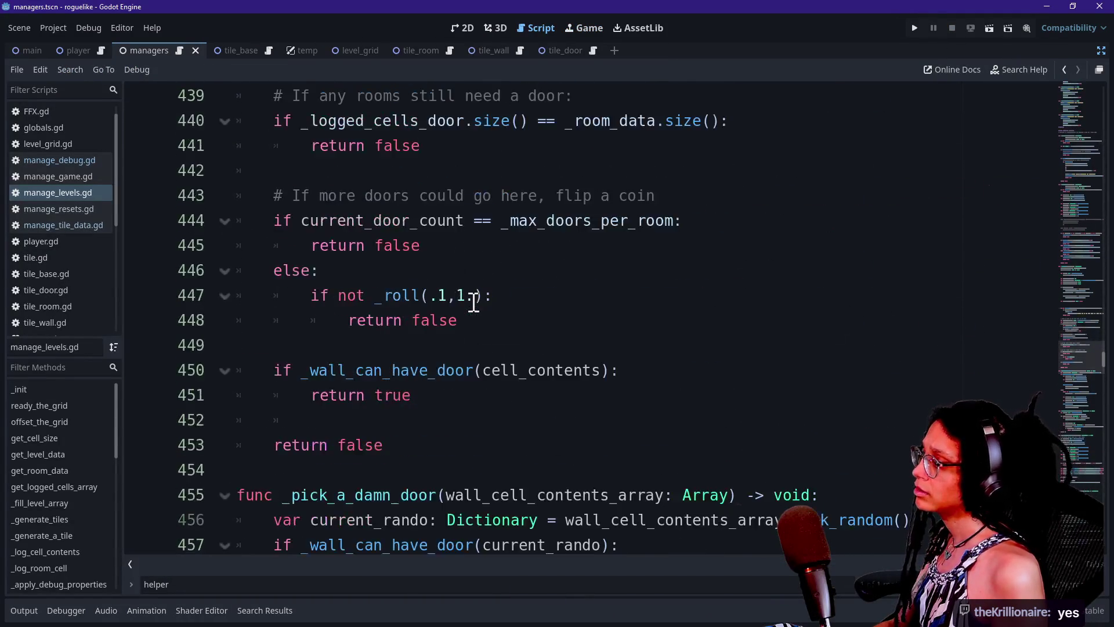
pyautogui.scroll(13, 474, 301)
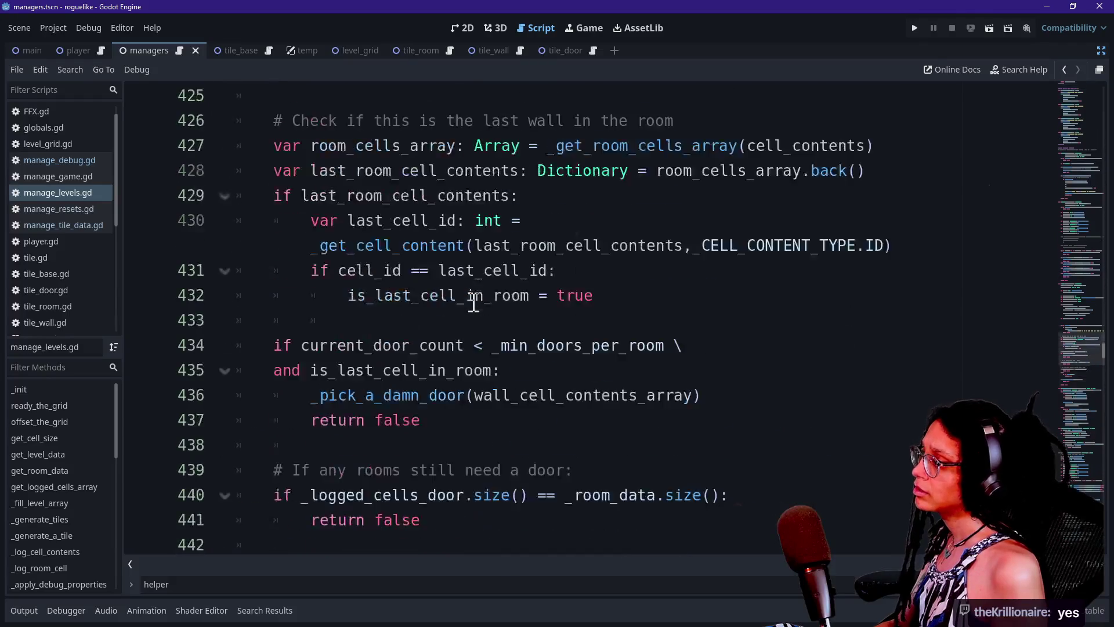
pyautogui.scroll(2, 474, 301)
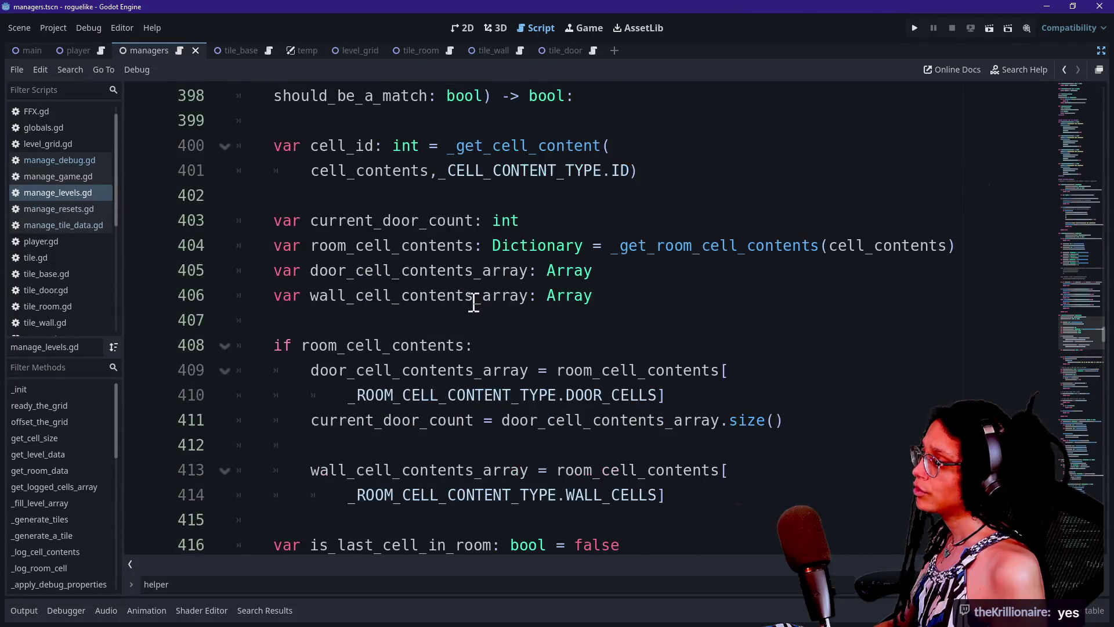
pyautogui.scroll(9, 474, 302)
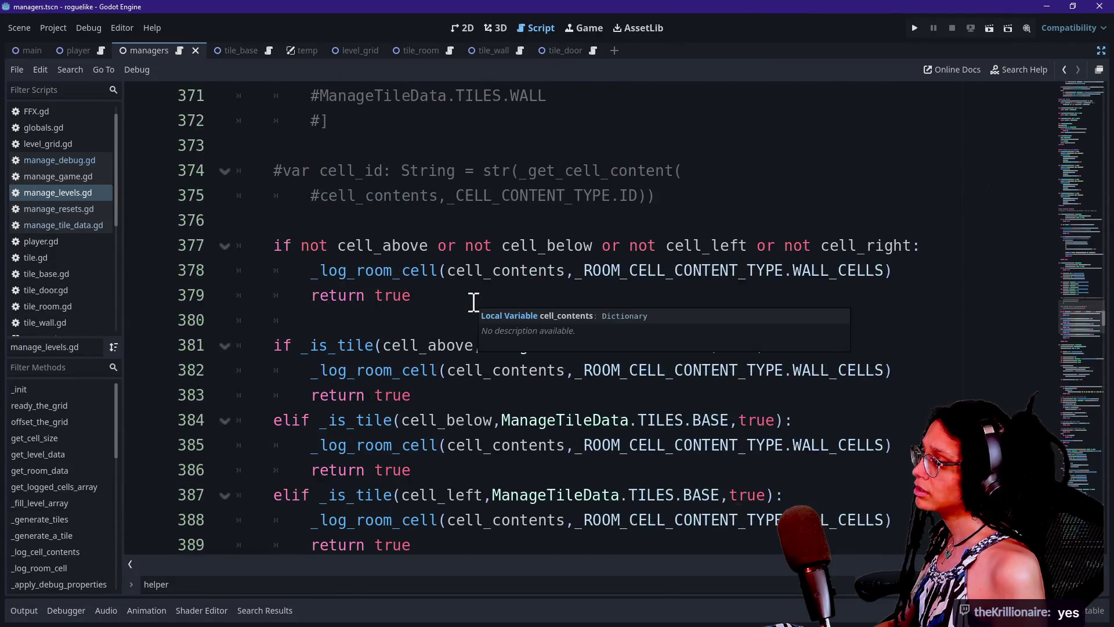
pyautogui.scroll(-2, 474, 302)
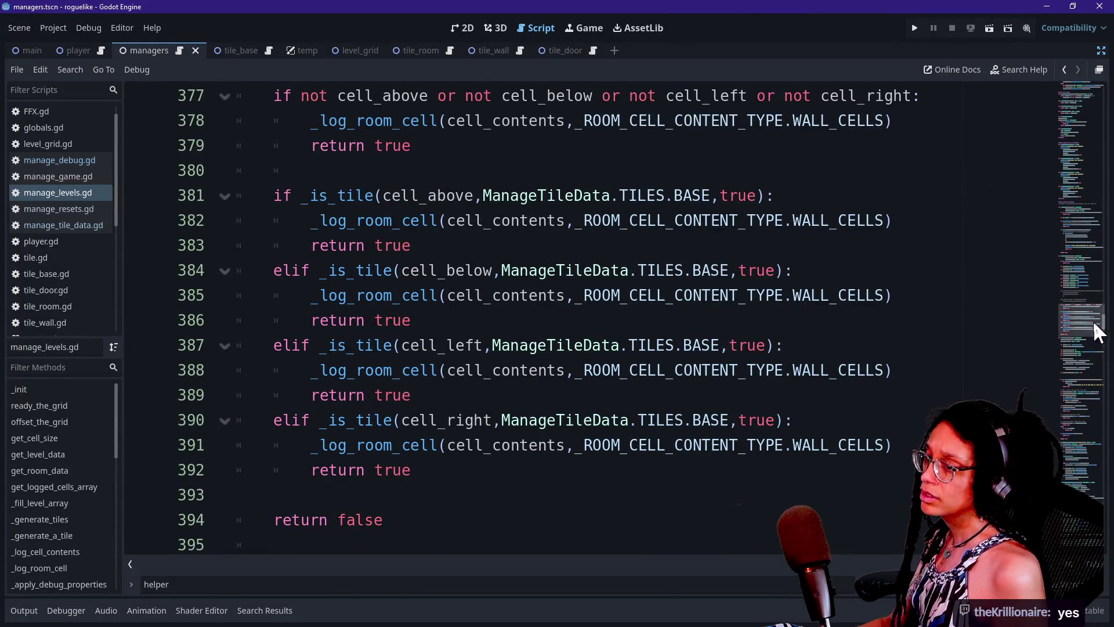
pyautogui.scroll(1, 1085, 322)
pyautogui.scroll(3, 1087, 321)
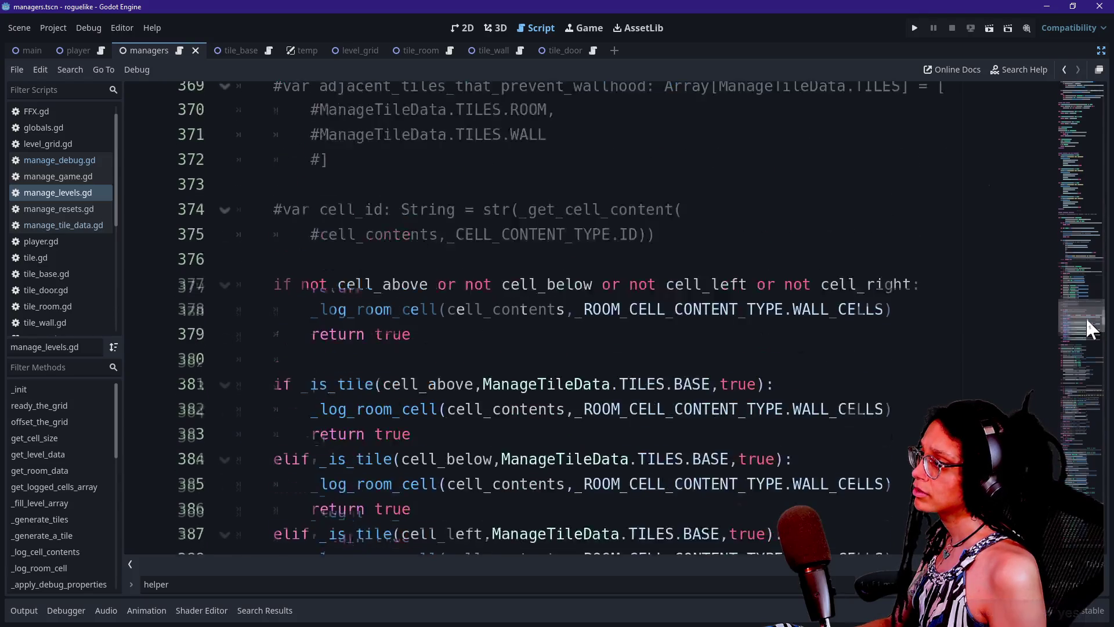
pyautogui.moveTo(710, 377)
pyautogui.mouseDown()
pyautogui.moveTo(754, 174)
pyautogui.moveTo(752, 202)
pyautogui.mouseUp()
# Delete the commented-out lines 368–375 and the leftover blank line in _is_wall.
pyautogui.press('Delete')
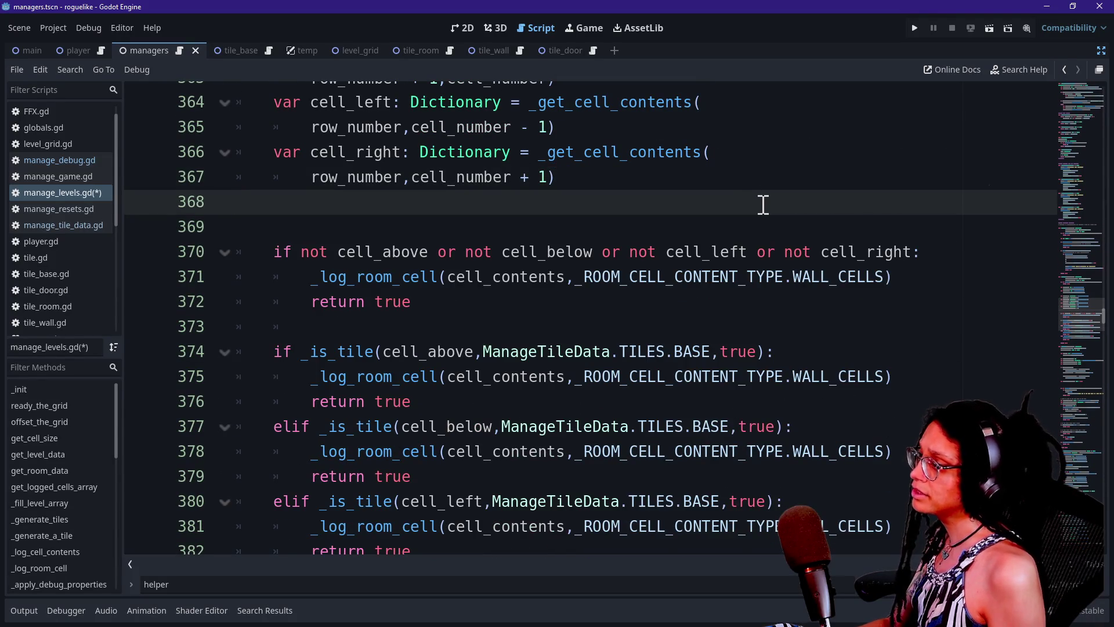
pyautogui.press('BackSpace')
pyautogui.moveTo(1088, 336)
pyautogui.mouseDown()
pyautogui.moveTo(1086, 311)
pyautogui.moveTo(1075, 321)
pyautogui.mouseUp()
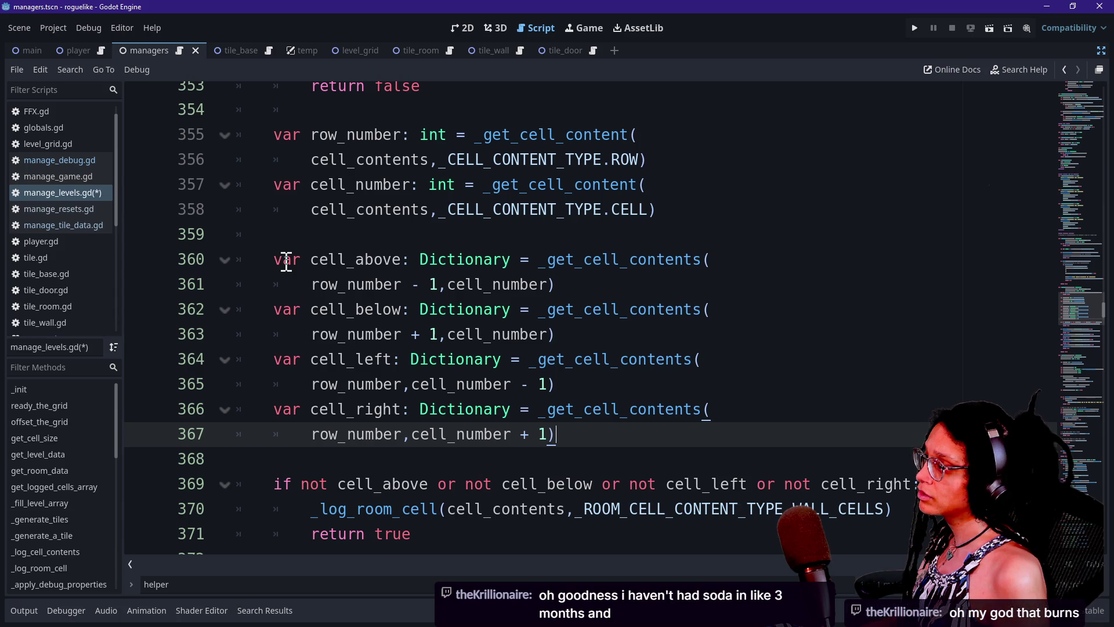
# Review the cell_above lookup on lines 360–361 and its - 1 row offset.
pyautogui.moveTo(276, 261); pyautogui.dragTo(295, 262)
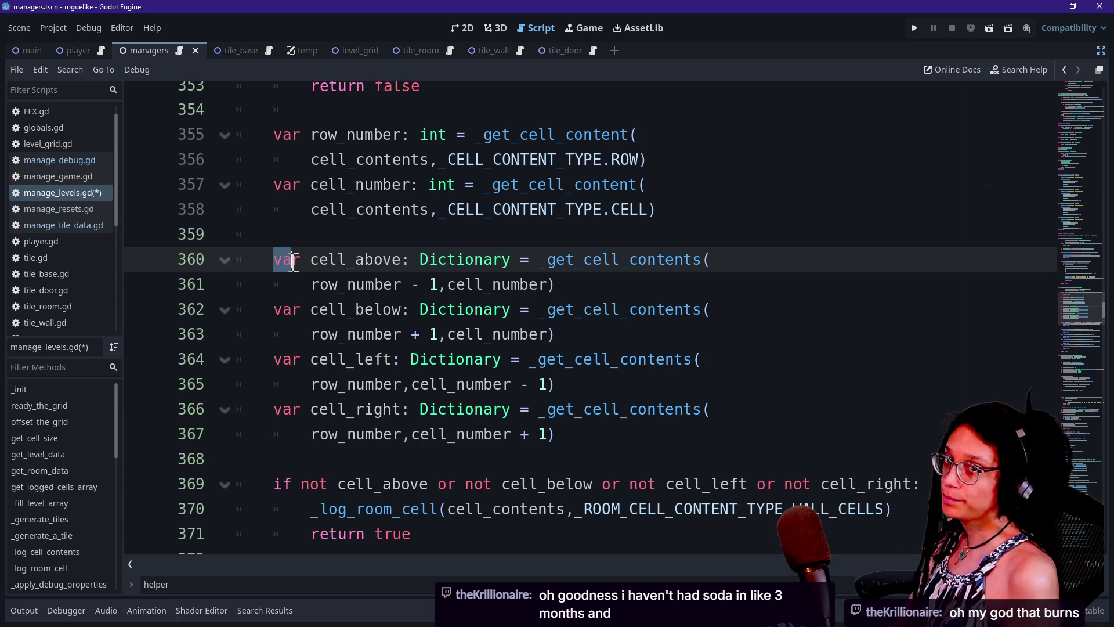
pyautogui.click(277, 258)
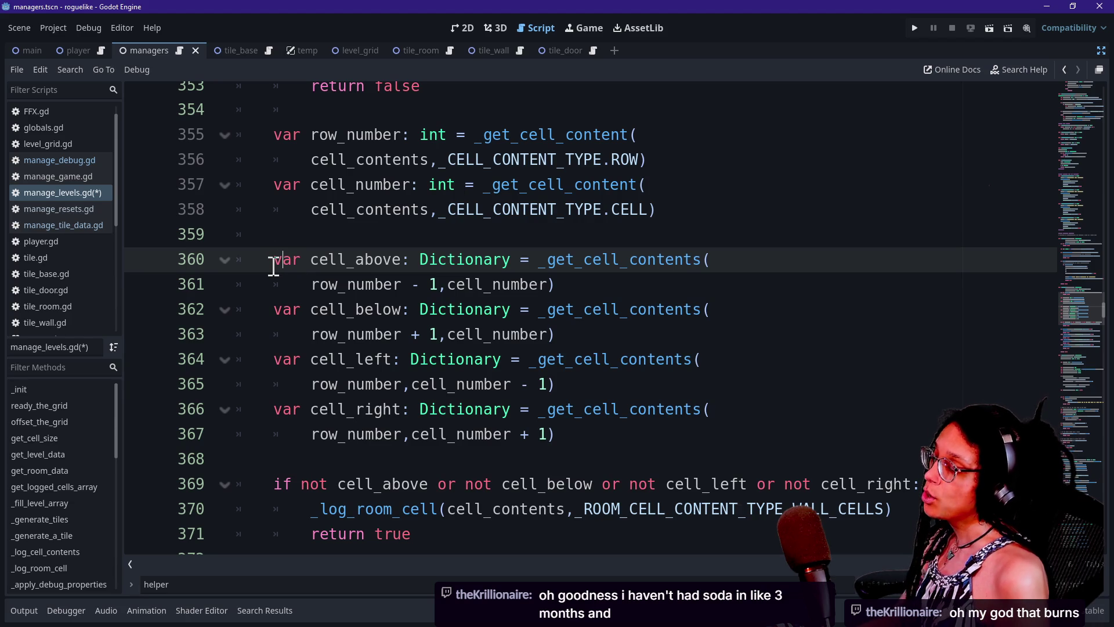
pyautogui.moveTo(273, 259); pyautogui.dragTo(708, 280)
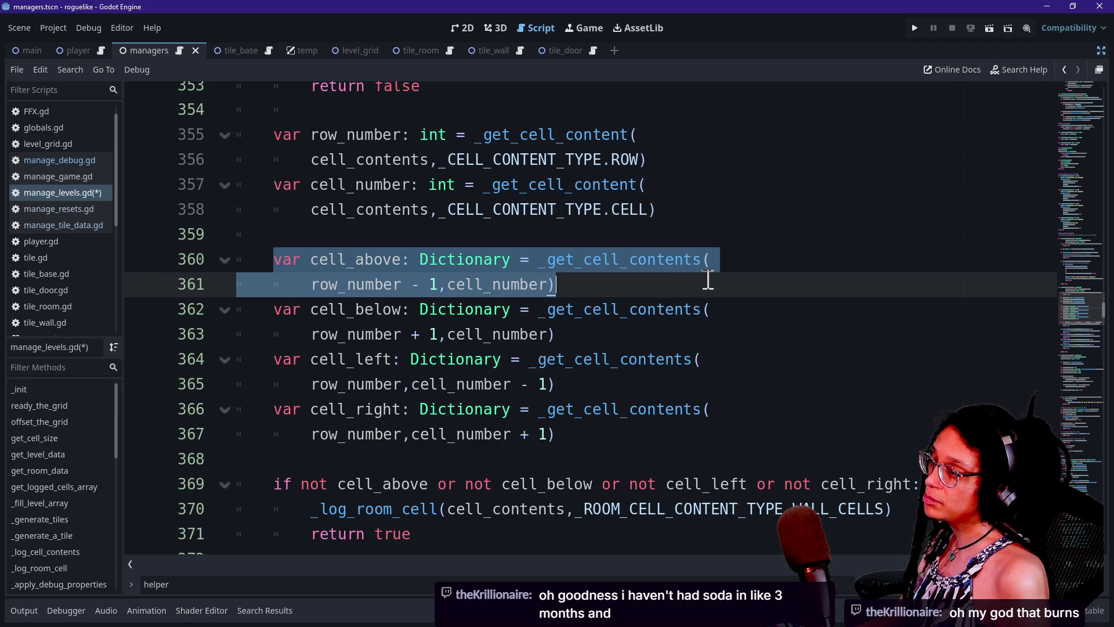
pyautogui.click(708, 279)
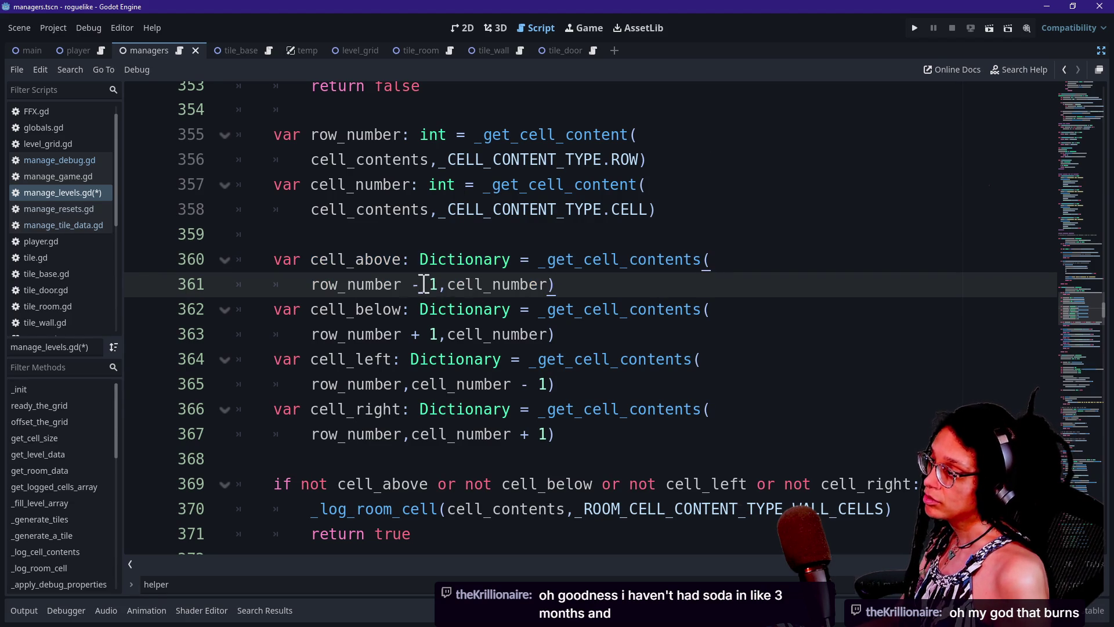
pyautogui.doubleClick(302, 291)
pyautogui.moveTo(302, 293); pyautogui.dragTo(575, 287)
pyautogui.click(426, 288)
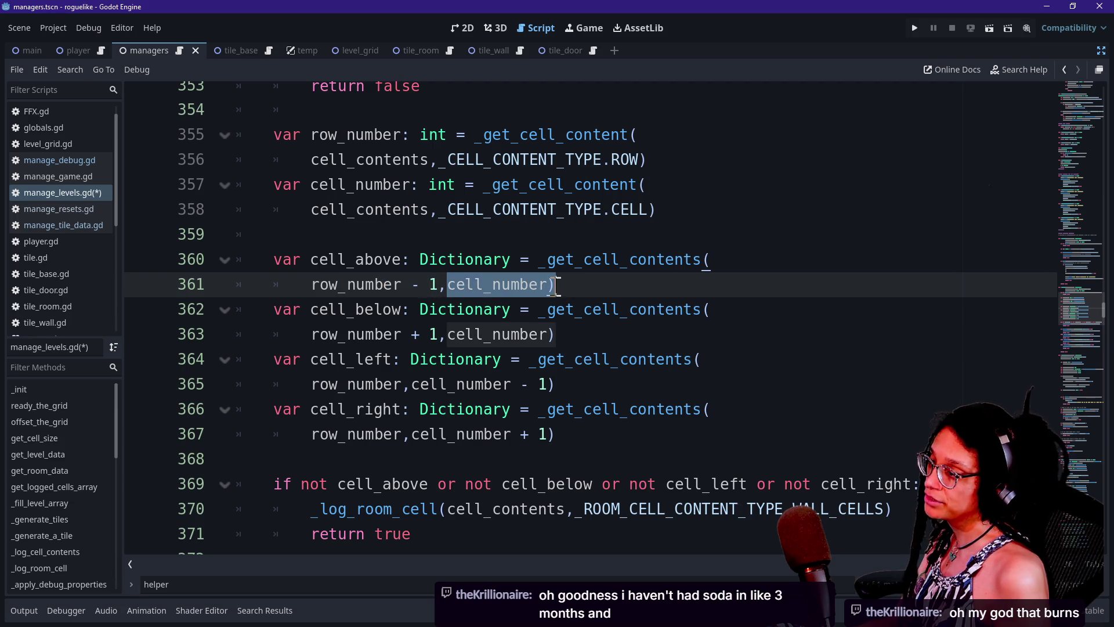
pyautogui.click(435, 285)
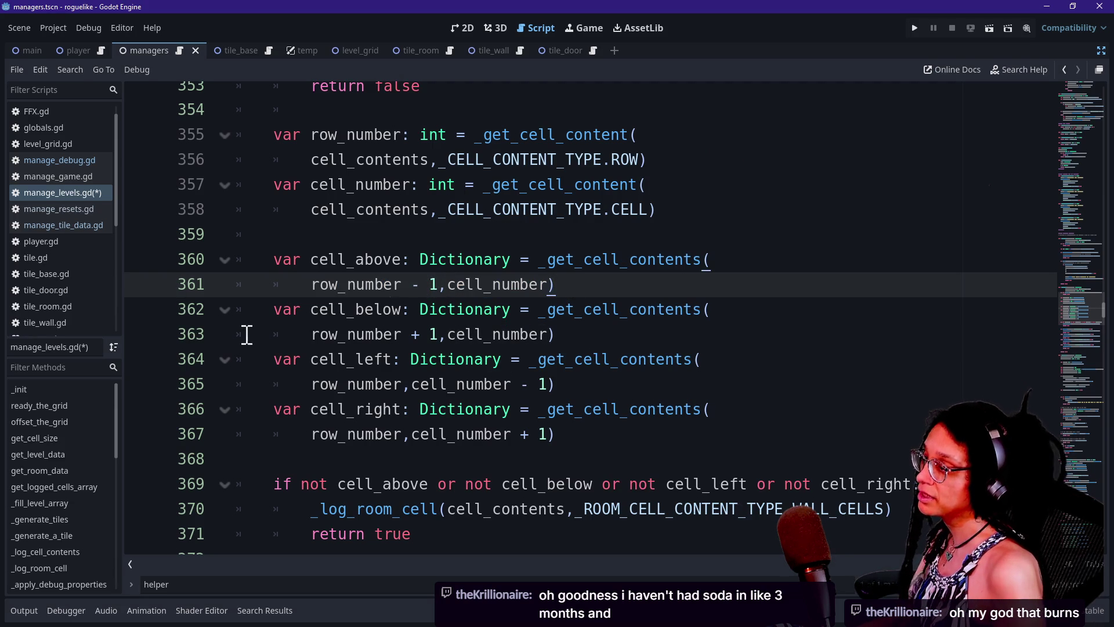
# Review the cell_below lookup and its row offset from row_number.
pyautogui.doubleClick(433, 335)
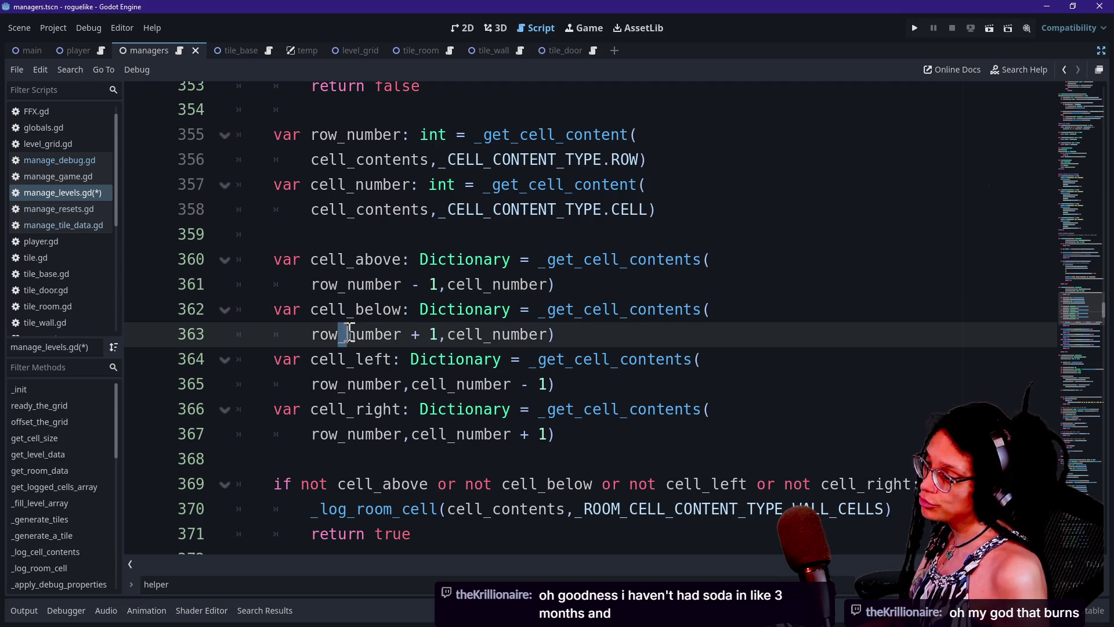
pyautogui.moveTo(339, 334); pyautogui.dragTo(375, 334)
pyautogui.moveTo(448, 335); pyautogui.dragTo(532, 335)
pyautogui.moveTo(319, 310); pyautogui.dragTo(406, 310)
pyautogui.click(406, 309)
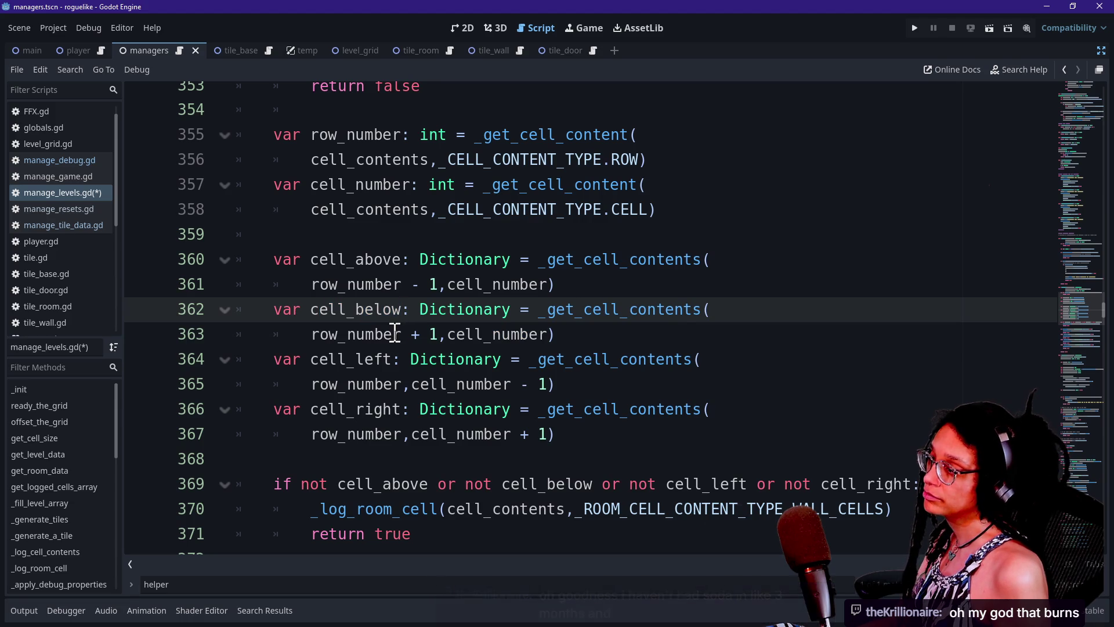
# Review the cell_left and cell_right lookups with their - 1 and + 1 column offsets.
pyautogui.moveTo(311, 359); pyautogui.dragTo(410, 359)
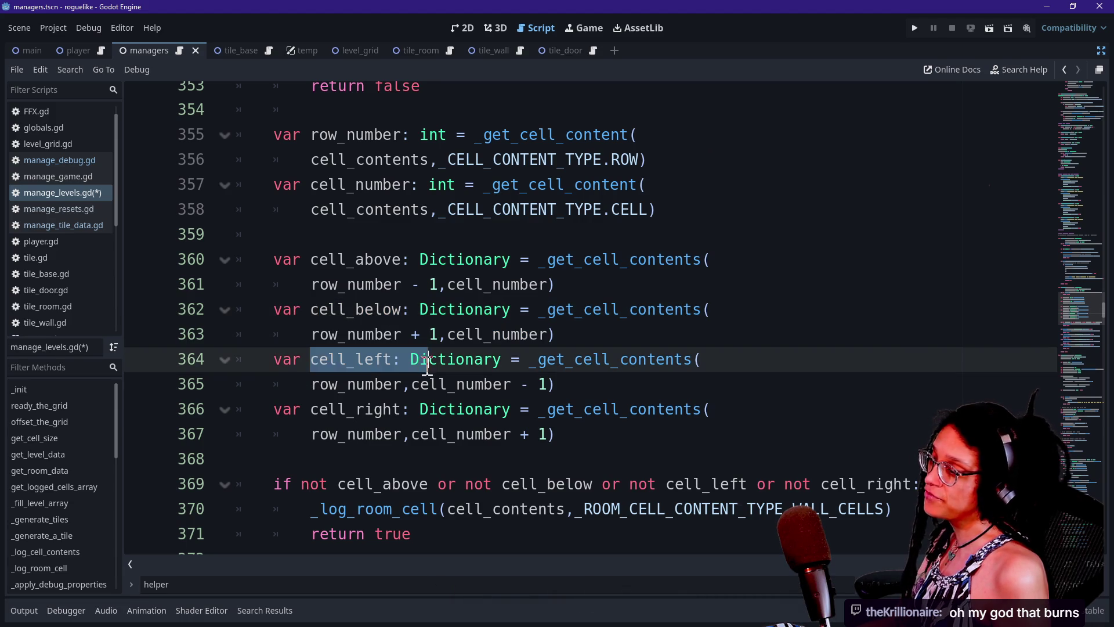
pyautogui.click(367, 432)
pyautogui.moveTo(312, 384); pyautogui.dragTo(406, 384)
pyautogui.moveTo(312, 434); pyautogui.dragTo(400, 434)
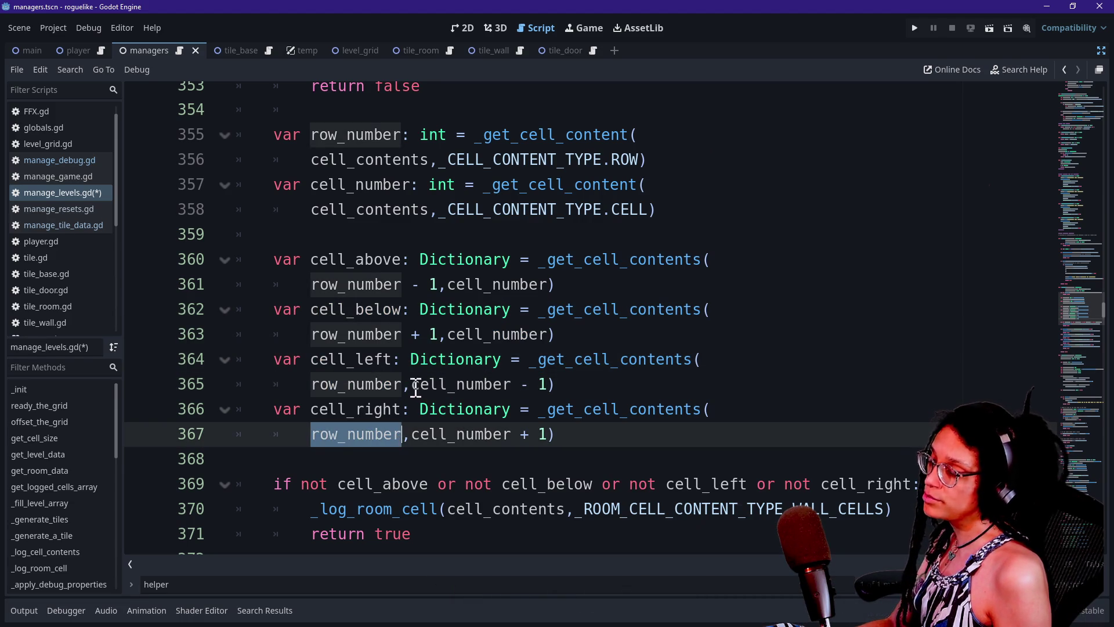
pyautogui.moveTo(415, 385); pyautogui.dragTo(568, 386)
pyautogui.click(562, 387)
pyautogui.keyDown('shift'); pyautogui.click(530, 385); pyautogui.keyUp('shift')
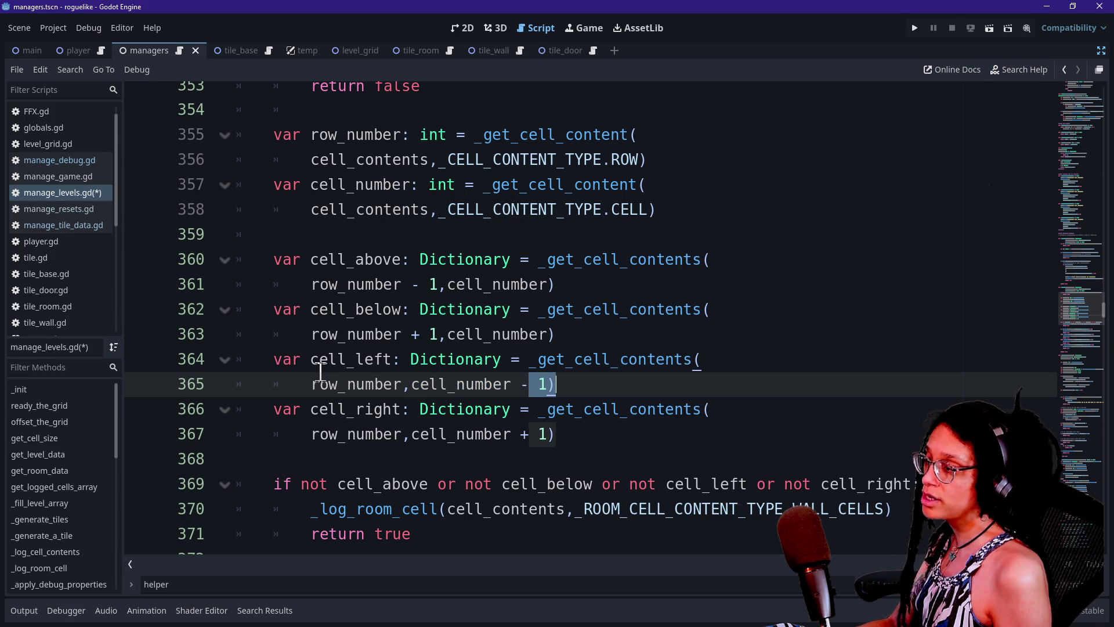
pyautogui.click(442, 448)
pyautogui.moveTo(412, 434); pyautogui.dragTo(556, 436)
pyautogui.click(556, 435)
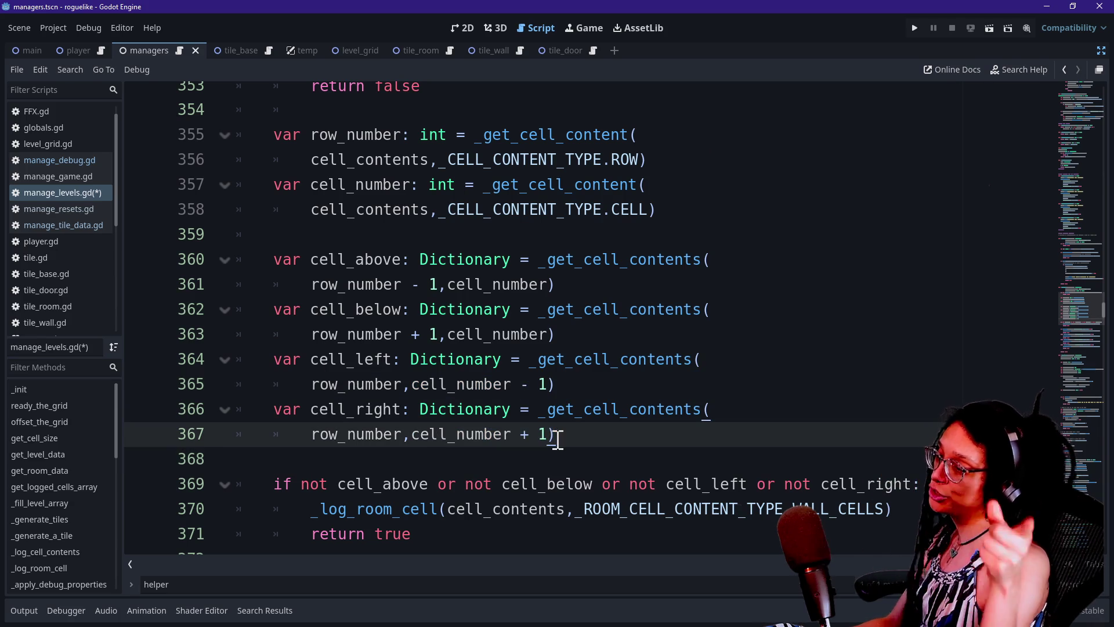
pyautogui.scroll(-12, 557, 438)
pyautogui.scroll(11, 432, 371)
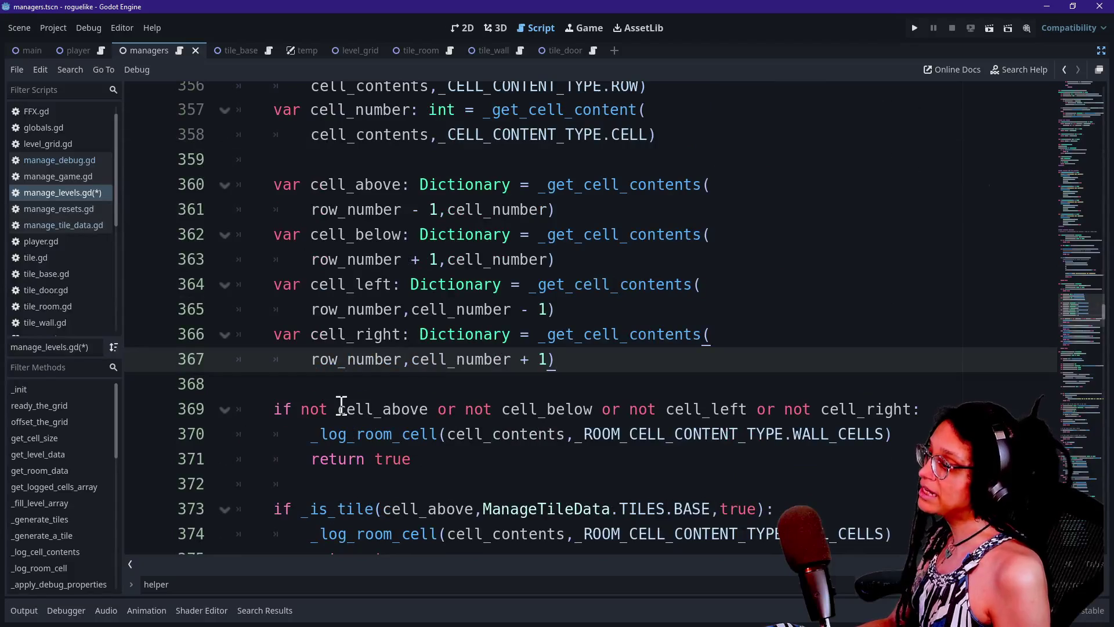
pyautogui.click(332, 385)
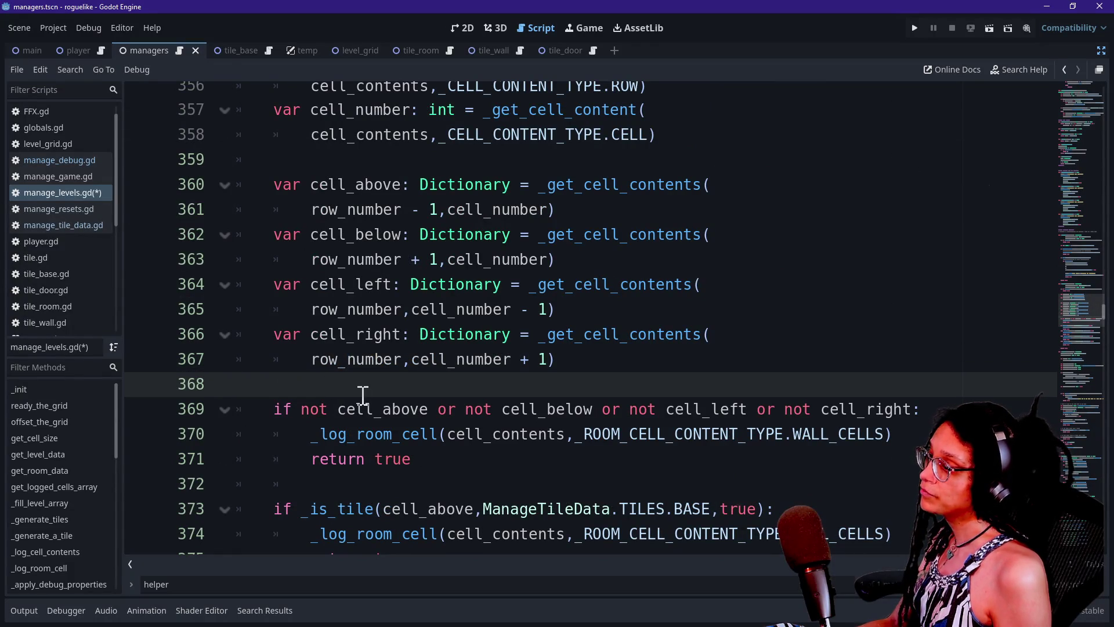
pyautogui.press('Down')
pyautogui.press('Down')
pyautogui.press('Down')
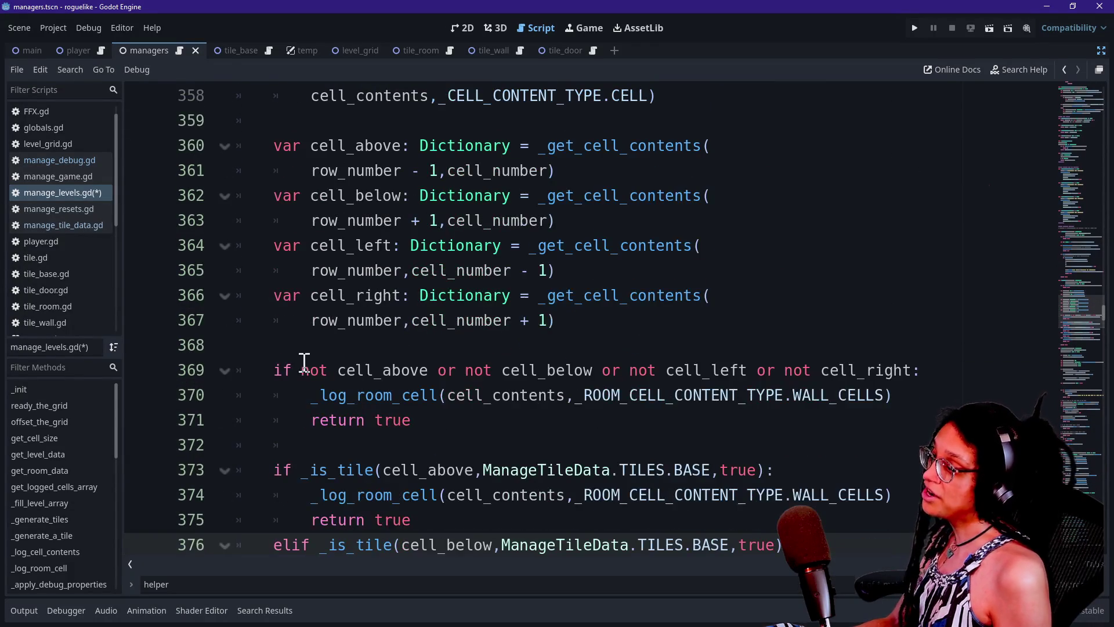
pyautogui.moveTo(304, 360); pyautogui.dragTo(497, 398)
pyautogui.moveTo(435, 418); pyautogui.dragTo(311, 368)
pyautogui.click(320, 370)
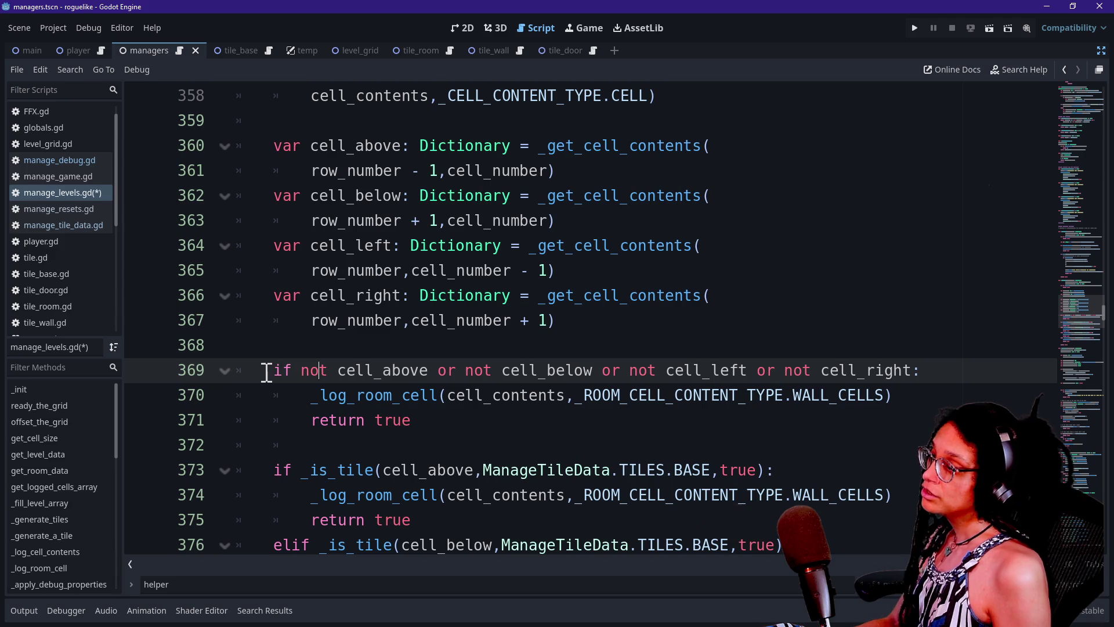
pyautogui.moveTo(275, 371); pyautogui.dragTo(960, 370)
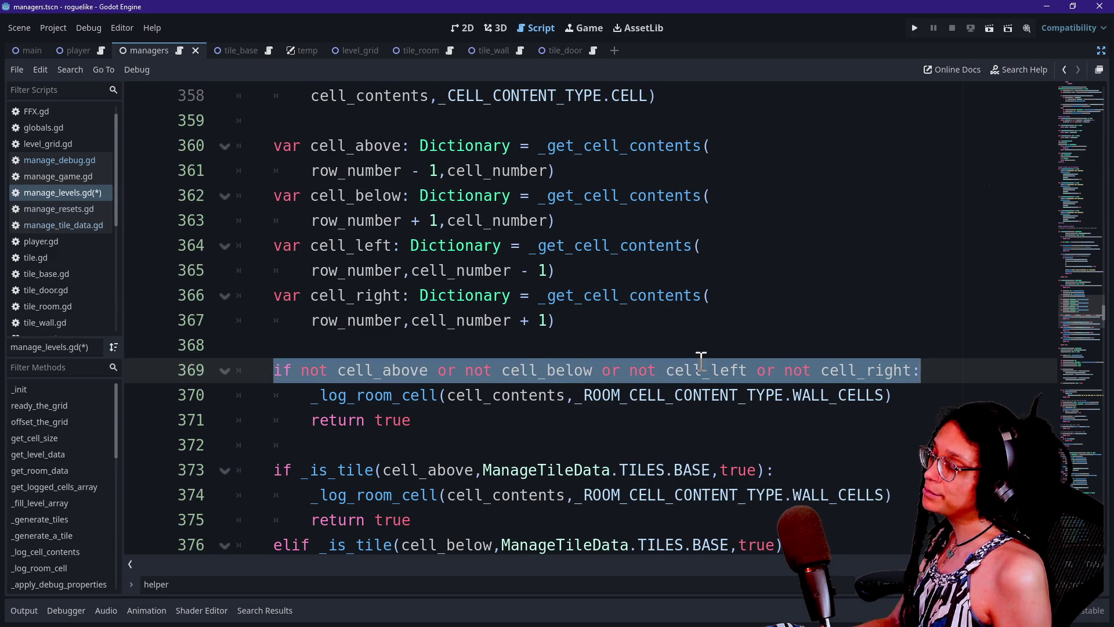
pyautogui.click(525, 370)
pyautogui.moveTo(323, 369)
pyautogui.mouseDown()
pyautogui.moveTo(803, 395)
pyautogui.moveTo(822, 371)
pyautogui.mouseUp()
pyautogui.click(823, 371)
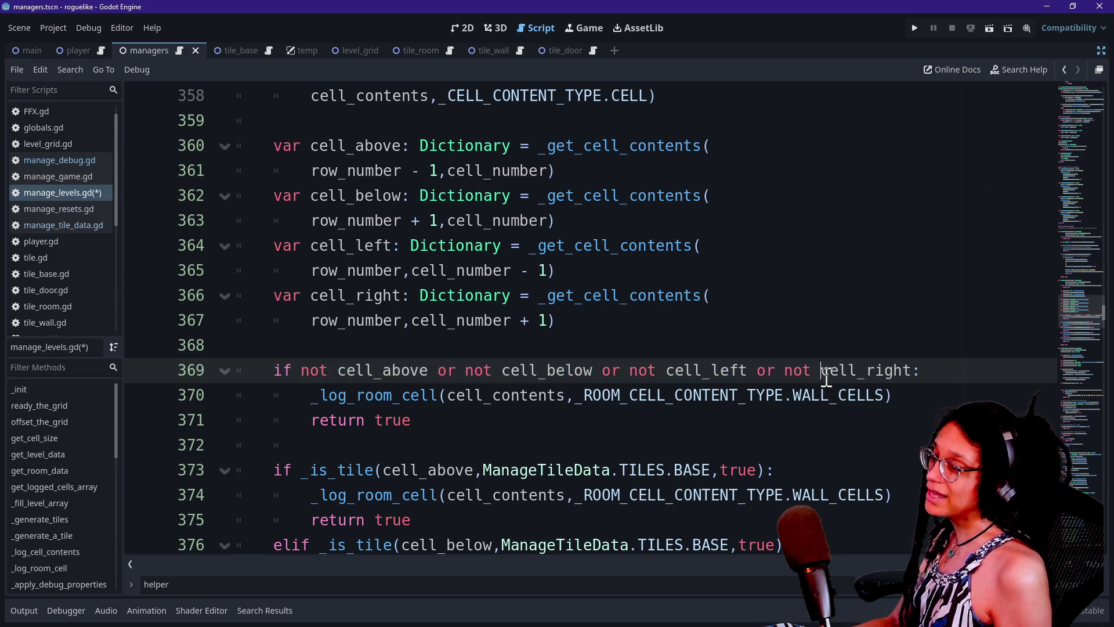
pyautogui.moveTo(827, 376)
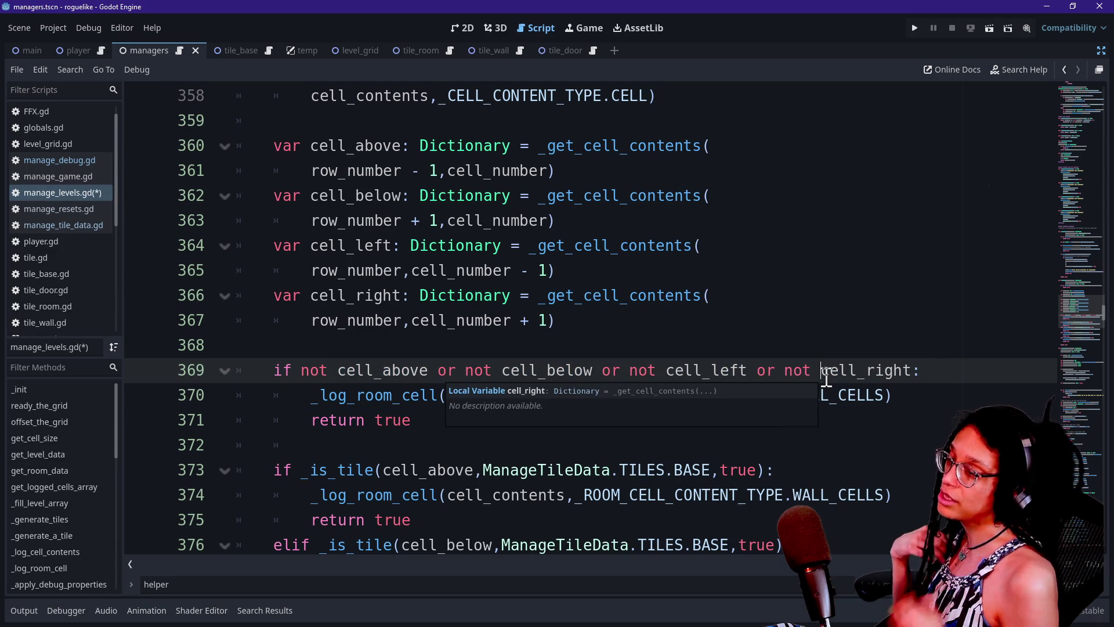
pyautogui.moveTo(733, 361)
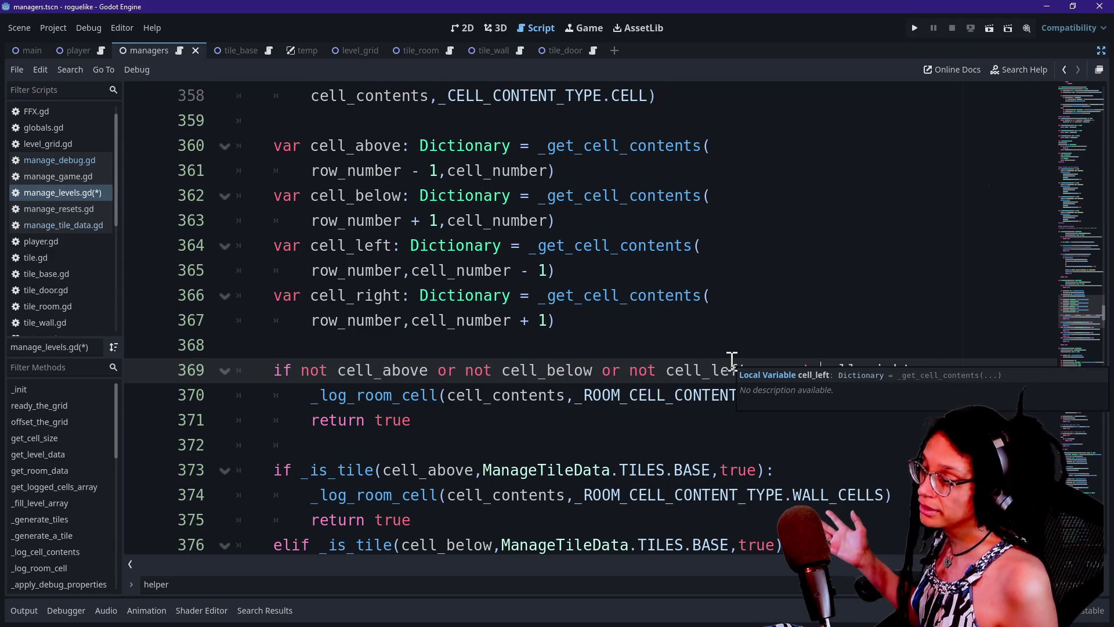
pyautogui.click(696, 326)
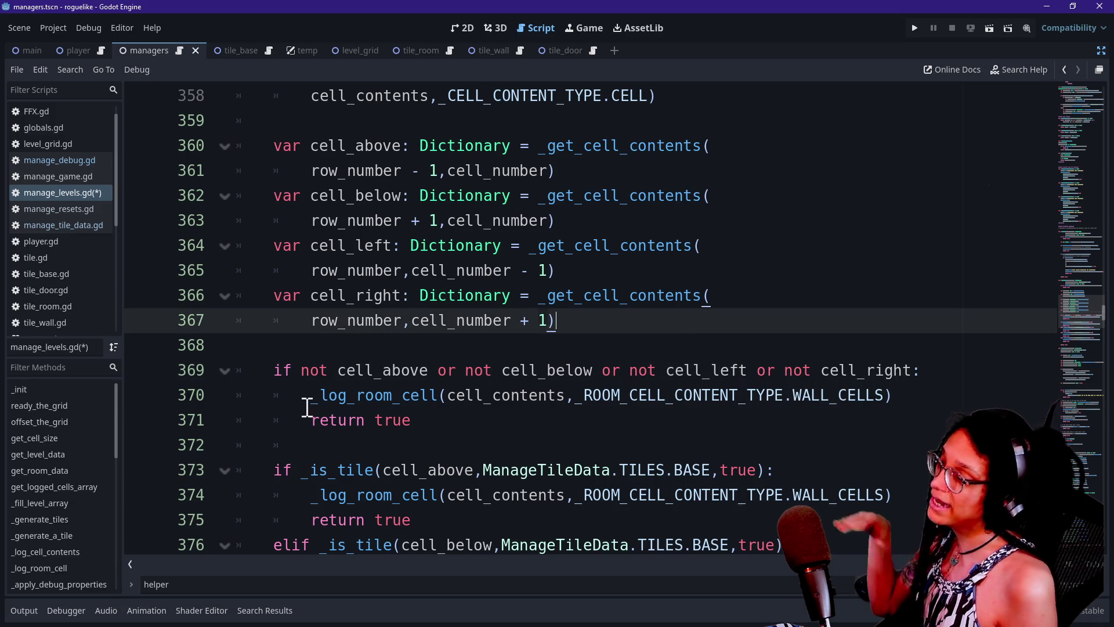
pyautogui.moveTo(307, 405); pyautogui.dragTo(508, 401)
pyautogui.click(506, 400)
pyautogui.click(505, 420)
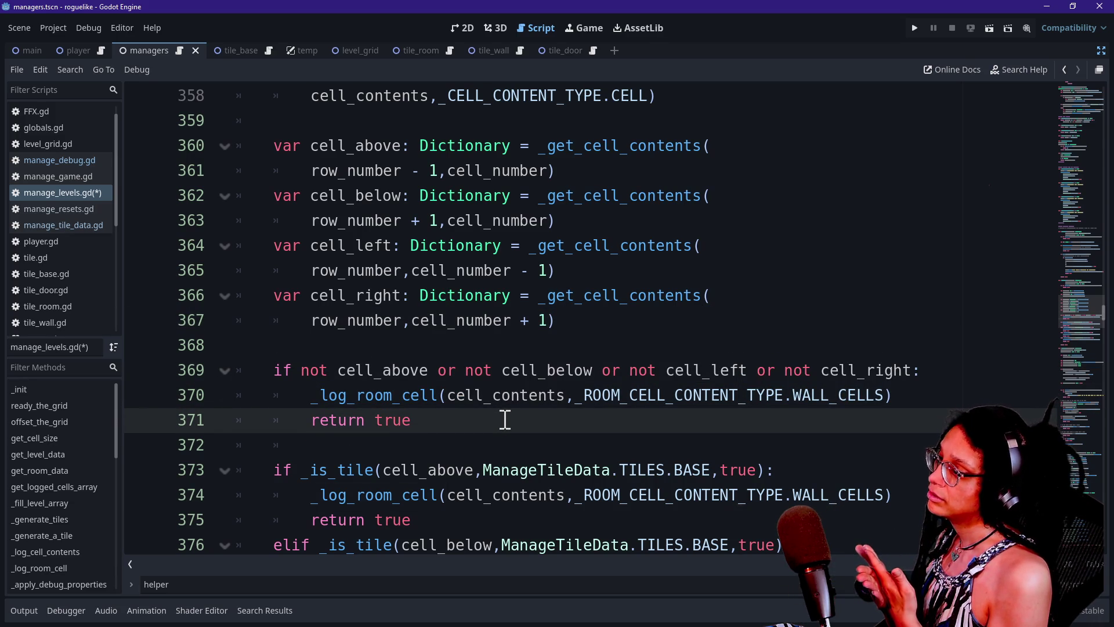
pyautogui.scroll(4, 505, 420)
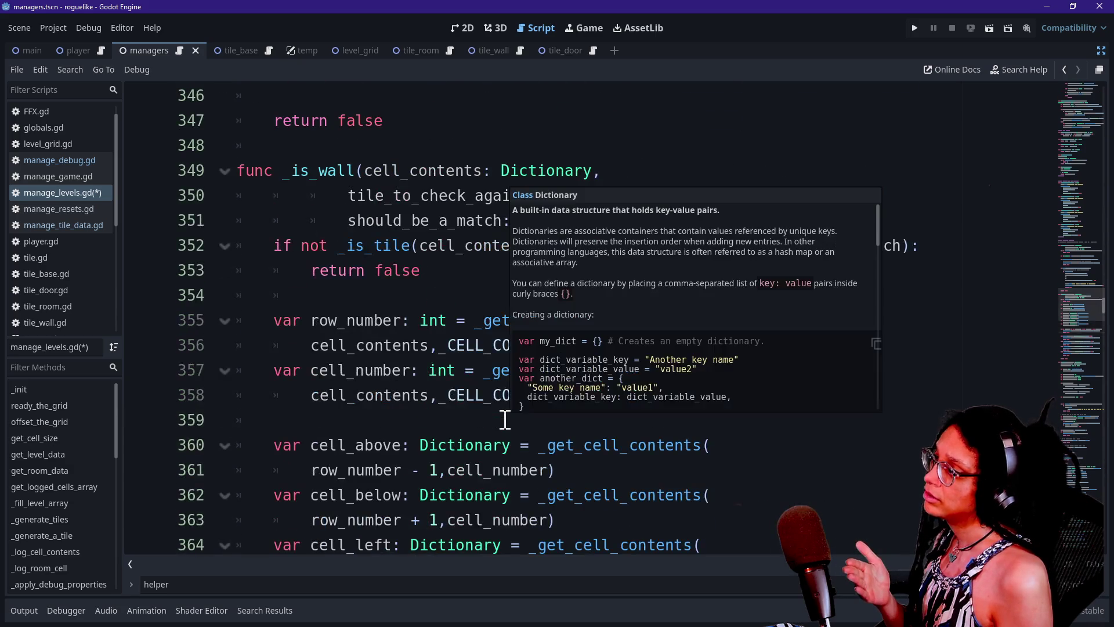
pyautogui.scroll(-9, 506, 419)
pyautogui.hotkey('ctrl', 'f')
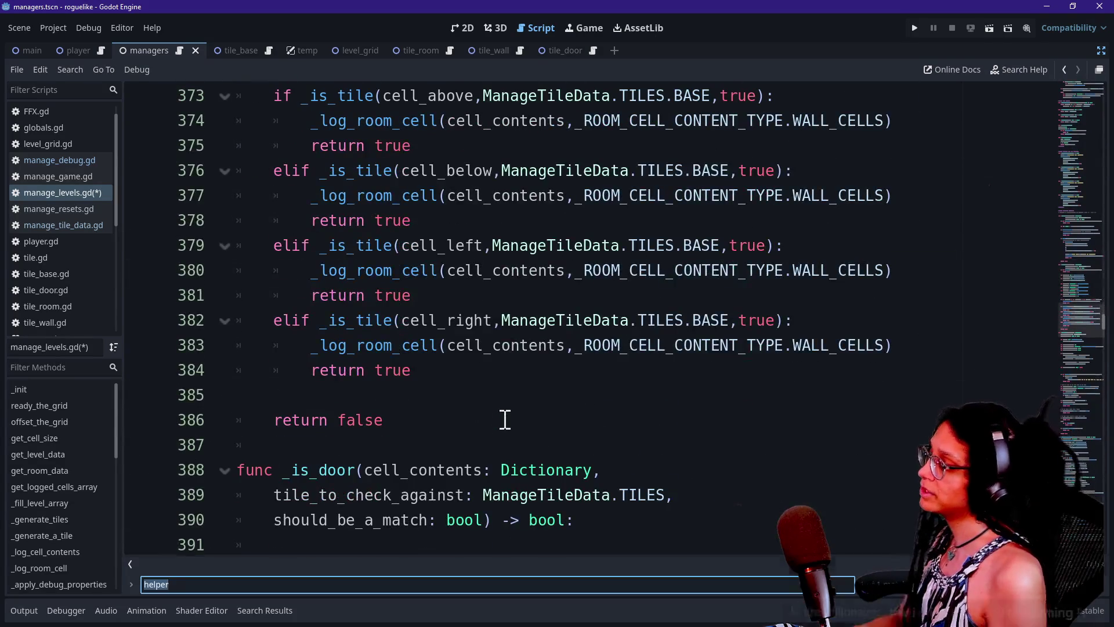